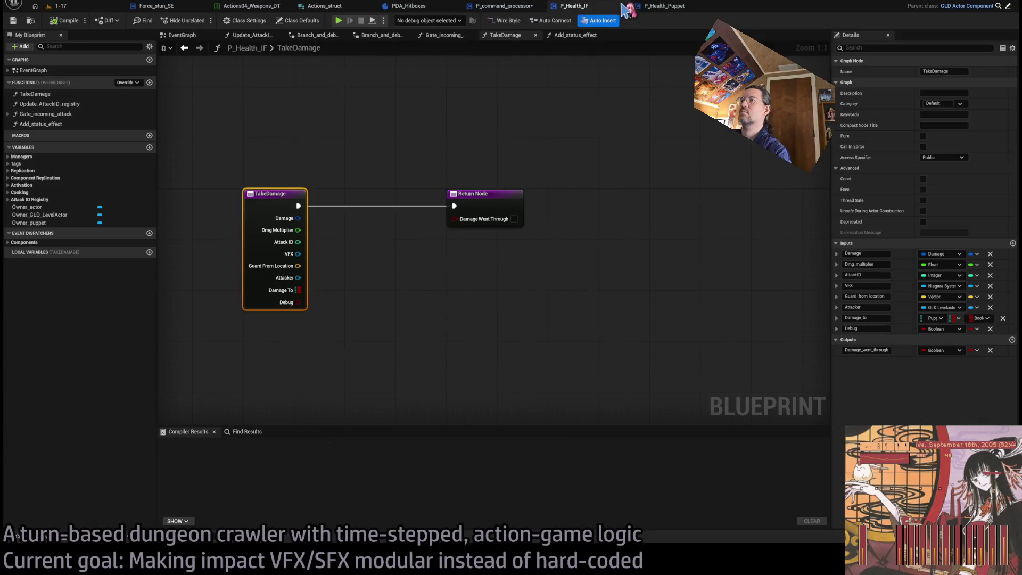
Step: Compare the P_Health_IF blueprint with the Hitbox_substepper graph and the PDA_Hitboxes asset
{"action": "scroll", "coordinate": [654, 201], "scroll_direction": "down", "scroll_amount": 4}
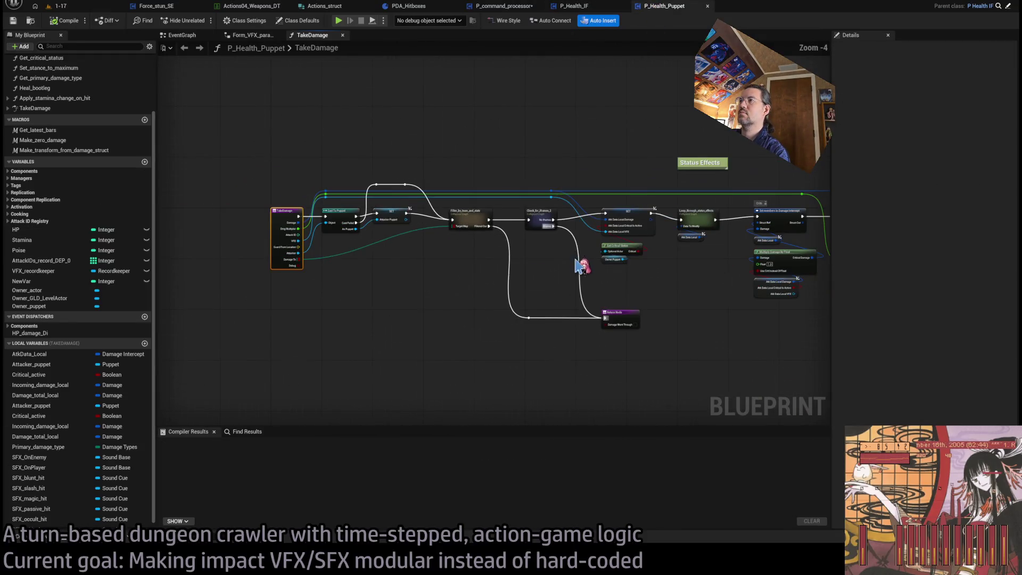
{"action": "left_click", "coordinate": [574, 6]}
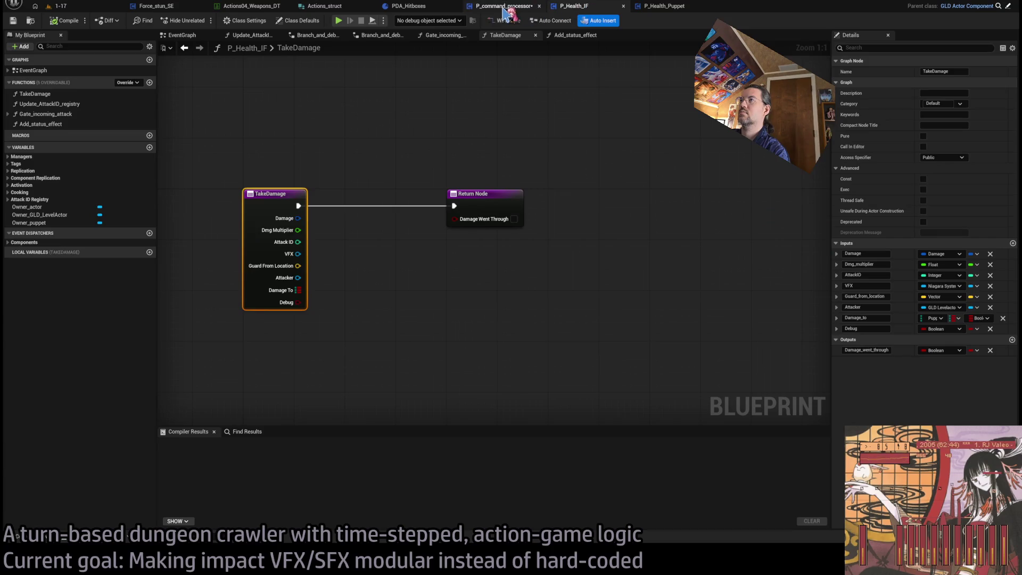
{"action": "left_click", "coordinate": [506, 6]}
{"action": "scroll", "coordinate": [607, 133], "scroll_direction": "down", "scroll_amount": 3}
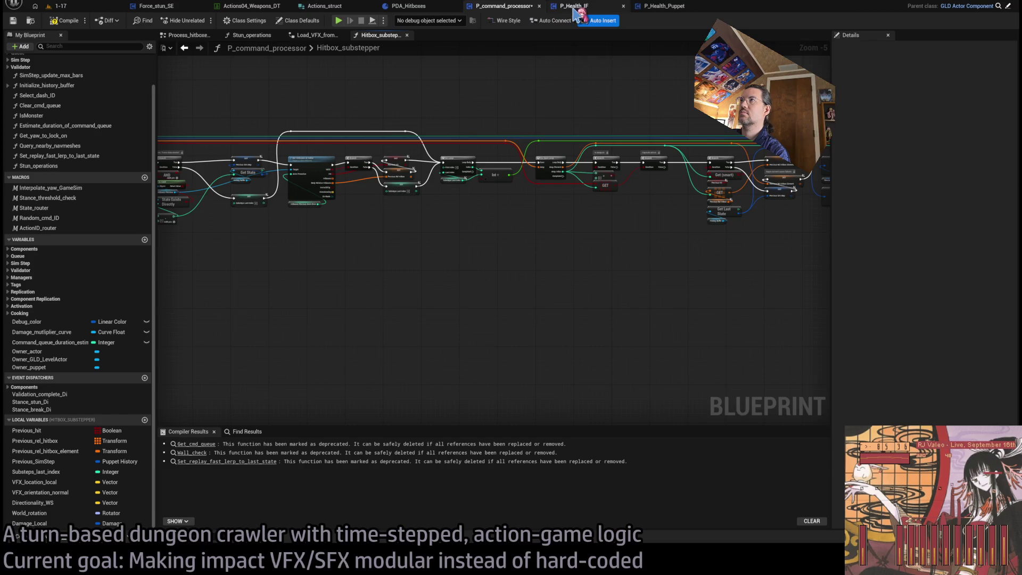
{"action": "left_click", "coordinate": [578, 11]}
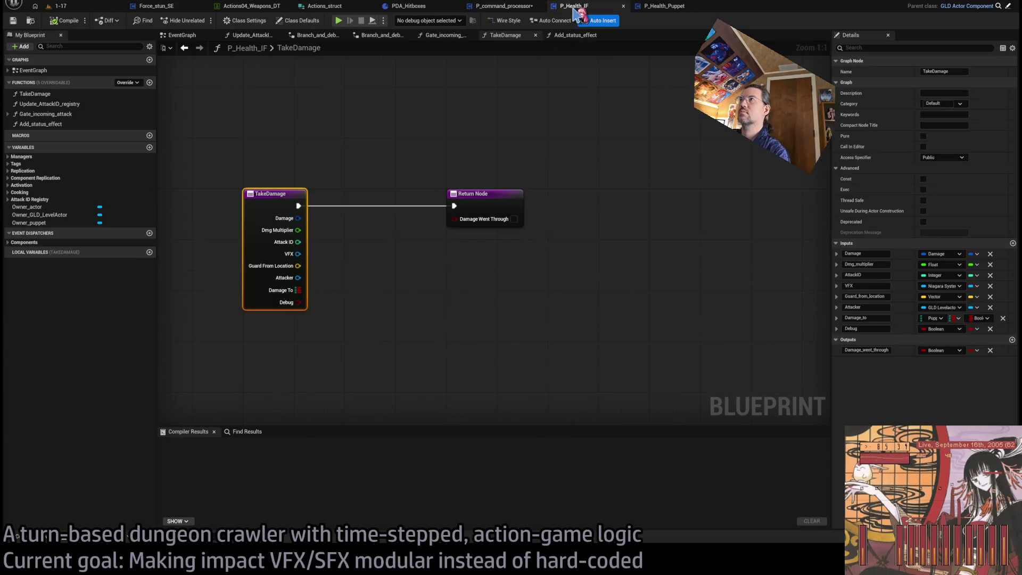
{"action": "left_click", "coordinate": [426, 7]}
{"action": "left_click", "coordinate": [574, 6]}
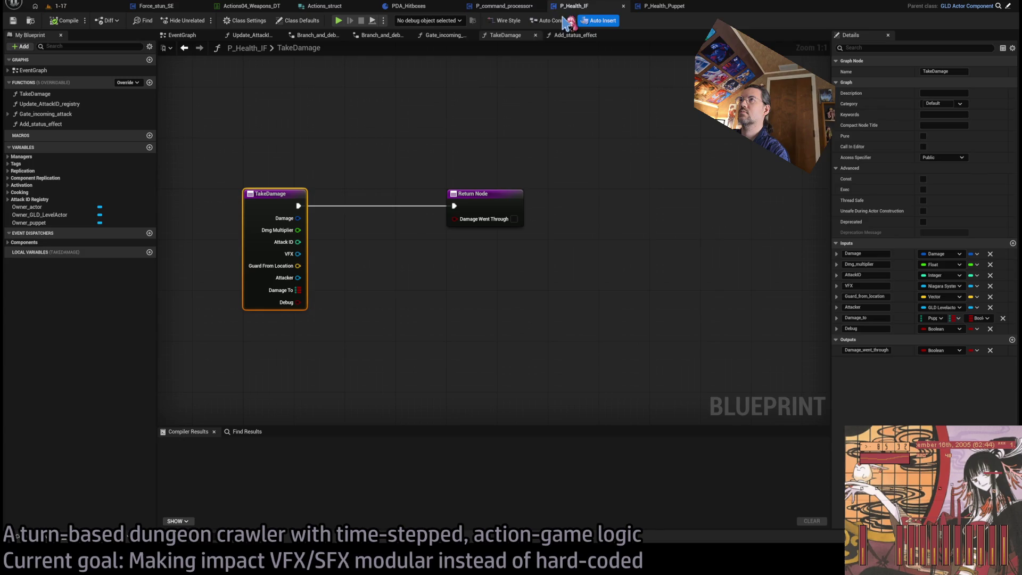
Step: Cycle through Hitbox_substepper, P_Health_IF and P_Health_Puppet, ending on the TakeDamage graph
{"action": "left_click", "coordinate": [663, 6]}
{"action": "left_click", "coordinate": [501, 7]}
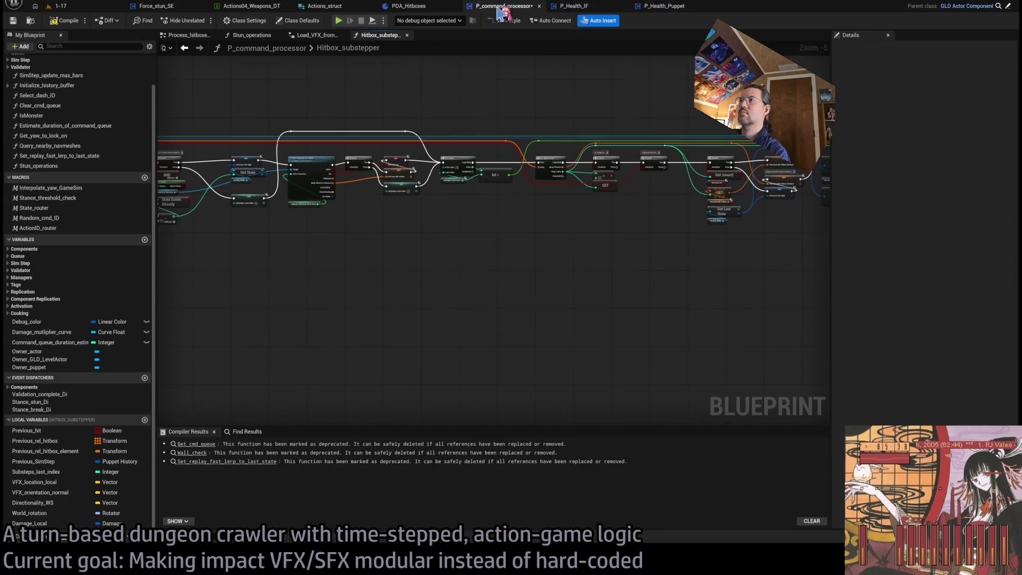
{"action": "left_click", "coordinate": [575, 7]}
{"action": "left_click", "coordinate": [482, 8]}
{"action": "left_click", "coordinate": [578, 8]}
{"action": "left_click", "coordinate": [661, 7]}
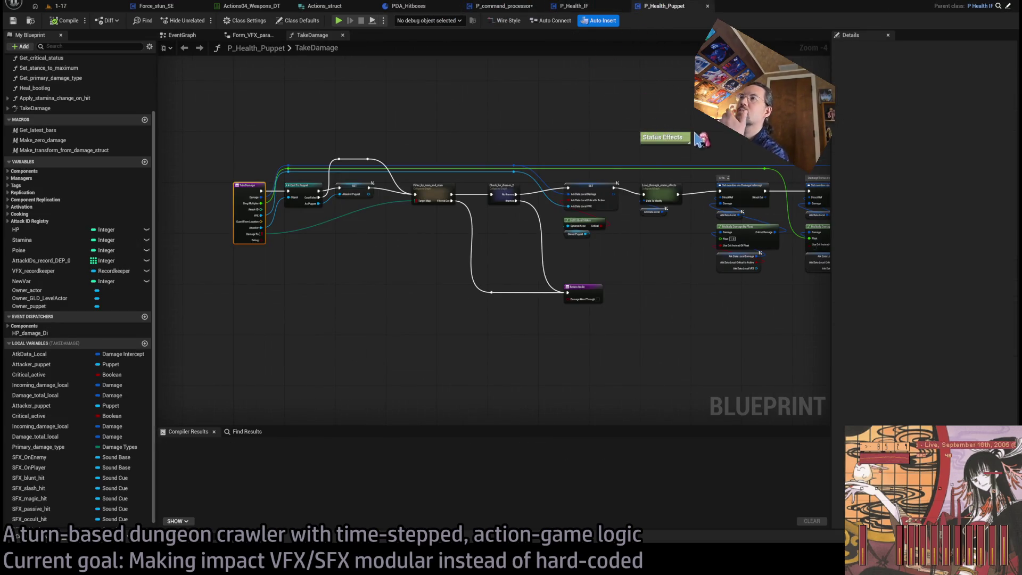
Step: Inspect the default sounds of SFX_OnPlayer, SFX_OnEnemy and SFX_critical, plus the Recordkeeper variable
{"action": "scroll", "coordinate": [479, 170], "scroll_direction": "down", "scroll_amount": 2}
{"action": "scroll", "coordinate": [481, 173], "scroll_direction": "up", "scroll_amount": 2}
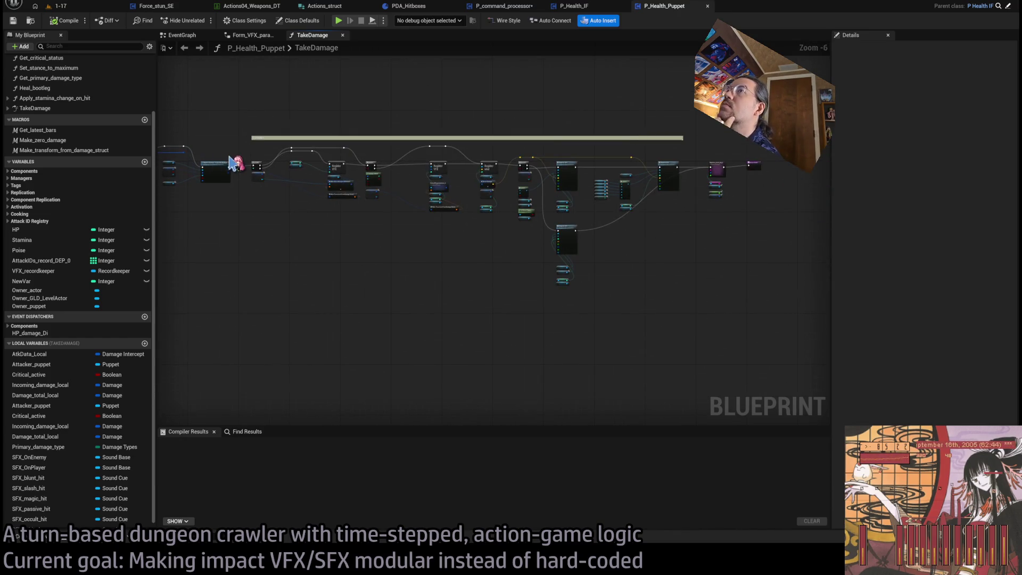
{"action": "scroll", "coordinate": [298, 215], "scroll_direction": "up", "scroll_amount": 1}
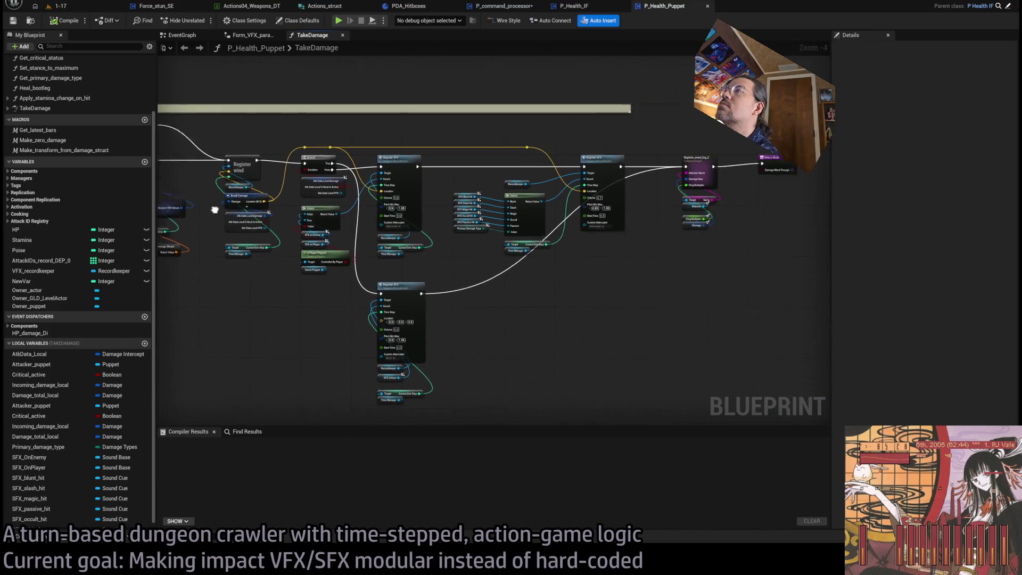
{"action": "scroll", "coordinate": [506, 248], "scroll_direction": "up", "scroll_amount": 1}
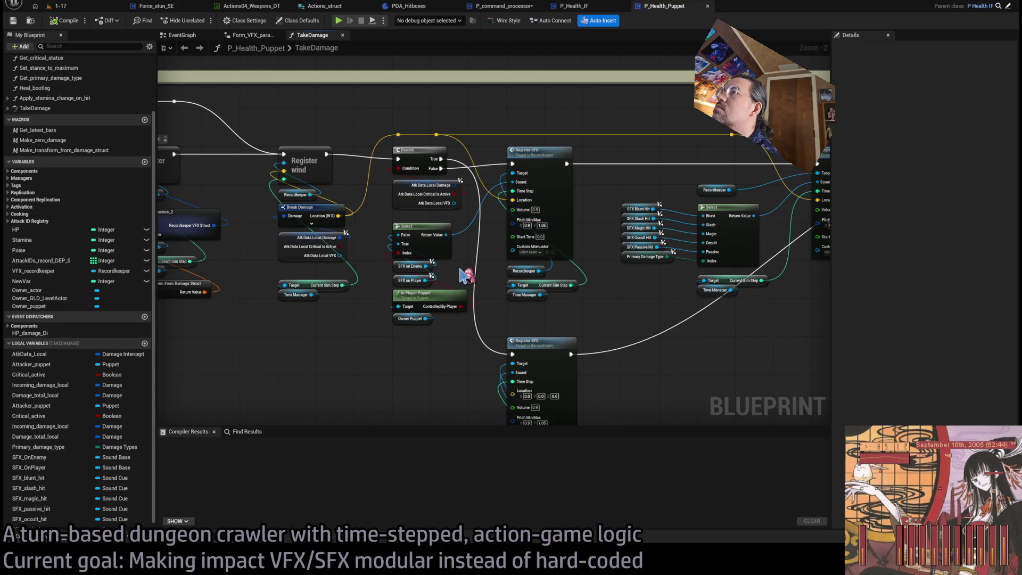
{"action": "left_click", "coordinate": [429, 280]}
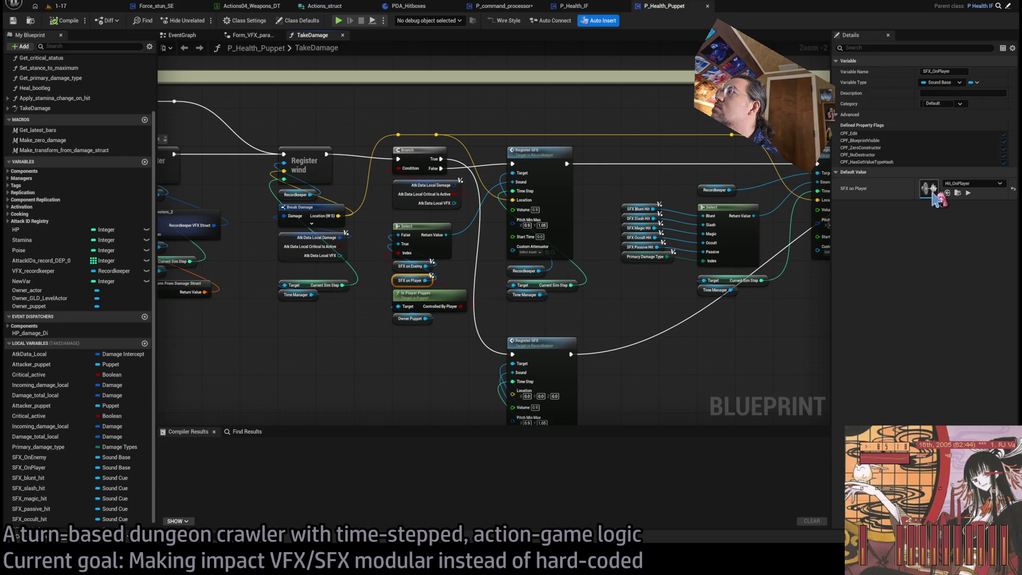
{"action": "left_click", "coordinate": [411, 266]}
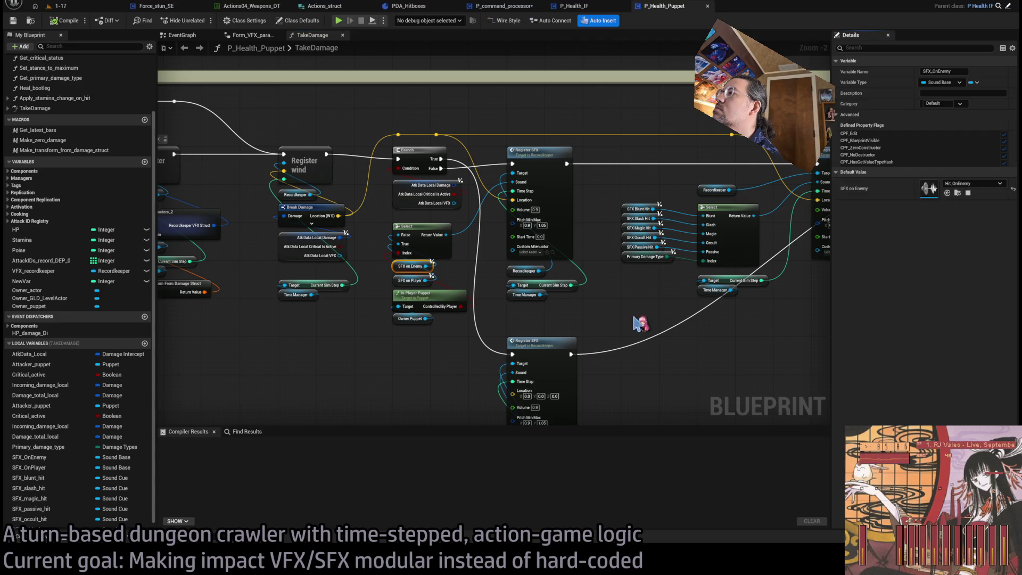
{"action": "left_click_drag", "start_coordinate": [640, 331], "coordinate": [620, 250]}
{"action": "left_click", "coordinate": [505, 386]}
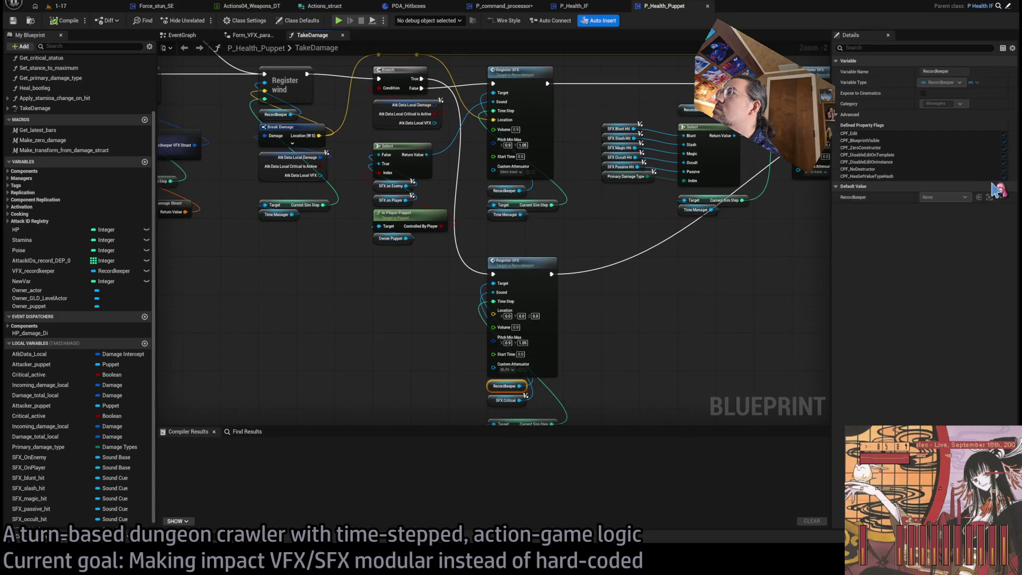
{"action": "left_click", "coordinate": [506, 400]}
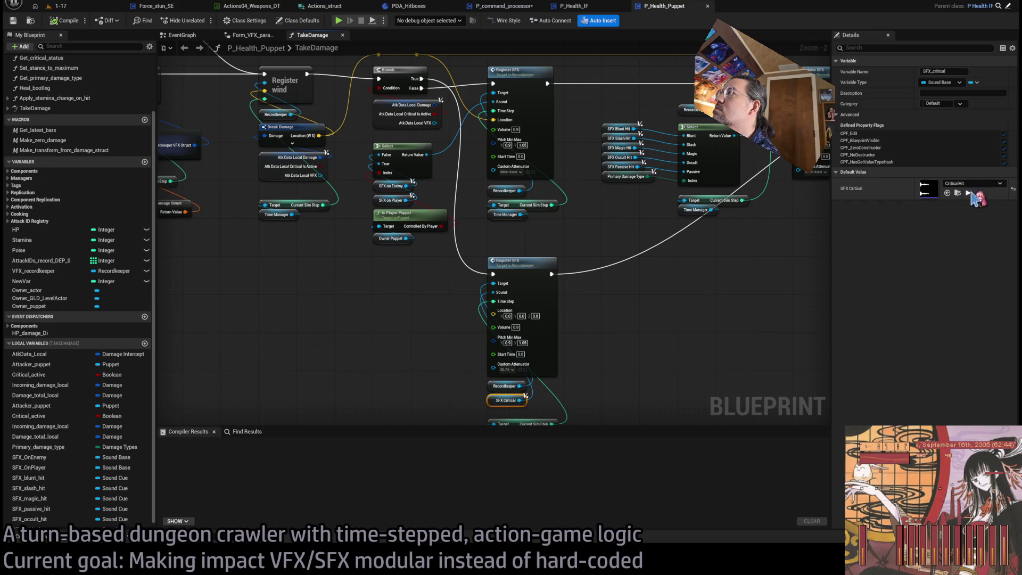
Step: Check the SFX_blunt_hit and SFX_passive_hit default sounds, then switch to the PDA_Hitboxes data asset
{"action": "left_click_drag", "start_coordinate": [714, 251], "coordinate": [691, 288]}
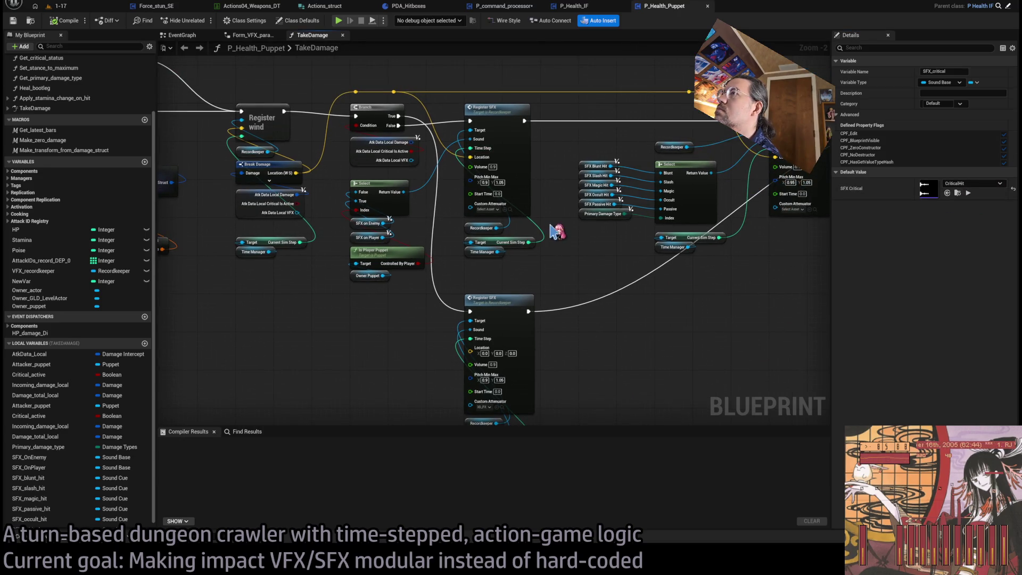
{"action": "left_click_drag", "start_coordinate": [626, 260], "coordinate": [489, 281]}
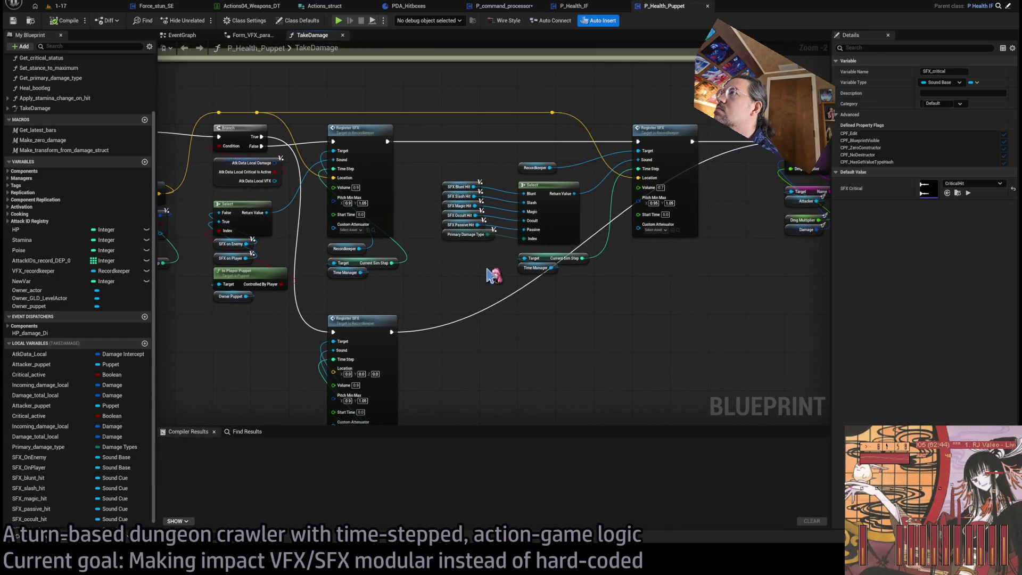
{"action": "left_click", "coordinate": [462, 187]}
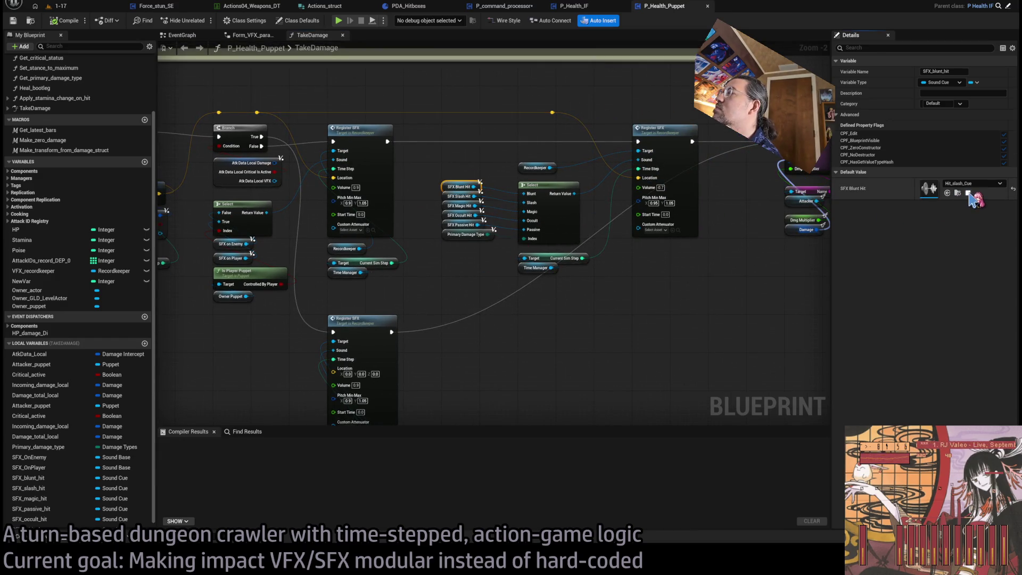
{"action": "mouse_move", "coordinate": [430, 192]}
{"action": "left_mouse_down"}
{"action": "mouse_move", "coordinate": [449, 194]}
{"action": "mouse_move", "coordinate": [458, 223]}
{"action": "left_mouse_up"}
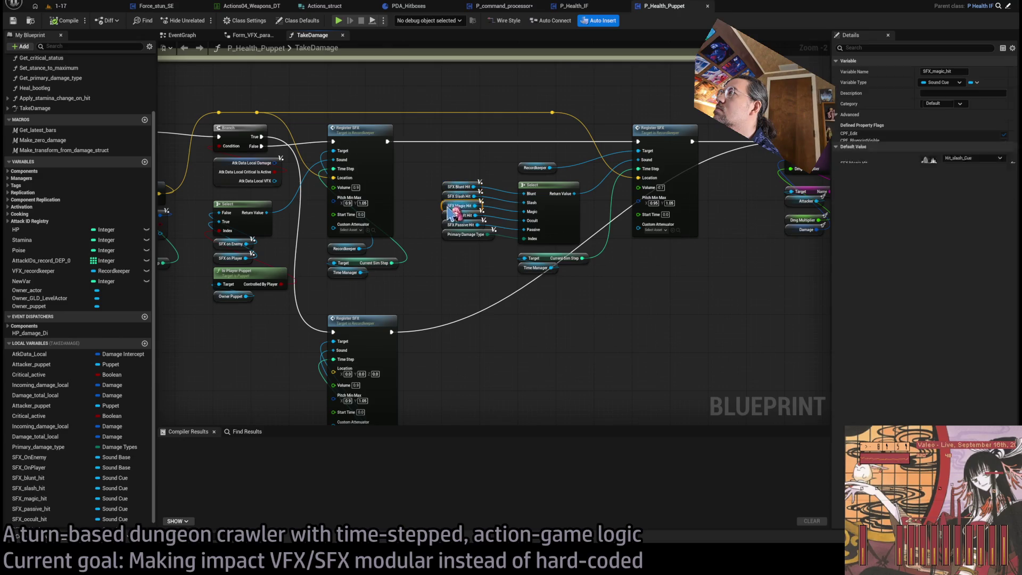
{"action": "left_click", "coordinate": [454, 225]}
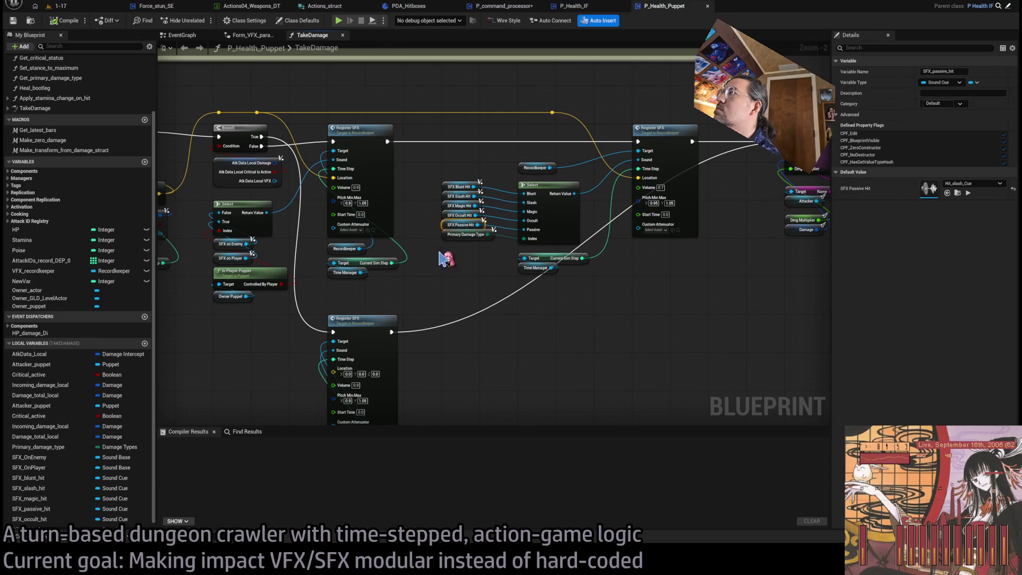
{"action": "left_click", "coordinate": [437, 282]}
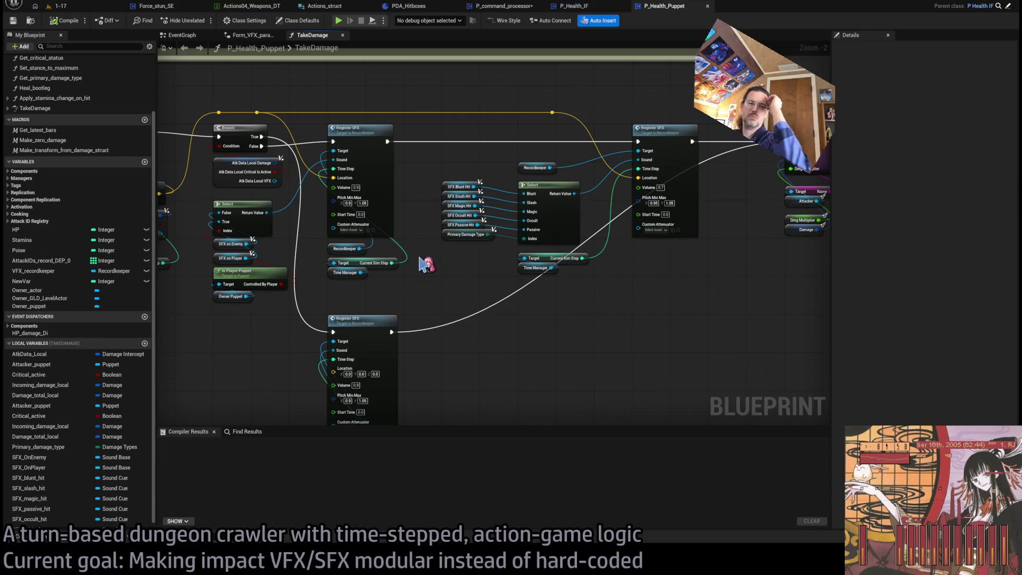
{"action": "left_click", "coordinate": [448, 228]}
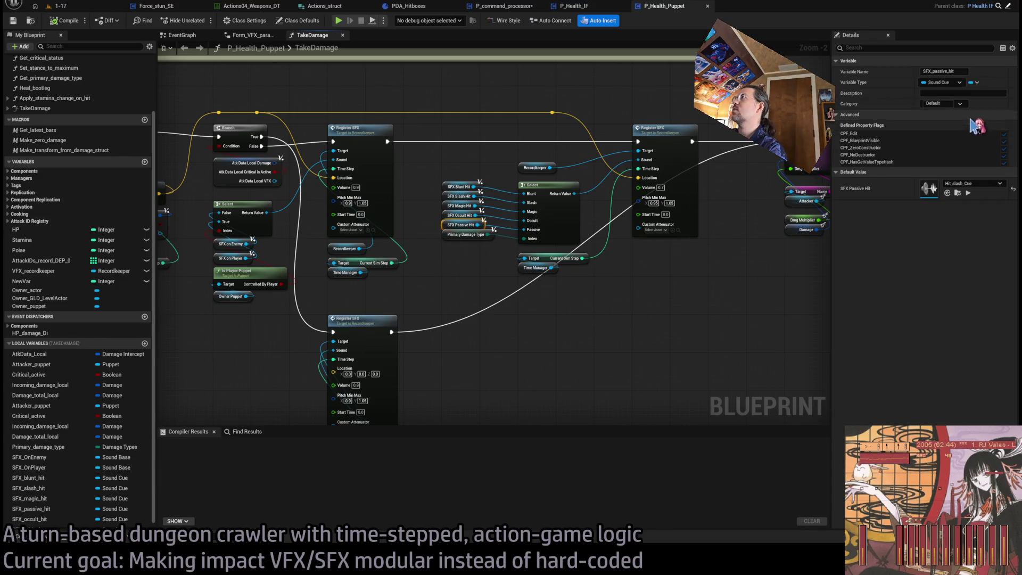
{"action": "left_click", "coordinate": [425, 5]}
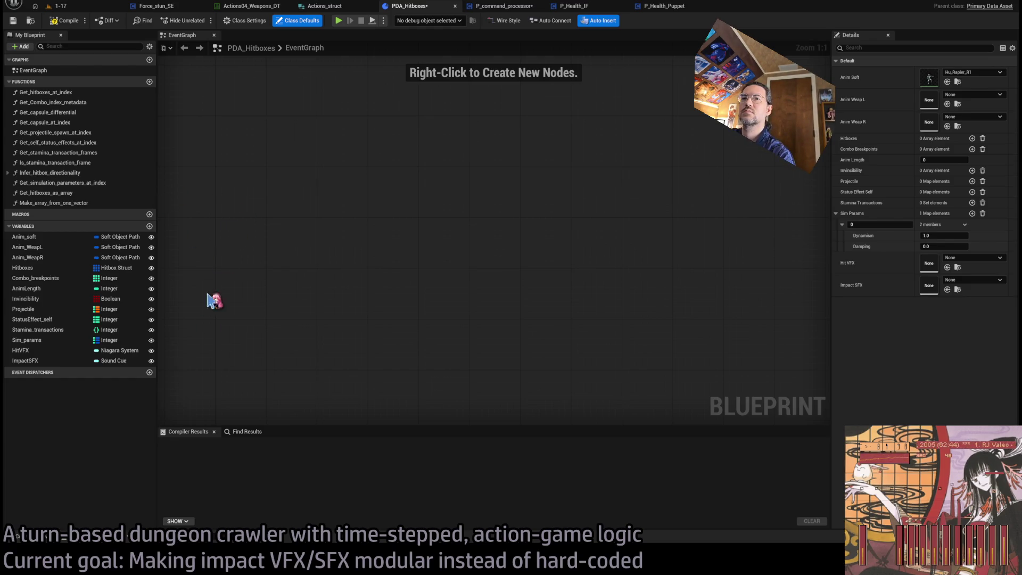
Step: Compile PDA_Hitboxes, look over the Get_hitboxes_at_index graph, and add a new function
{"action": "left_click", "coordinate": [67, 20]}
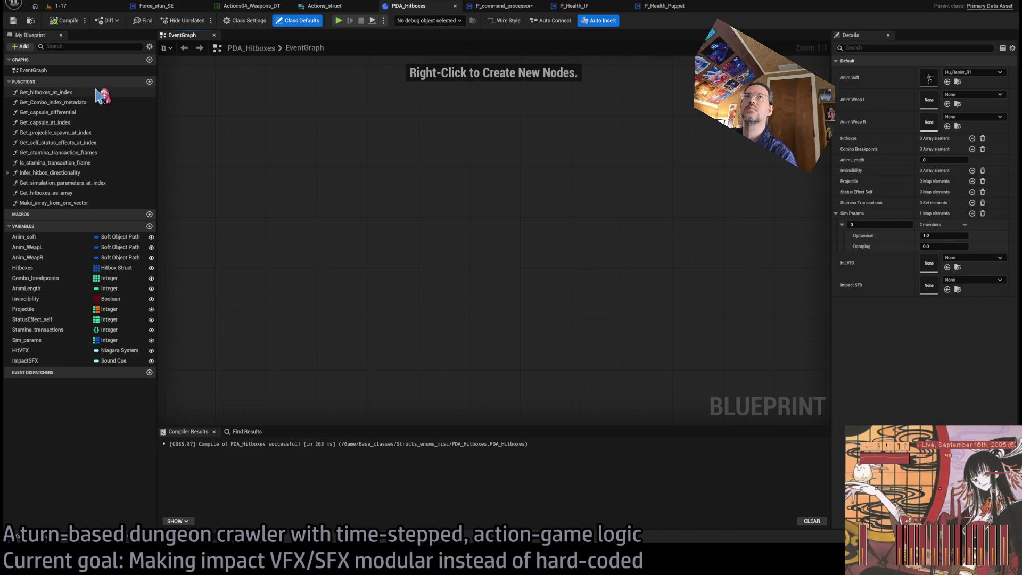
{"action": "double_click", "coordinate": [53, 93]}
{"action": "left_click_drag", "start_coordinate": [373, 240], "coordinate": [457, 240]}
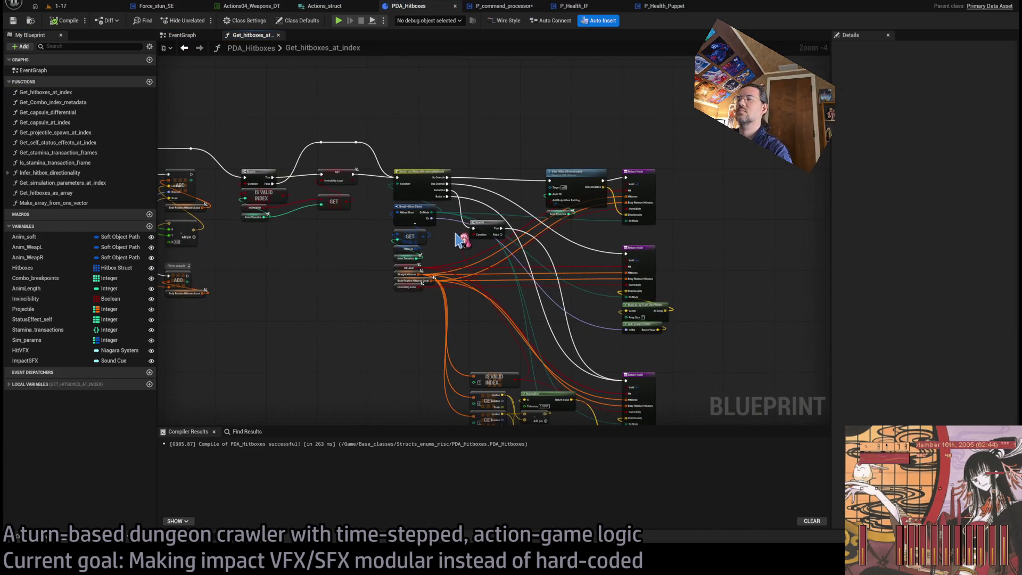
{"action": "left_click_drag", "start_coordinate": [302, 258], "coordinate": [433, 255]}
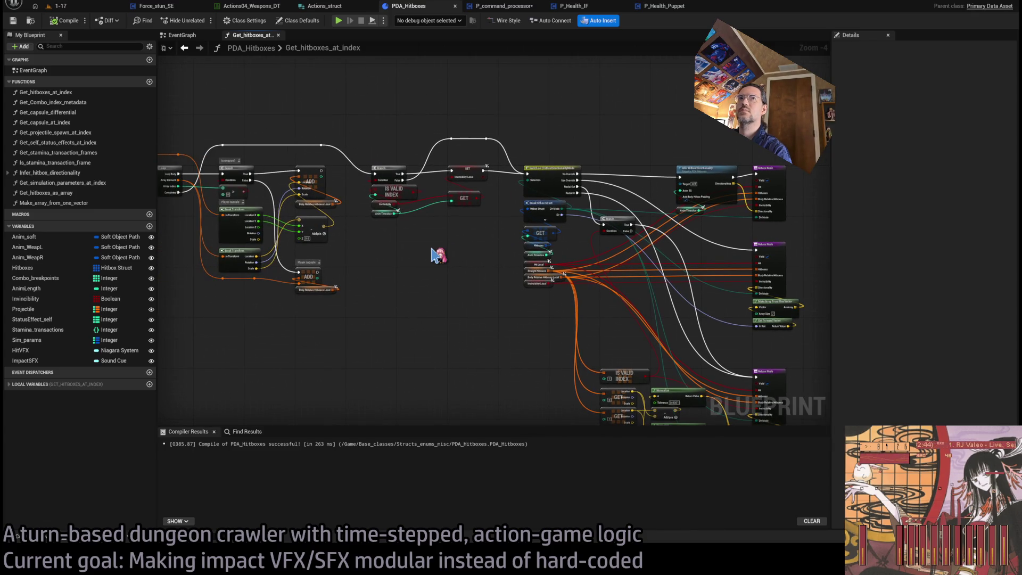
{"action": "left_click", "coordinate": [150, 81]}
Step: Name the new function Get_impact_cosmetics and give it the search keywords 'SFX VFX'
{"action": "type", "text": "Get_impact_"}
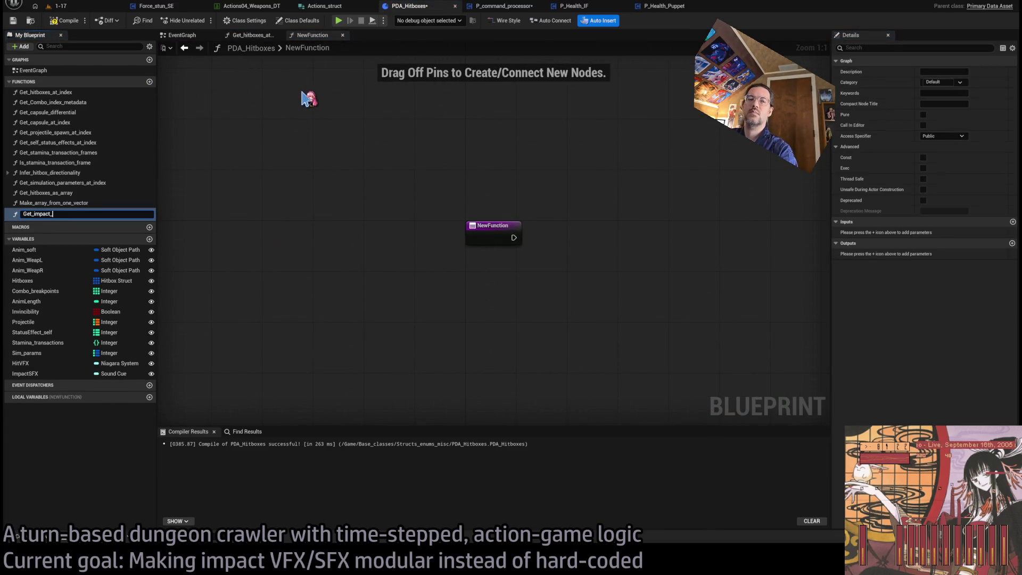
{"action": "type", "text": "cosmetics"}
{"action": "key", "text": "Return"}
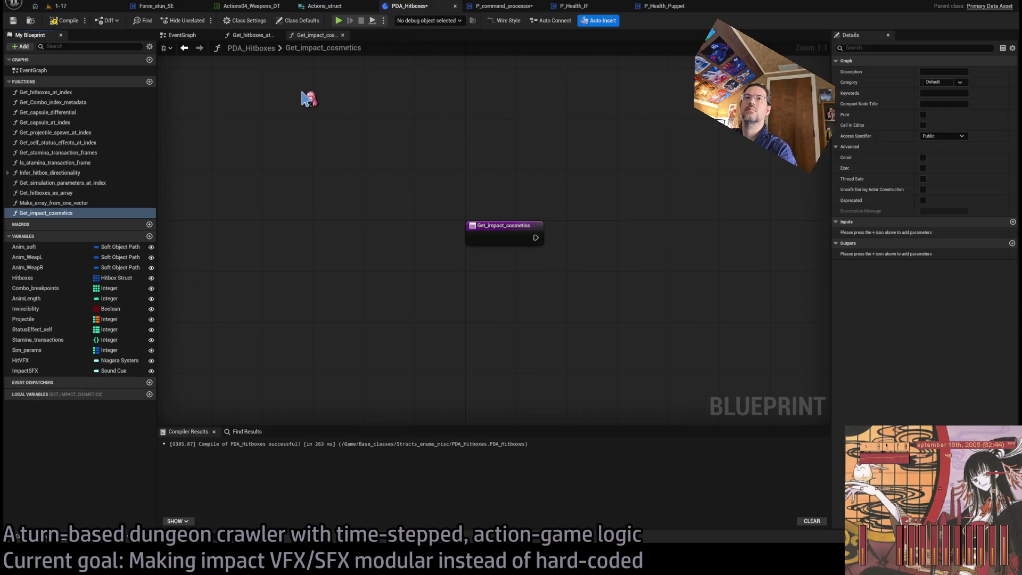
{"action": "left_click", "coordinate": [936, 93]}
{"action": "type", "text": "SFX VFX"}
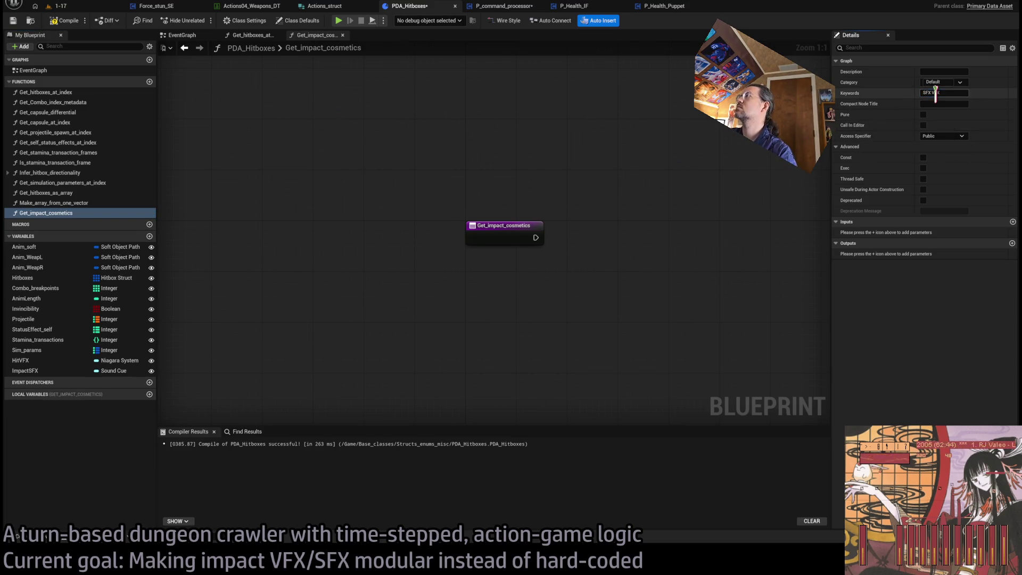
{"action": "key", "text": "Return"}
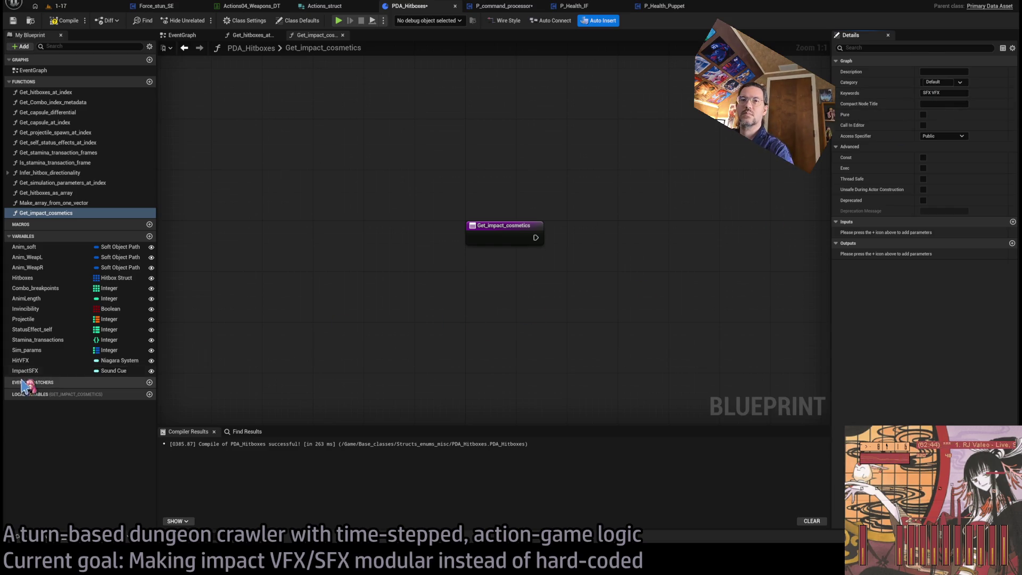
Step: Add Hit VFX and Impact SFX getters and wire both into a new return node
{"action": "mouse_move", "coordinate": [21, 360]}
{"action": "left_mouse_down"}
{"action": "mouse_move", "coordinate": [602, 287]}
{"action": "mouse_move", "coordinate": [591, 266]}
{"action": "left_mouse_up"}
{"action": "left_click", "coordinate": [32, 370]}
{"action": "mouse_move", "coordinate": [380, 329]}
{"action": "left_mouse_down"}
{"action": "mouse_move", "coordinate": [619, 303]}
{"action": "mouse_move", "coordinate": [596, 282]}
{"action": "mouse_move", "coordinate": [532, 277]}
{"action": "left_mouse_up"}
{"action": "left_click_drag", "start_coordinate": [394, 252], "coordinate": [584, 265]}
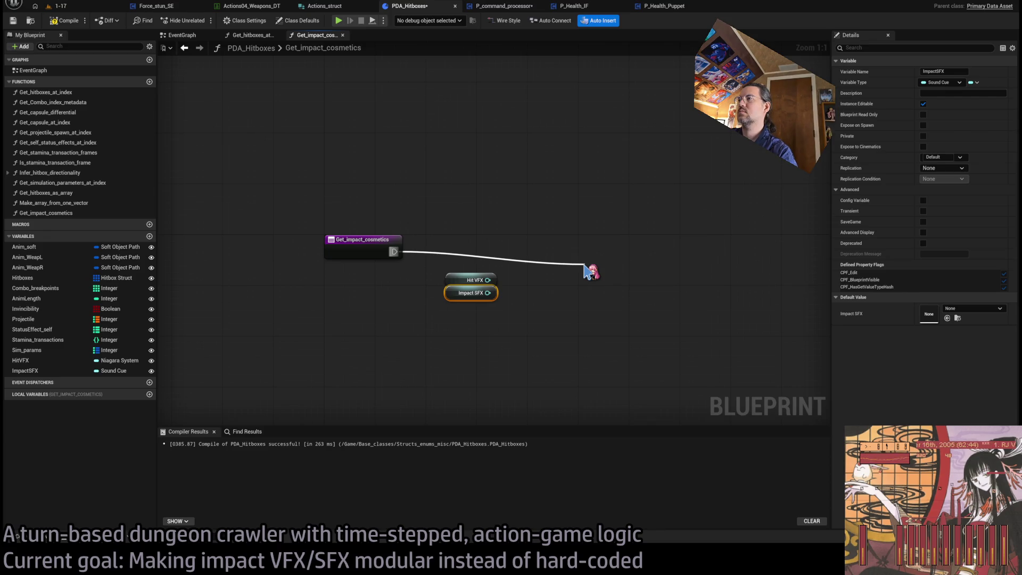
{"action": "left_click_drag", "start_coordinate": [584, 264], "coordinate": [586, 266]}
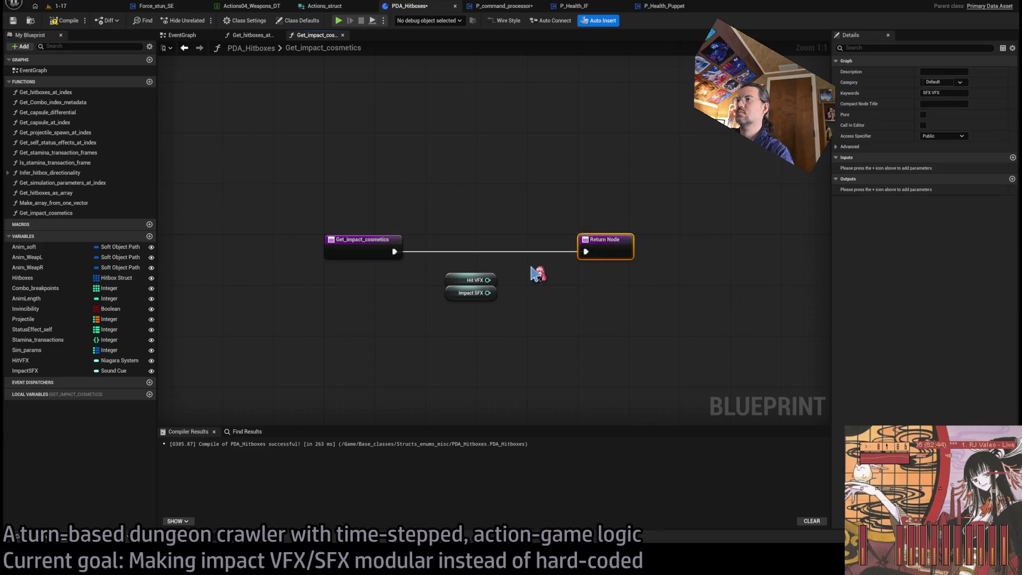
{"action": "left_click_drag", "start_coordinate": [487, 280], "coordinate": [607, 253]}
{"action": "mouse_move", "coordinate": [487, 293]}
{"action": "left_mouse_down"}
{"action": "mouse_move", "coordinate": [588, 246]}
{"action": "mouse_move", "coordinate": [591, 256]}
{"action": "left_mouse_up"}
Step: Rename the HitVFX variable to ImpactVFX and revise the function's search keywords
{"action": "left_click", "coordinate": [541, 330]}
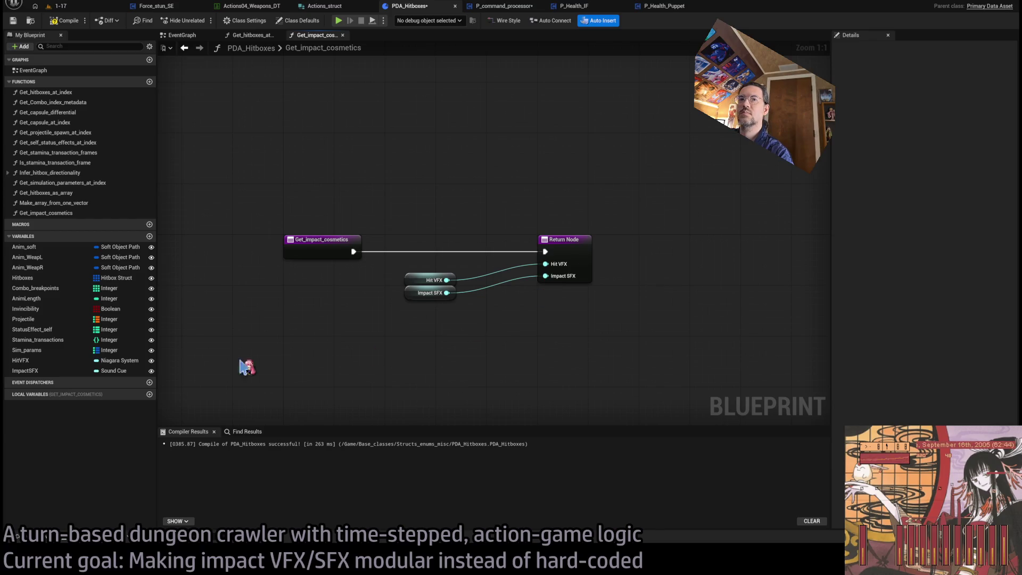
{"action": "left_click", "coordinate": [20, 360]}
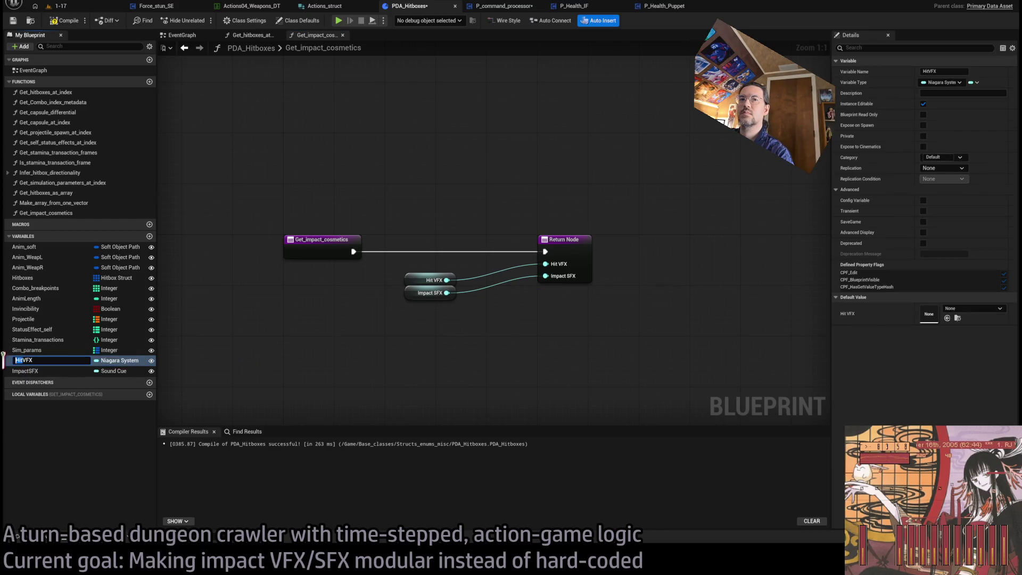
{"action": "type", "text": "Impact"}
{"action": "key", "text": "Return"}
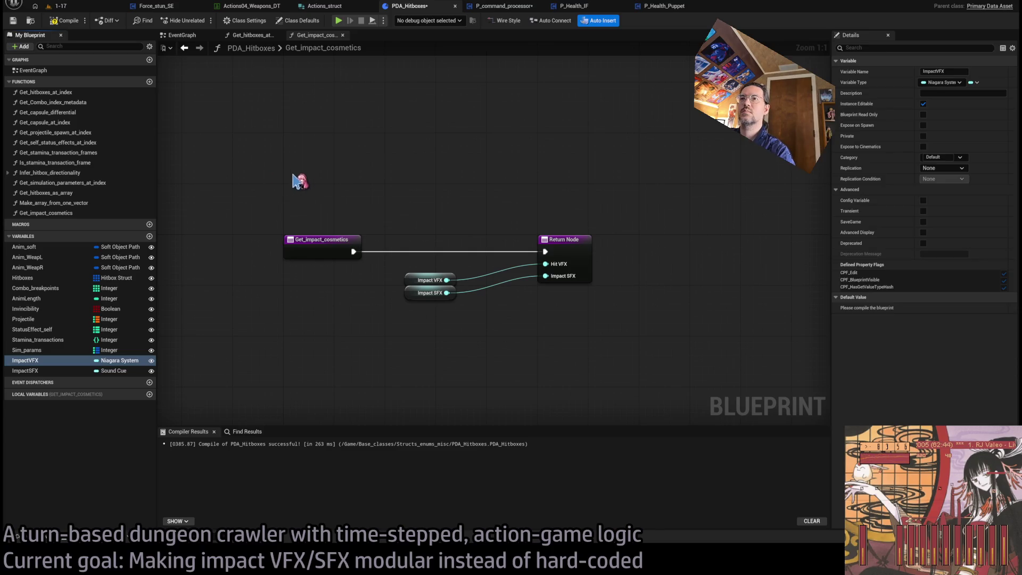
{"action": "left_click", "coordinate": [292, 178]}
{"action": "left_click", "coordinate": [937, 115]}
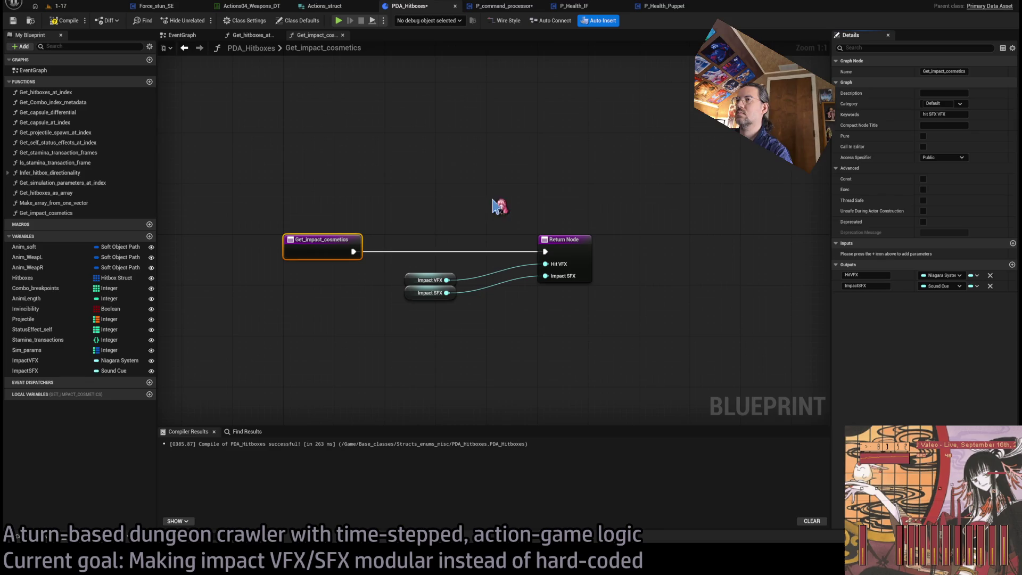
{"action": "left_click", "coordinate": [458, 205]}
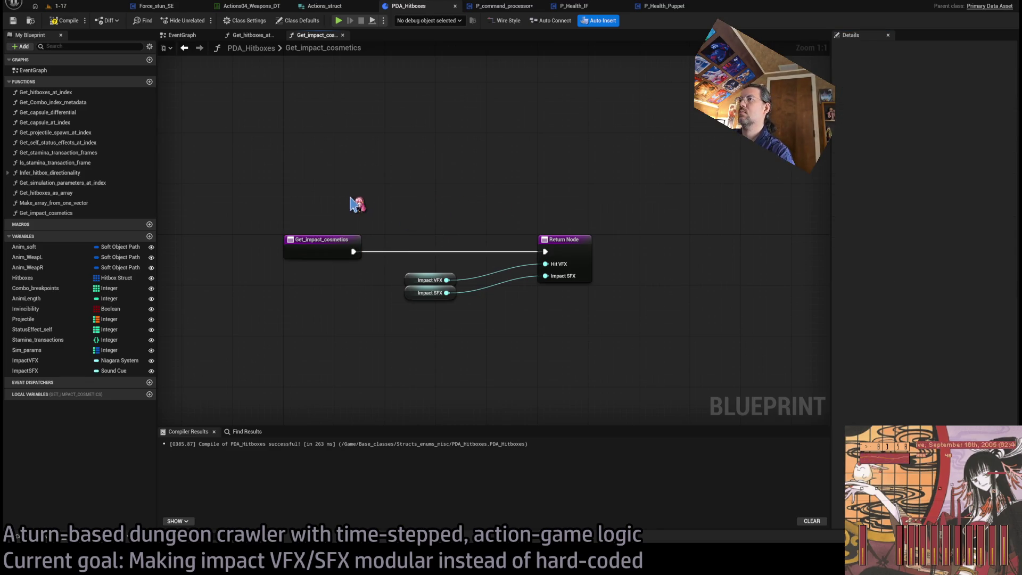
Step: Add a Boolean output named HitVFX_valid at the top of the return node
{"action": "left_click", "coordinate": [557, 240]}
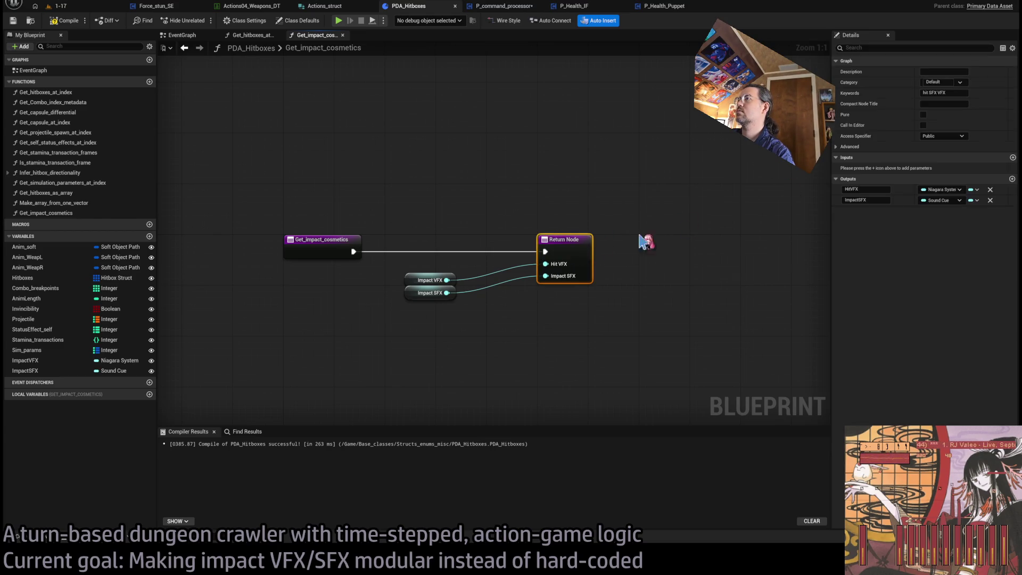
{"action": "left_click", "coordinate": [1012, 180]}
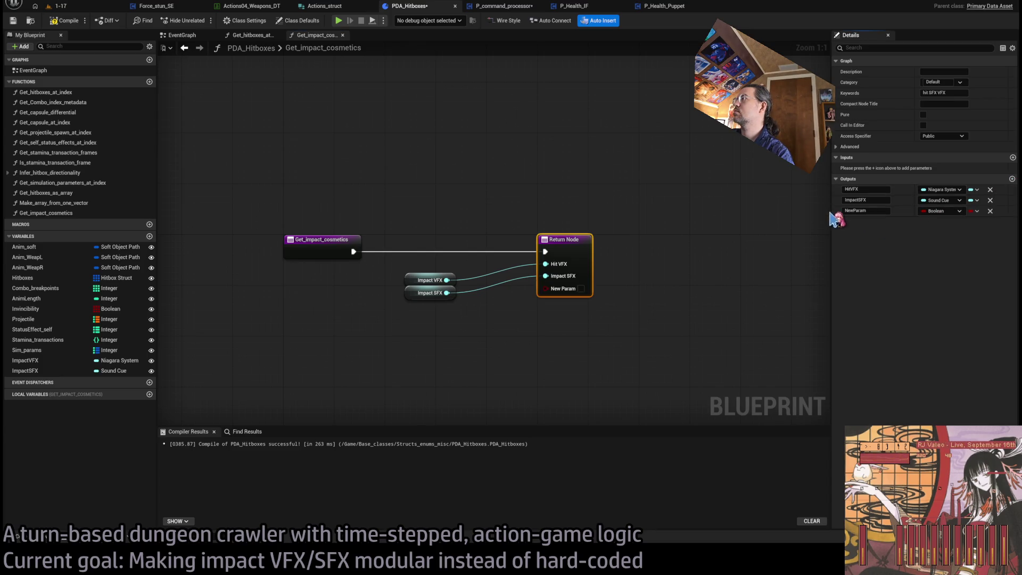
{"action": "left_click_drag", "start_coordinate": [832, 209], "coordinate": [833, 187]}
{"action": "left_click", "coordinate": [866, 190]}
{"action": "type", "text": "HitVFX_valid"}
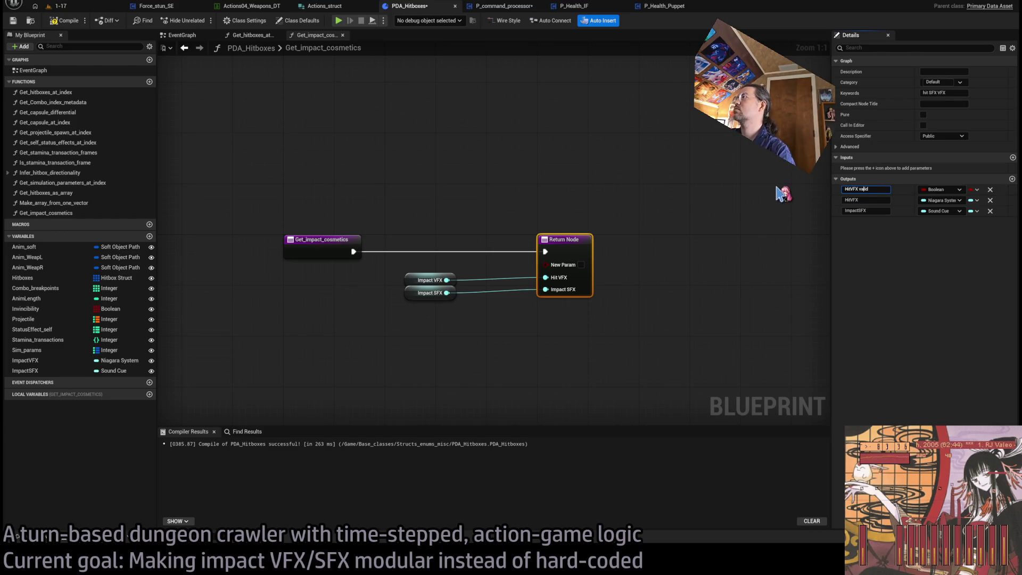
{"action": "key", "text": "Return"}
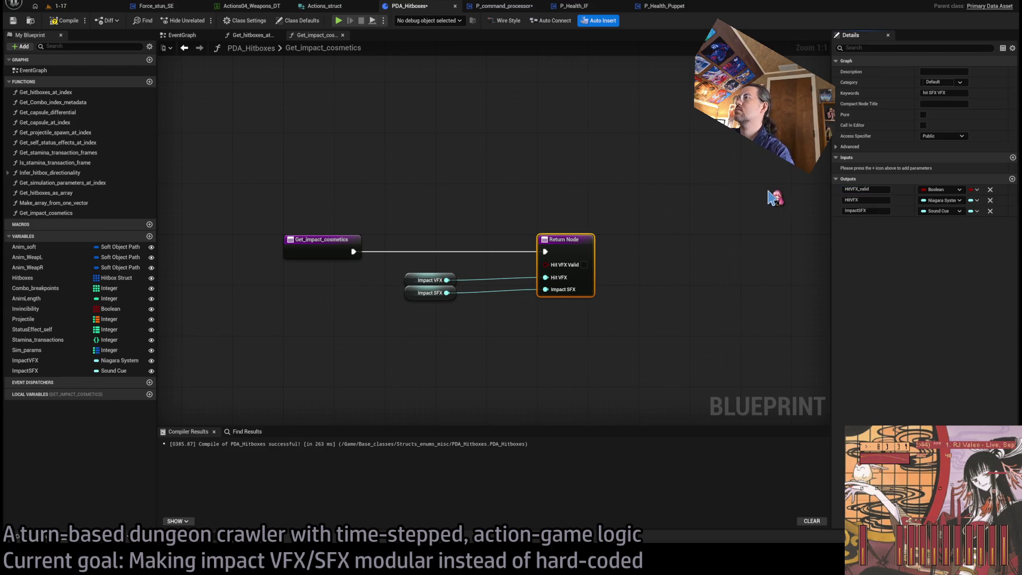
Step: Add a second Boolean output and order the outputs as VFX_valid, VFX, SFX, SFX_valid
{"action": "left_click", "coordinate": [1012, 179]}
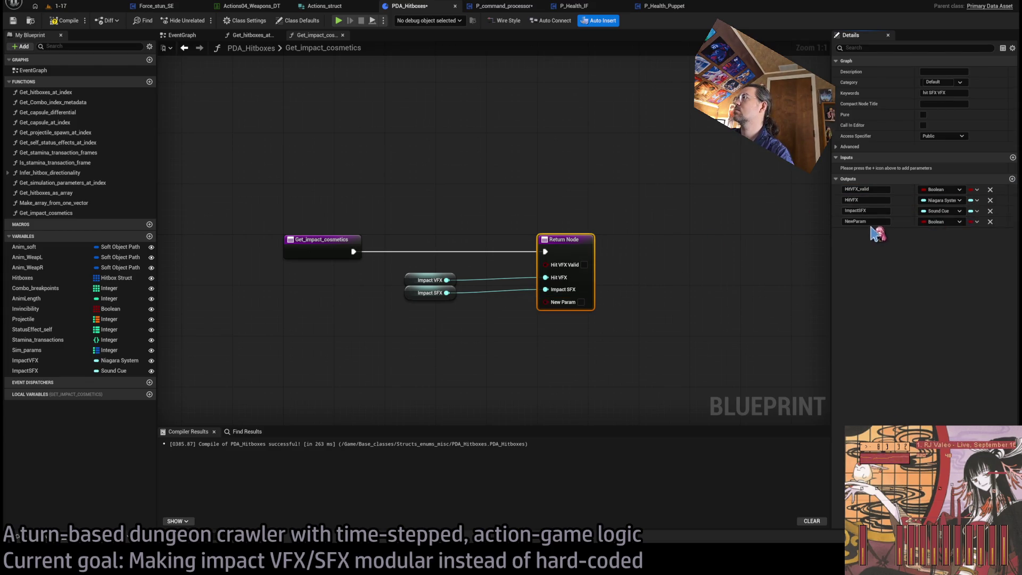
{"action": "key", "text": "BackSpace"}
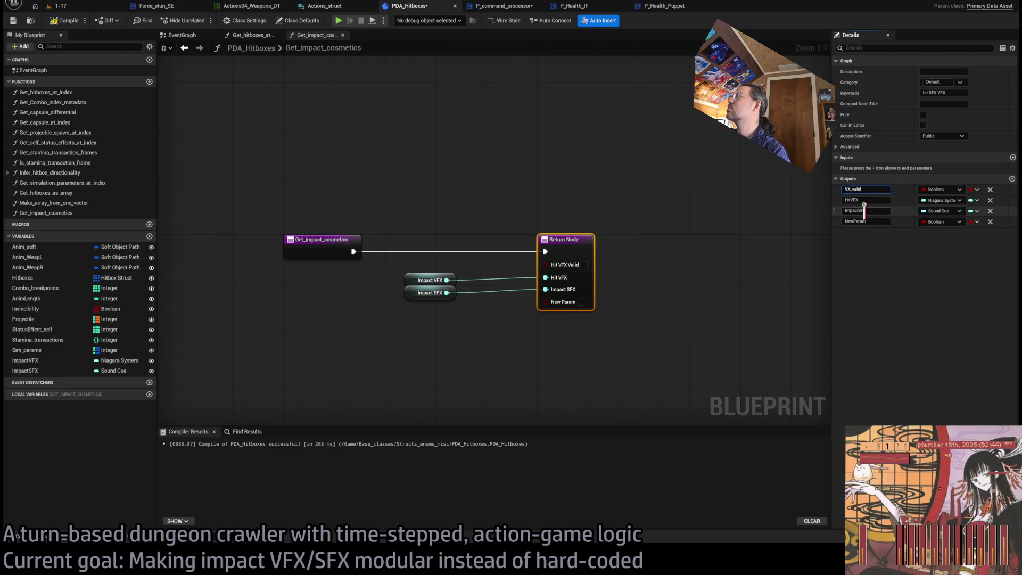
{"action": "type", "text": "F"}
{"action": "left_click", "coordinate": [852, 200]}
{"action": "left_click_drag", "start_coordinate": [852, 200], "coordinate": [812, 216]}
{"action": "key", "text": "BackSpace"}
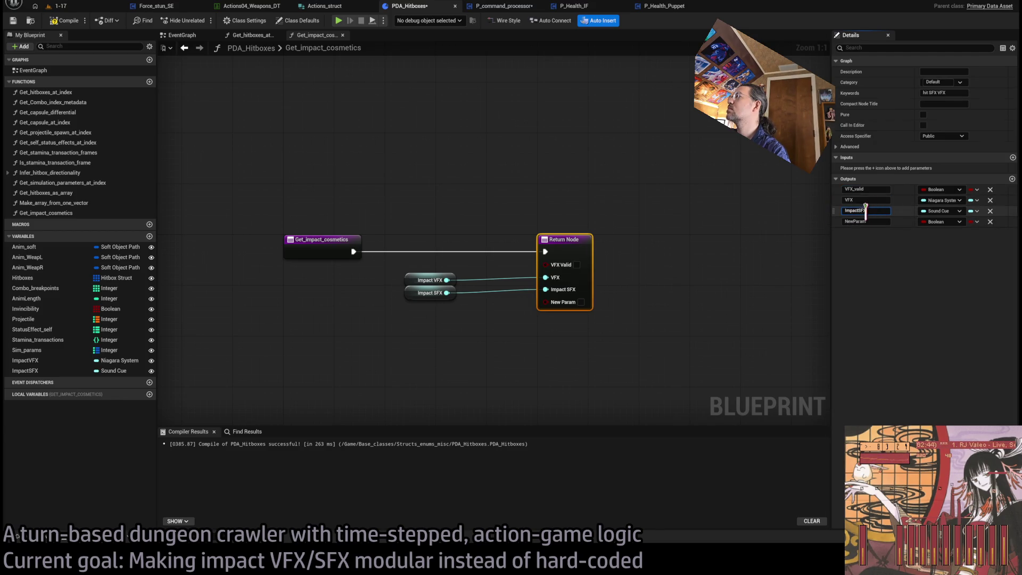
{"action": "key", "text": "BackSpace"}
{"action": "left_click", "coordinate": [860, 222]}
{"action": "type", "text": "SFX_valid"}
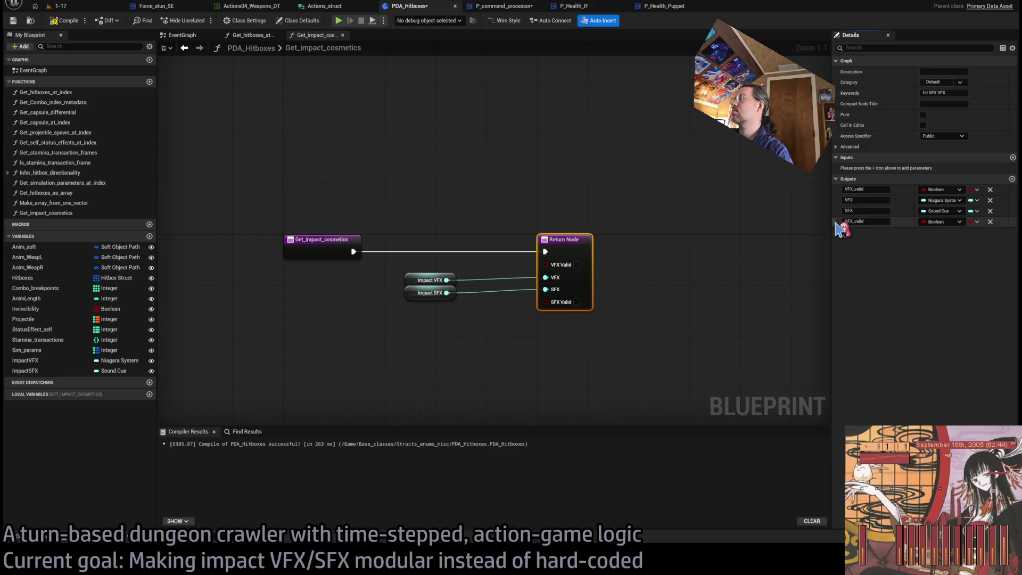
{"action": "left_click_drag", "start_coordinate": [833, 222], "coordinate": [833, 210]}
{"action": "left_click", "coordinate": [634, 268]}
Step: Add an Is Valid Soft Object Reference check fed by Impact VFX beside the return node
{"action": "left_click_drag", "start_coordinate": [457, 279], "coordinate": [509, 345]}
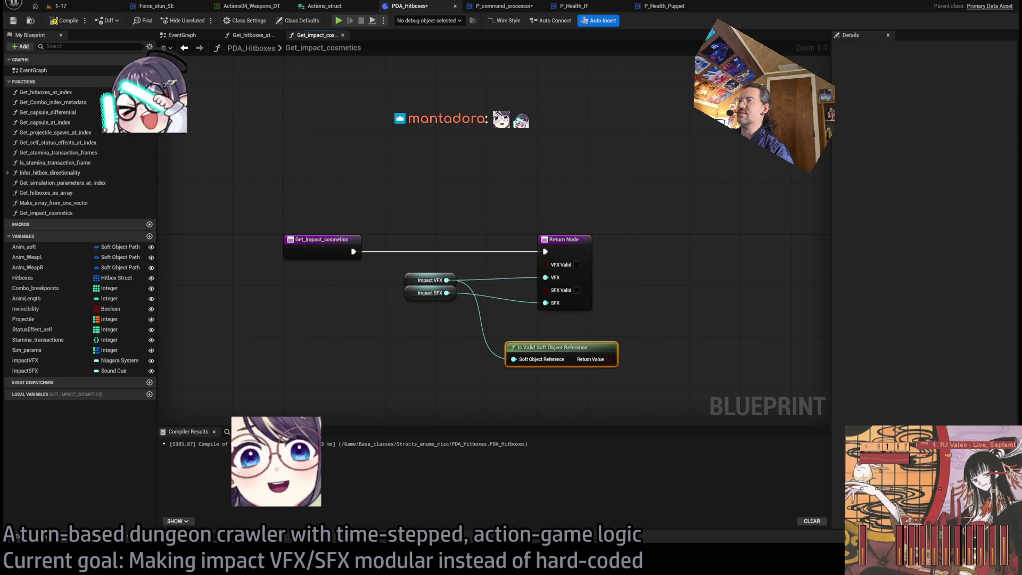
{"action": "left_click", "coordinate": [468, 324]}
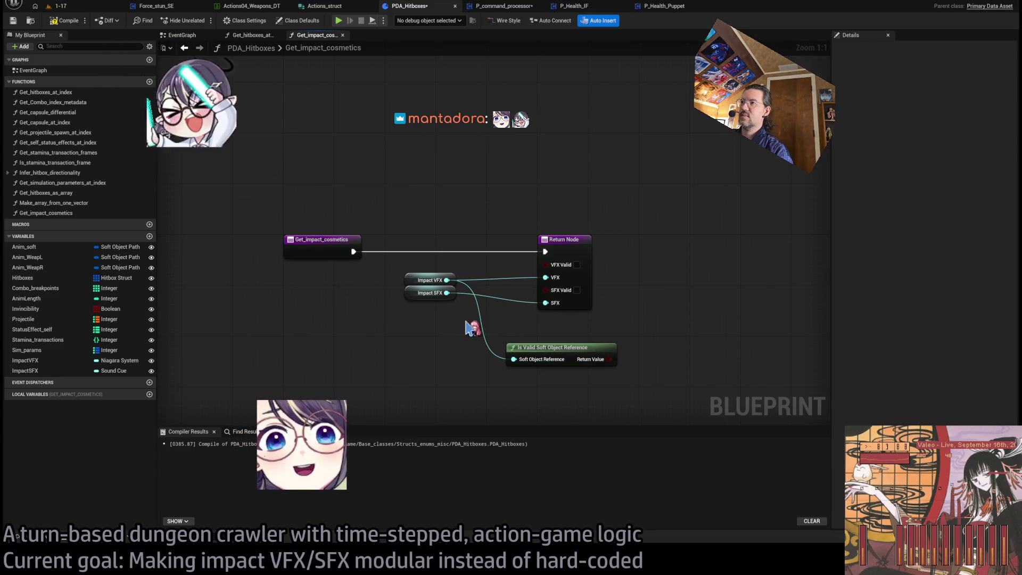
{"action": "key", "text": "ctrl+z"}
{"action": "mouse_move", "coordinate": [629, 361]}
{"action": "left_mouse_down"}
{"action": "mouse_move", "coordinate": [682, 344]}
{"action": "mouse_move", "coordinate": [524, 262]}
{"action": "left_mouse_up"}
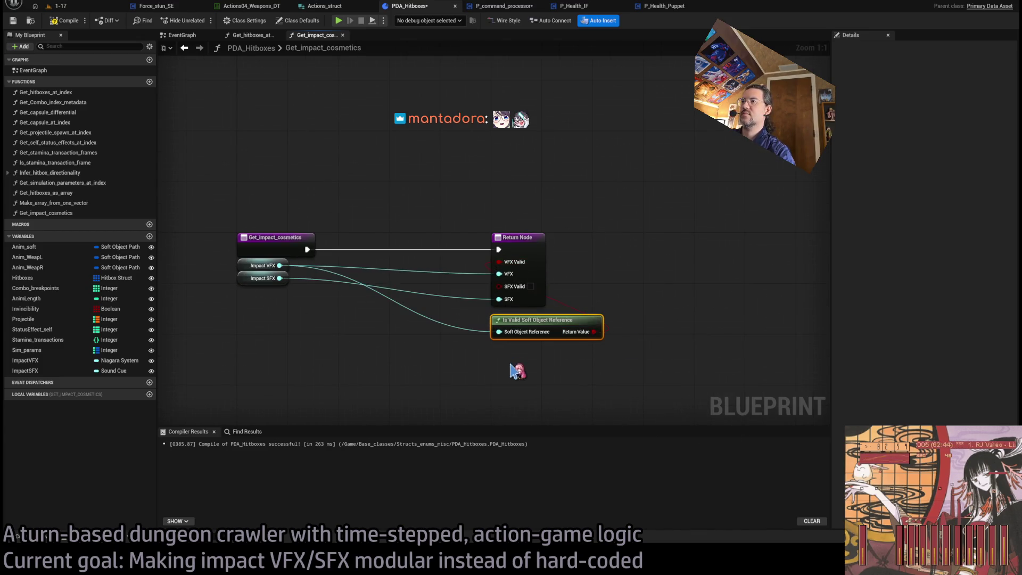
Step: Add a second validity check fed by Impact SFX, tidy the layout, and switch to level 1-17
{"action": "mouse_move", "coordinate": [279, 278]}
{"action": "left_mouse_down"}
{"action": "mouse_move", "coordinate": [482, 366]}
{"action": "mouse_move", "coordinate": [533, 358]}
{"action": "left_mouse_up"}
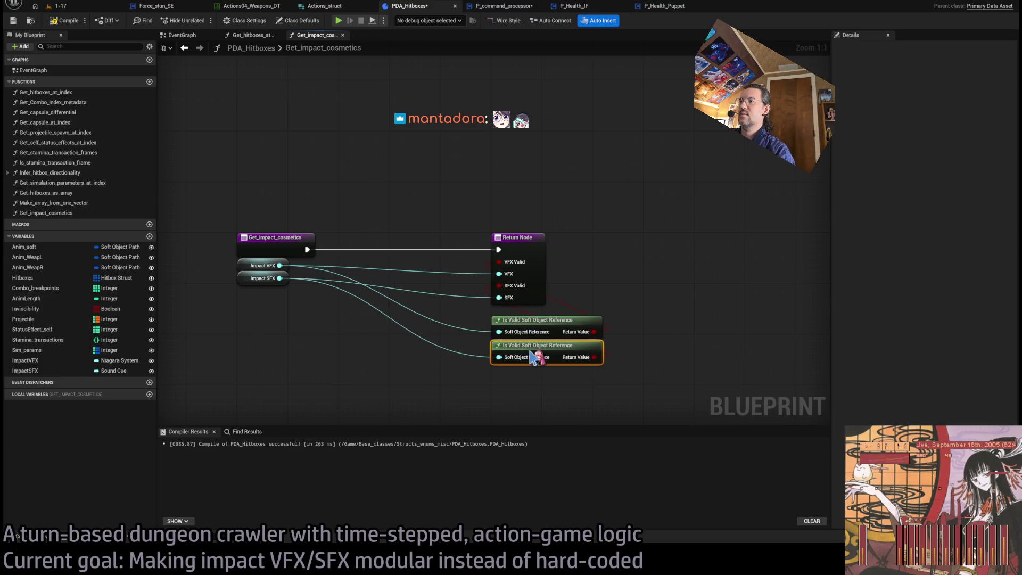
{"action": "mouse_move", "coordinate": [527, 239]}
{"action": "left_mouse_down"}
{"action": "mouse_move", "coordinate": [711, 243]}
{"action": "mouse_move", "coordinate": [680, 243]}
{"action": "left_mouse_up"}
{"action": "left_click_drag", "start_coordinate": [577, 336], "coordinate": [554, 390]}
{"action": "mouse_move", "coordinate": [528, 330]}
{"action": "left_mouse_down"}
{"action": "mouse_move", "coordinate": [437, 326]}
{"action": "mouse_move", "coordinate": [442, 314]}
{"action": "left_mouse_up"}
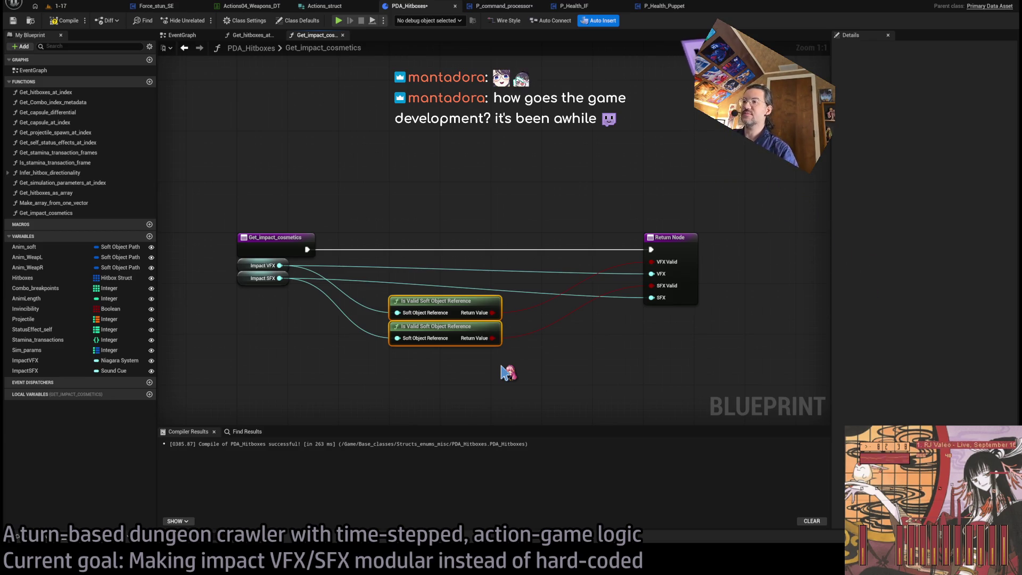
{"action": "mouse_move", "coordinate": [217, 292]}
{"action": "left_mouse_down"}
{"action": "mouse_move", "coordinate": [314, 221]}
{"action": "mouse_move", "coordinate": [317, 183]}
{"action": "left_mouse_up"}
{"action": "mouse_move", "coordinate": [227, 207]}
{"action": "left_mouse_down"}
{"action": "mouse_move", "coordinate": [349, 290]}
{"action": "mouse_move", "coordinate": [212, 212]}
{"action": "mouse_move", "coordinate": [338, 292]}
{"action": "mouse_move", "coordinate": [321, 219]}
{"action": "left_mouse_up"}
{"action": "left_click", "coordinate": [299, 367]}
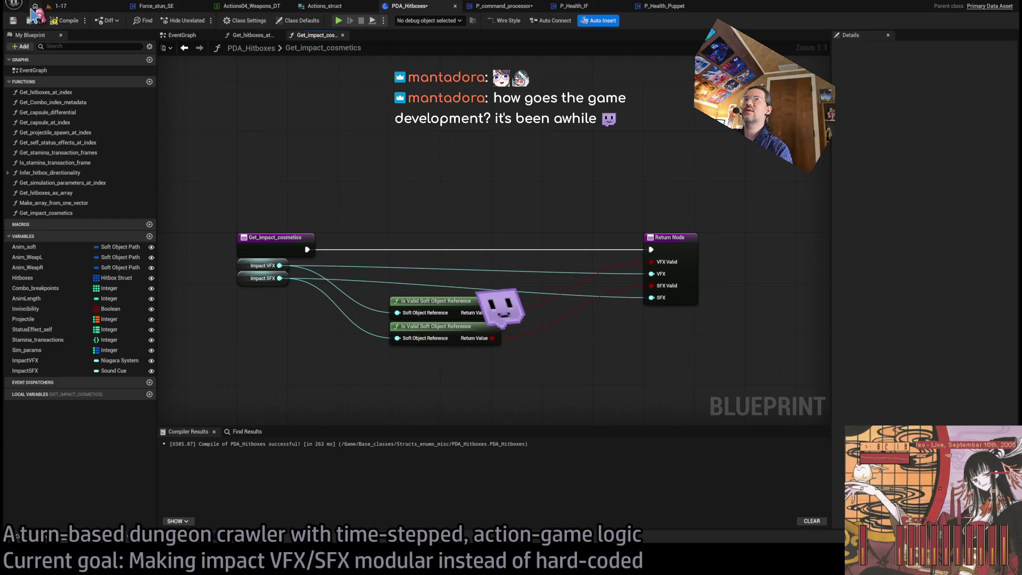
{"action": "left_click", "coordinate": [60, 7]}
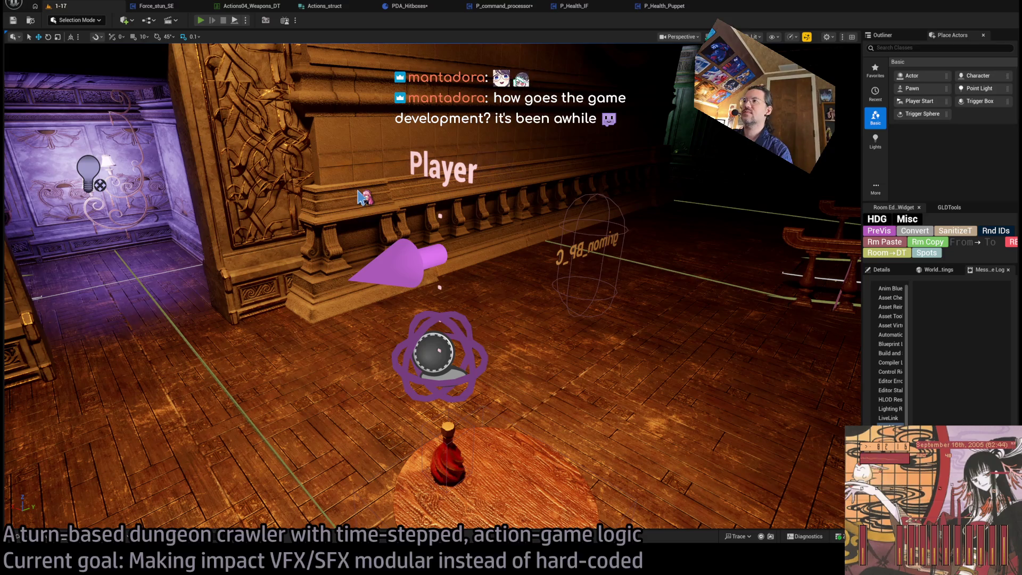
Step: Play level 1-17, run two turns, then unlock the target and queue up-right and forward moves
{"action": "key", "text": "alt+p"}
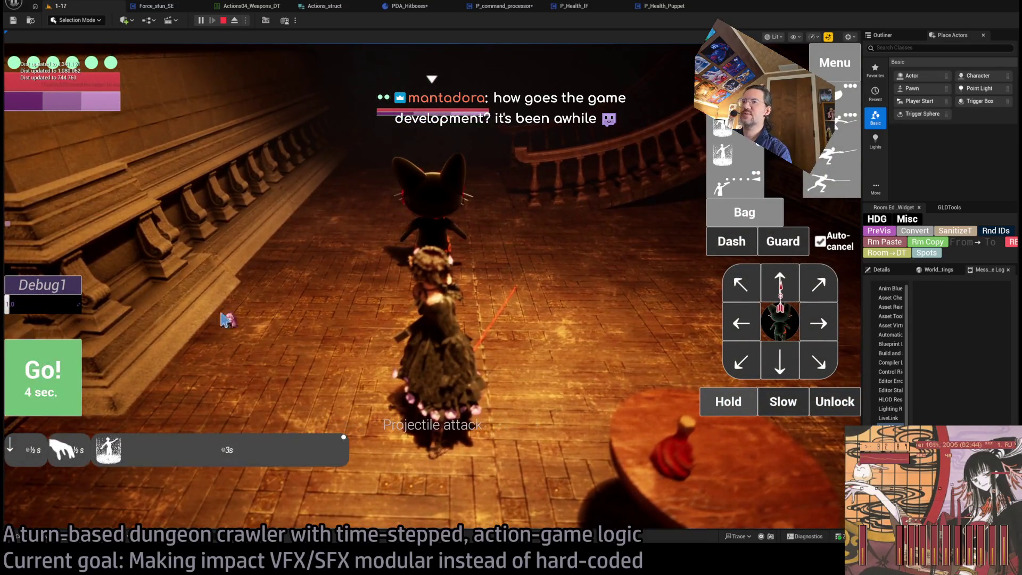
{"action": "left_click", "coordinate": [59, 383]}
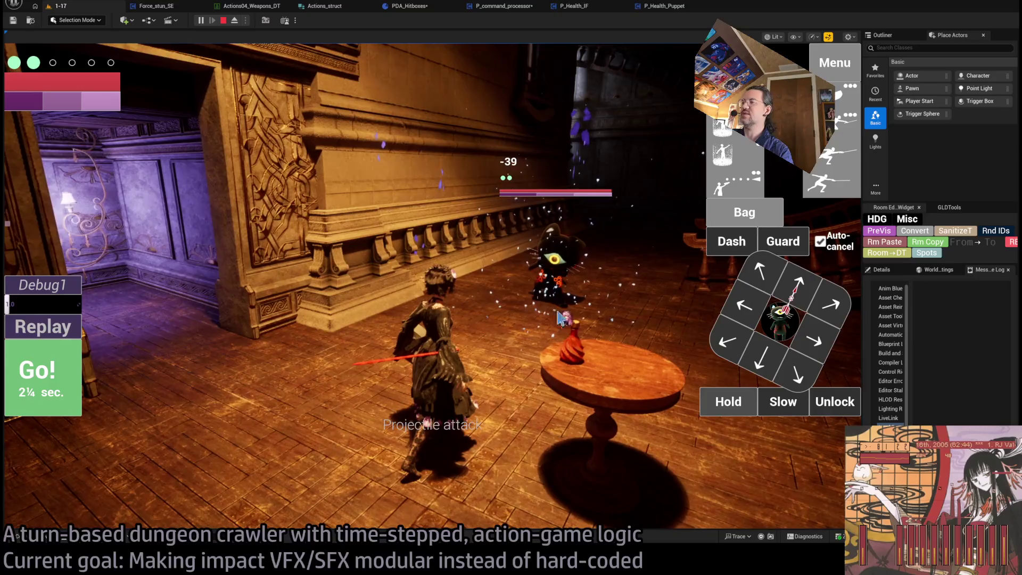
{"action": "left_click", "coordinate": [580, 241]}
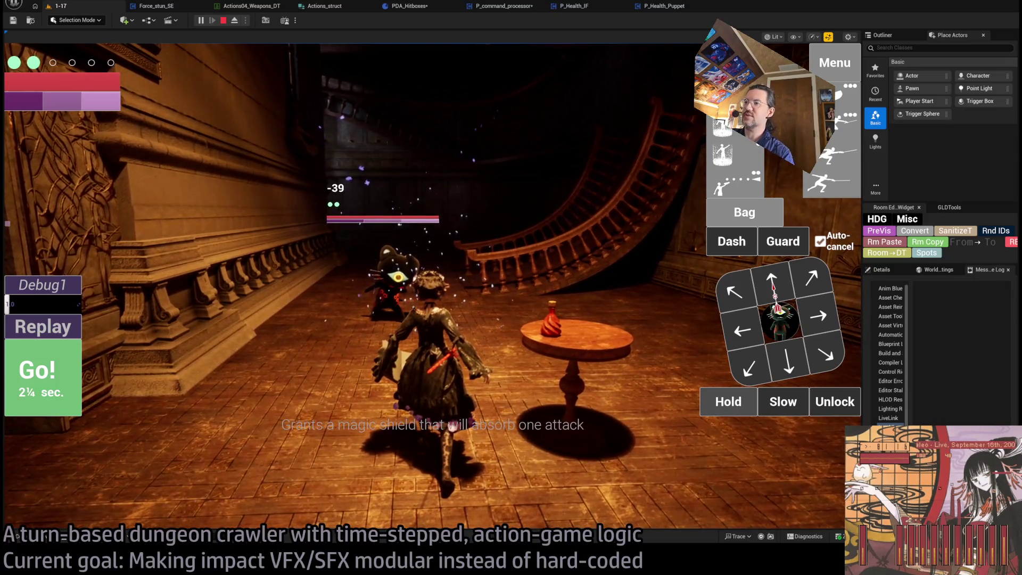
{"action": "left_click", "coordinate": [43, 376]}
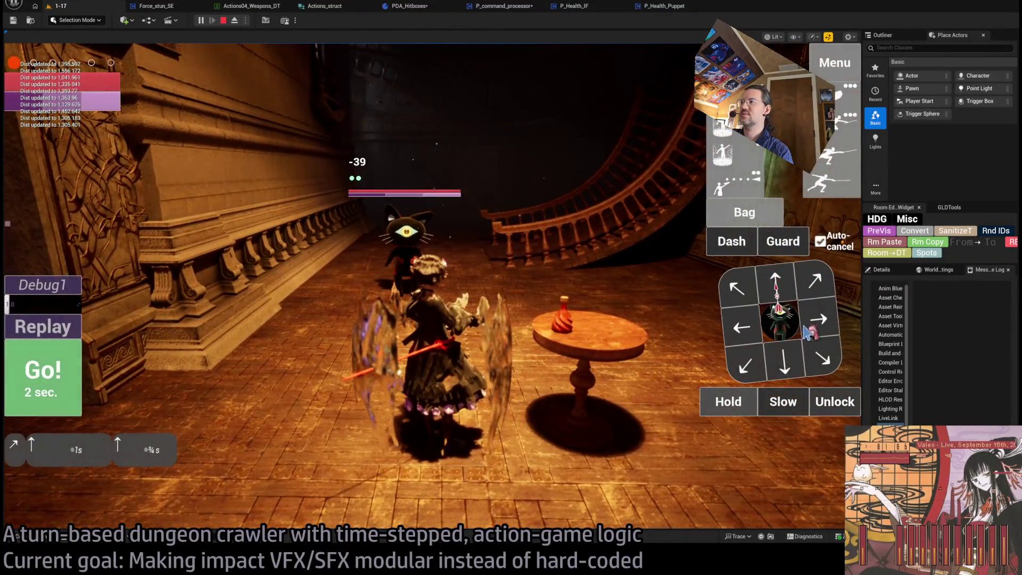
{"action": "left_click", "coordinate": [817, 408]}
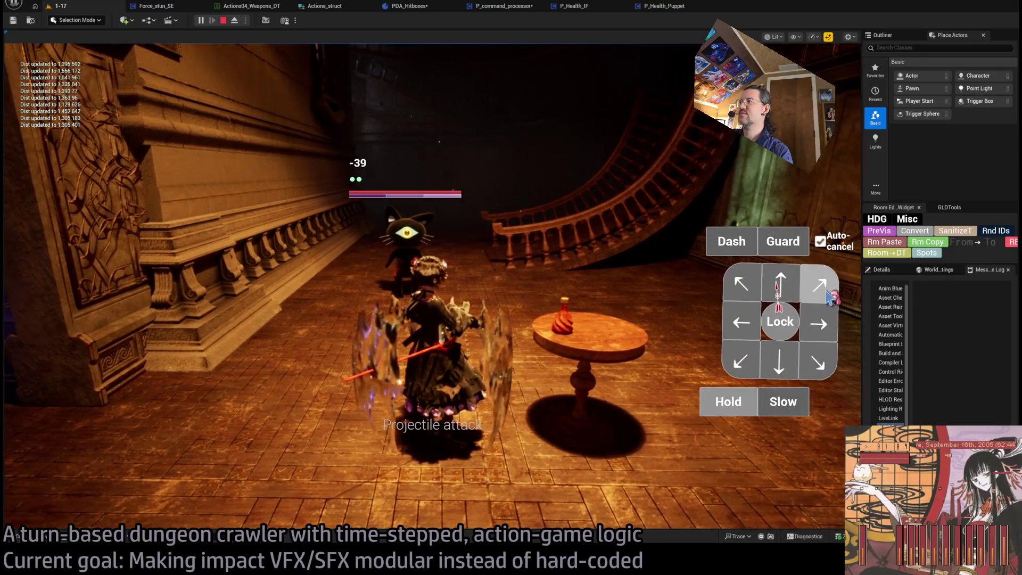
{"action": "left_click", "coordinate": [827, 286]}
{"action": "left_click", "coordinate": [794, 283]}
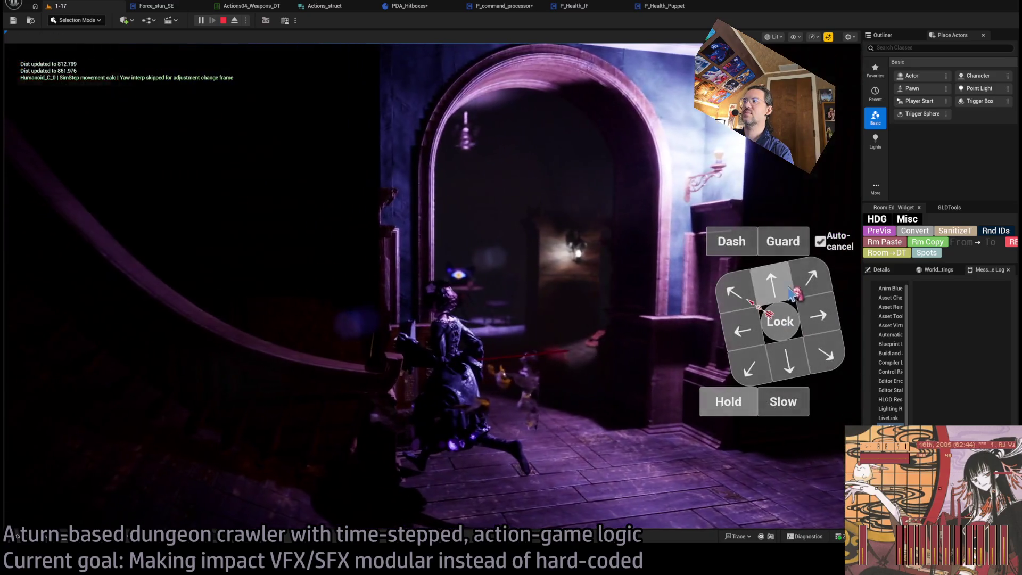
Step: Run movement turns: an up-right diagonal step, then lock onto the cat and step down
{"action": "left_click", "coordinate": [793, 292]}
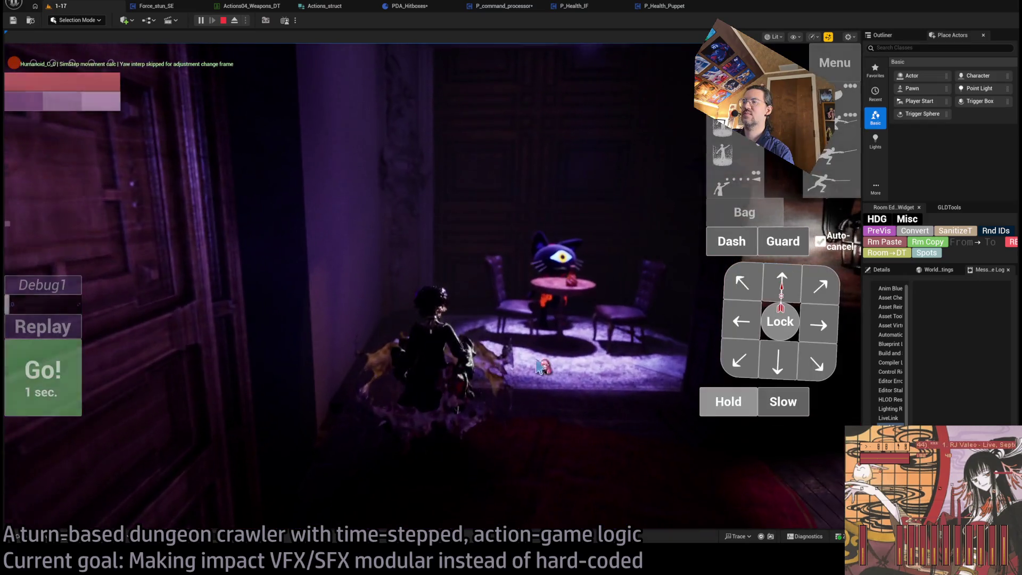
{"action": "left_click", "coordinate": [820, 293]}
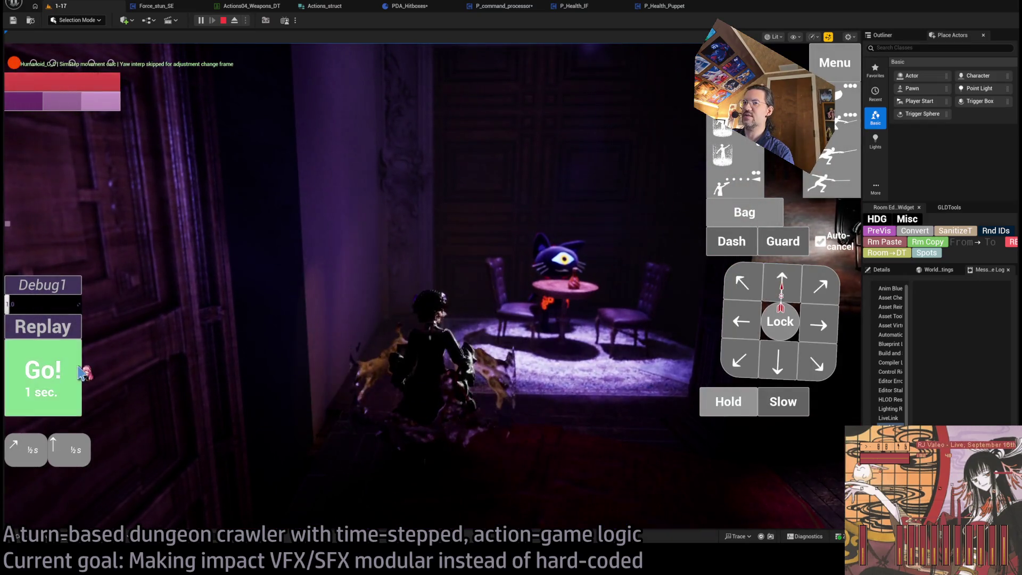
{"action": "left_click", "coordinate": [82, 372]}
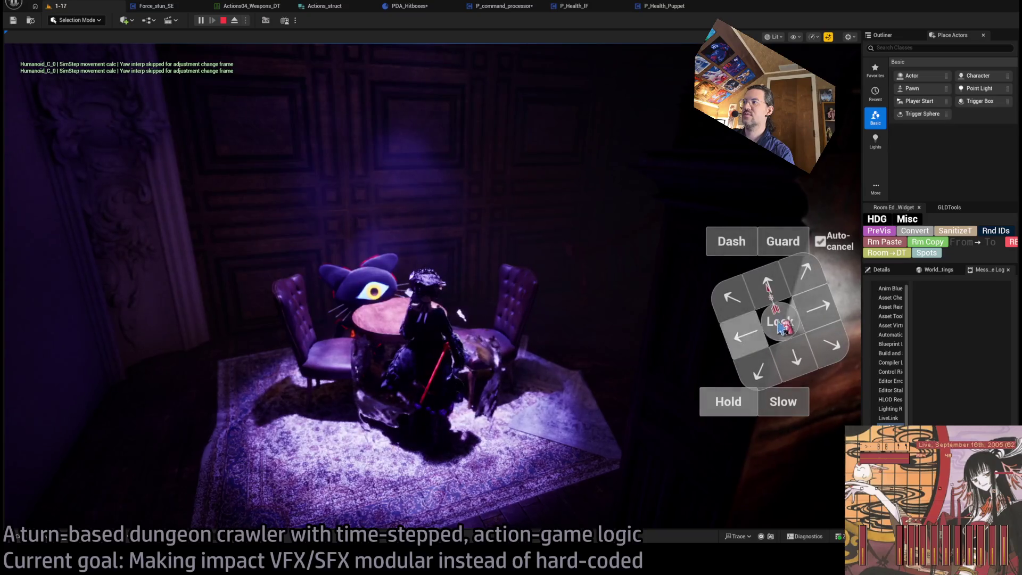
{"action": "left_click", "coordinate": [779, 325]}
{"action": "left_click", "coordinate": [797, 358]}
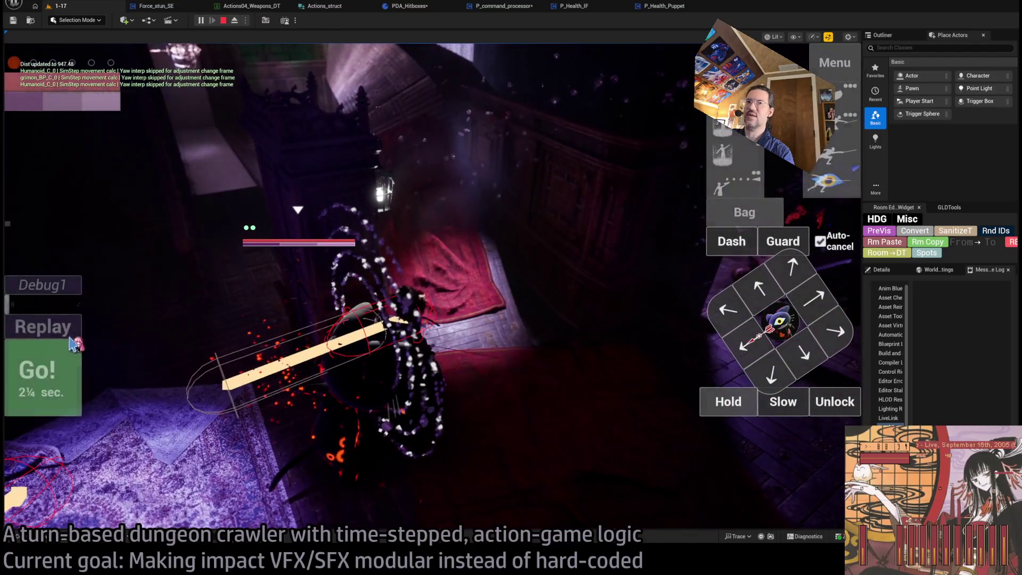
{"action": "left_click", "coordinate": [67, 330]}
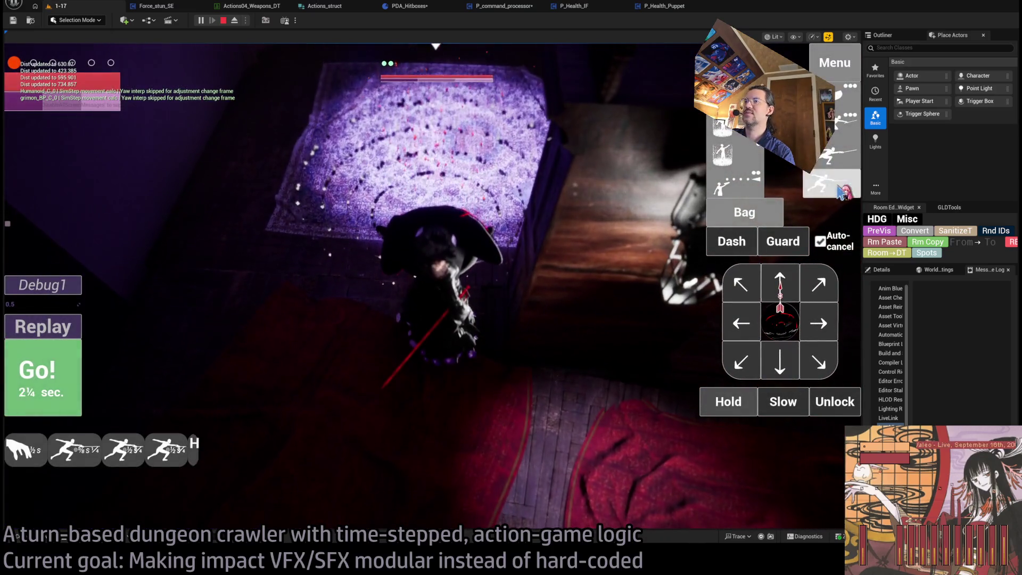
Step: Attack the cat with the four-hit light combo, the projectile lunges and another attack
{"action": "left_click", "coordinate": [841, 192]}
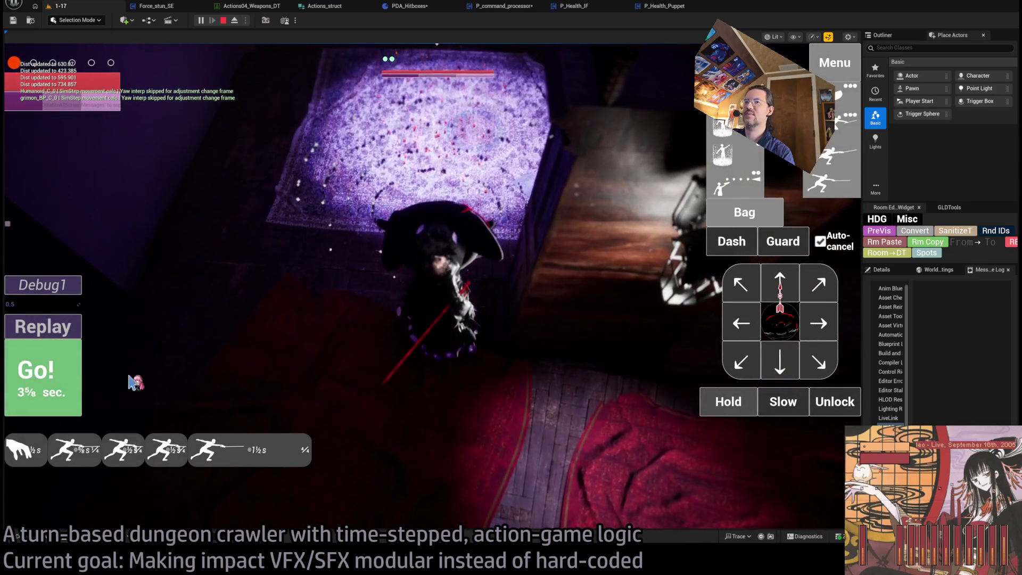
{"action": "left_click", "coordinate": [42, 373]}
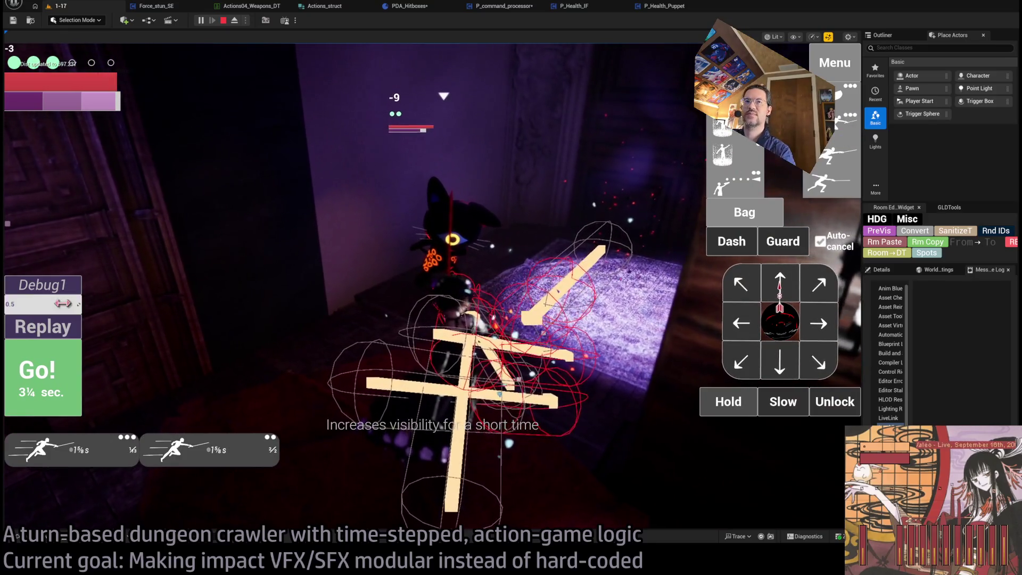
{"action": "left_click", "coordinate": [55, 397]}
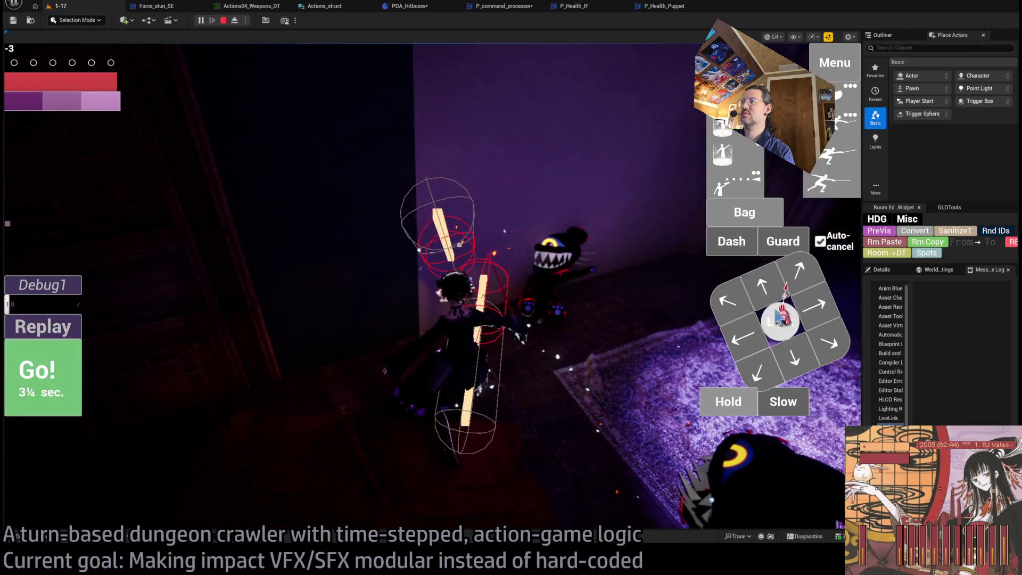
{"action": "left_click", "coordinate": [779, 318]}
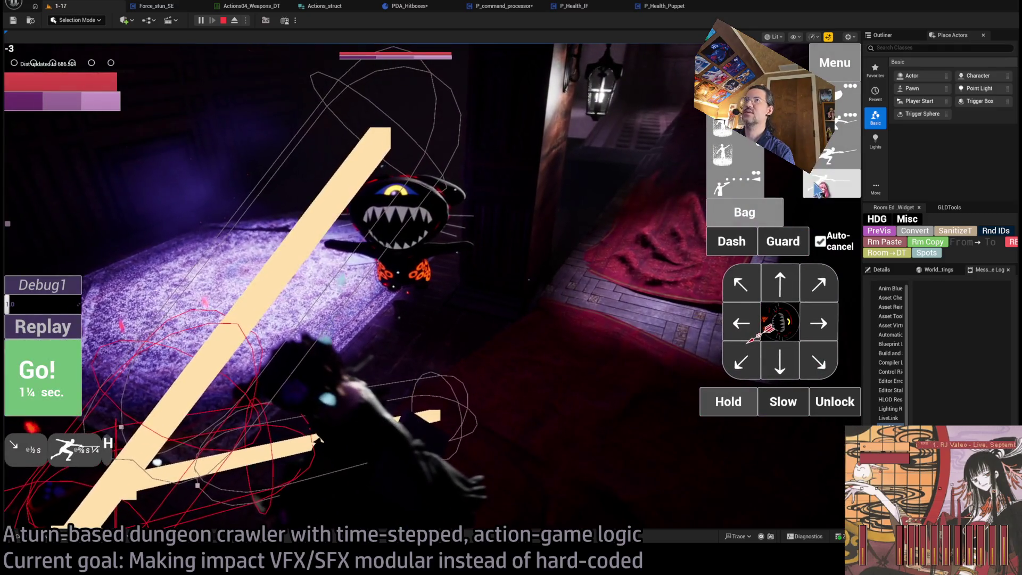
{"action": "left_click", "coordinate": [737, 181]}
{"action": "left_click", "coordinate": [61, 390]}
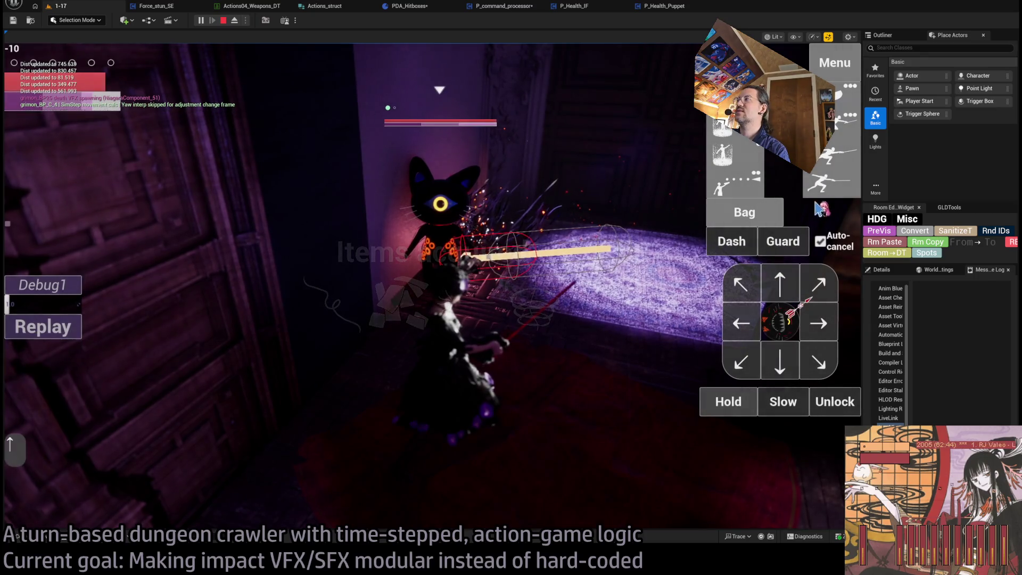
{"action": "left_click", "coordinate": [828, 194]}
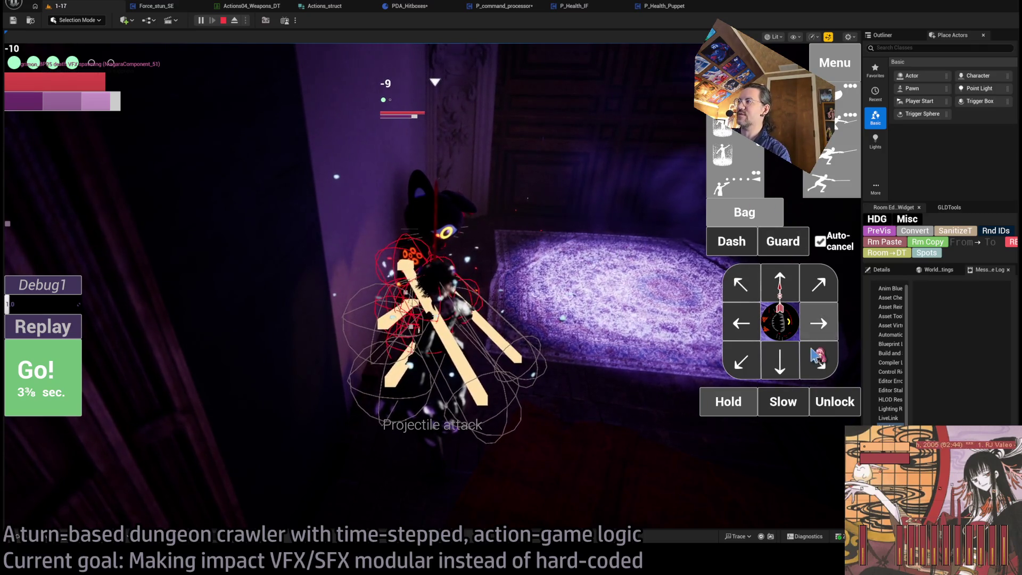
{"action": "left_click", "coordinate": [742, 323]}
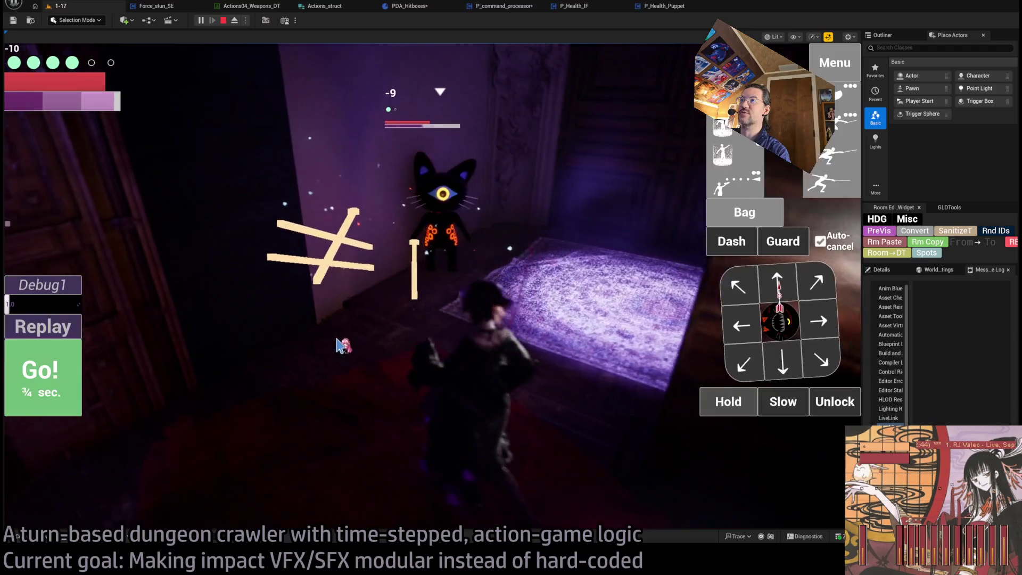
Step: Run two hold turns, then a downward move with the staggering leaping thrust attack
{"action": "left_click", "coordinate": [719, 406]}
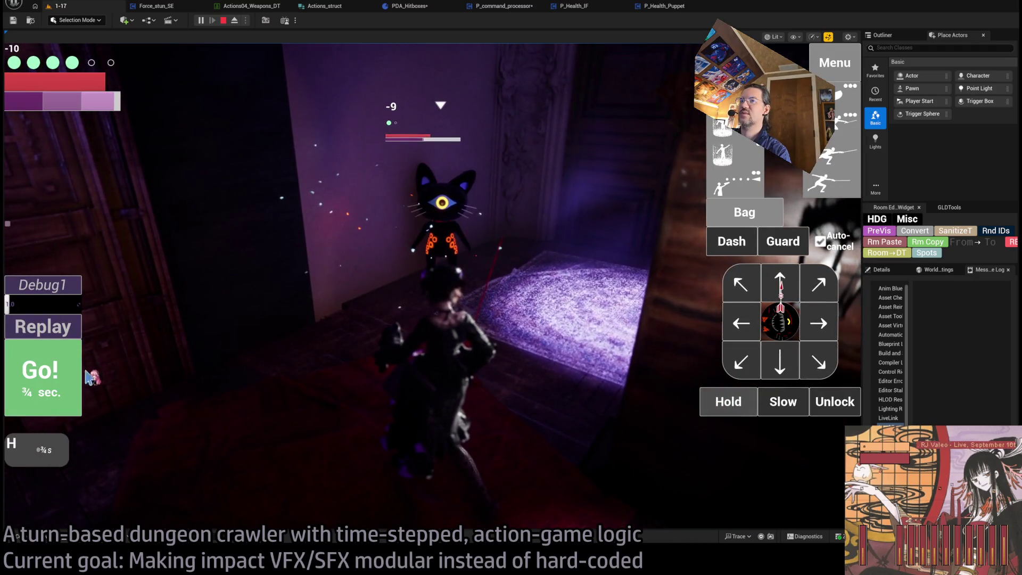
{"action": "left_click", "coordinate": [75, 375]}
{"action": "left_click", "coordinate": [720, 400]}
{"action": "left_click", "coordinate": [43, 375]}
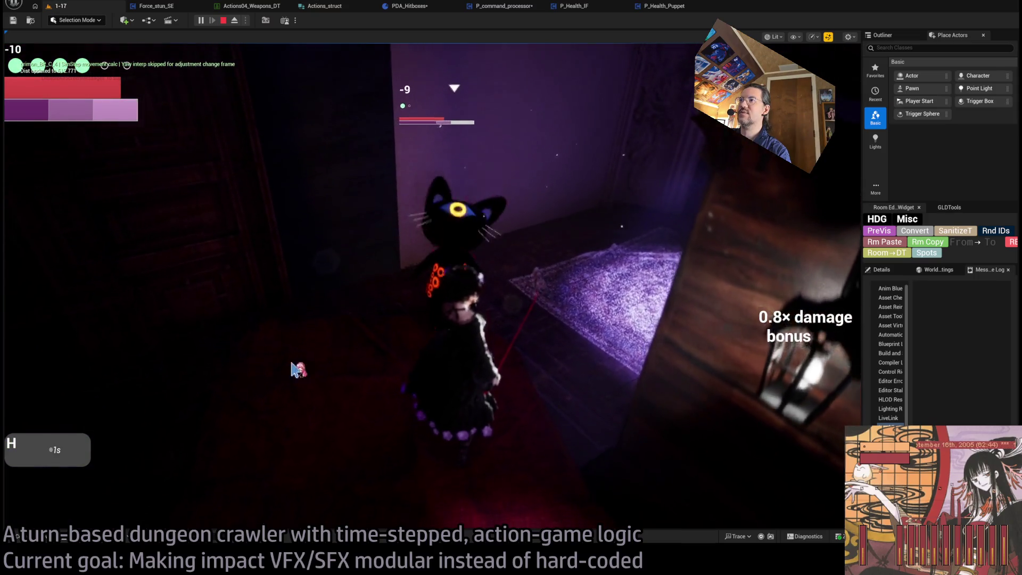
{"action": "left_click", "coordinate": [782, 366]}
{"action": "left_click", "coordinate": [833, 141]}
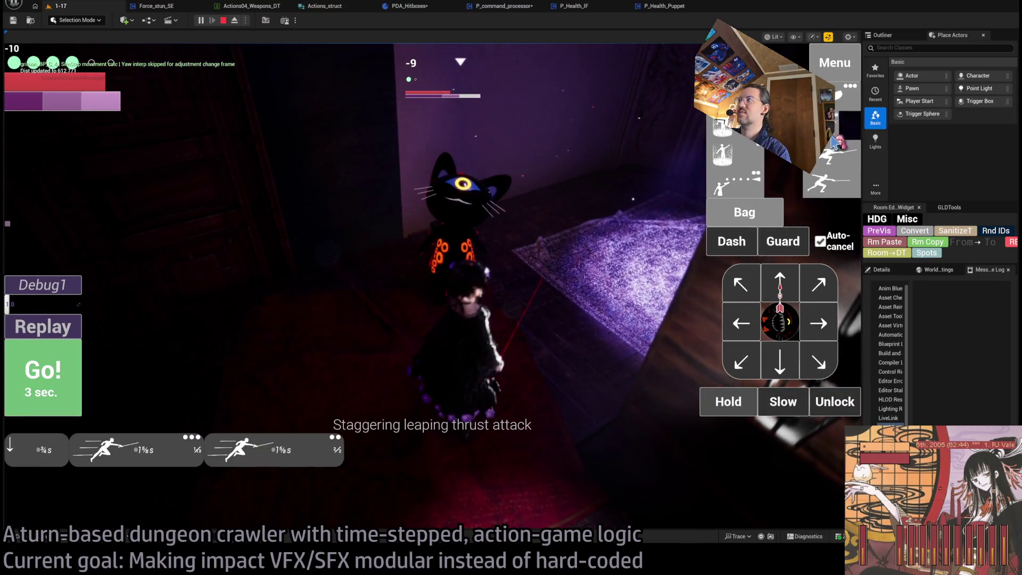
{"action": "left_click", "coordinate": [77, 375]}
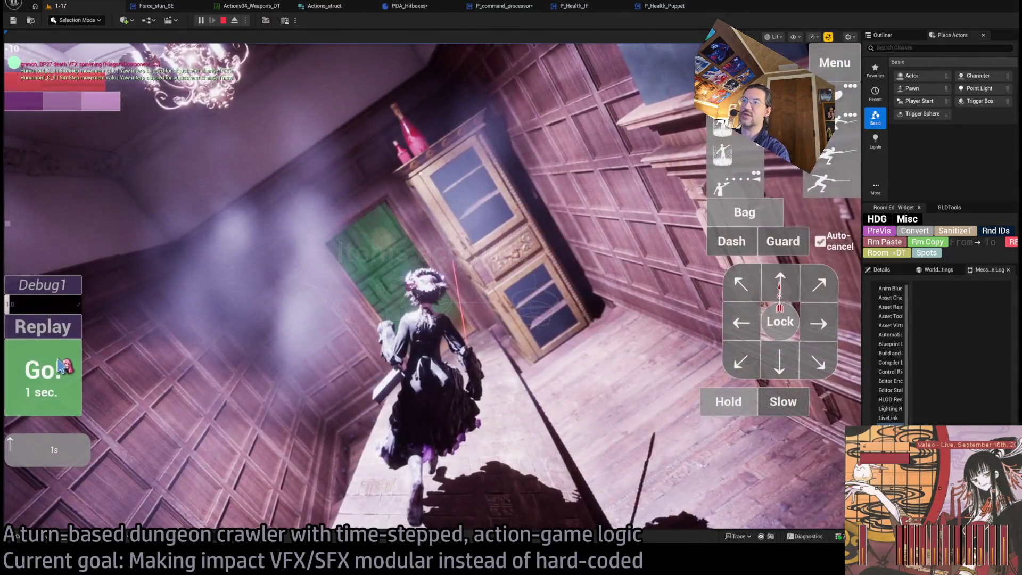
Step: Run two more turns, then attack with the fear-striking skill
{"action": "left_click", "coordinate": [61, 367]}
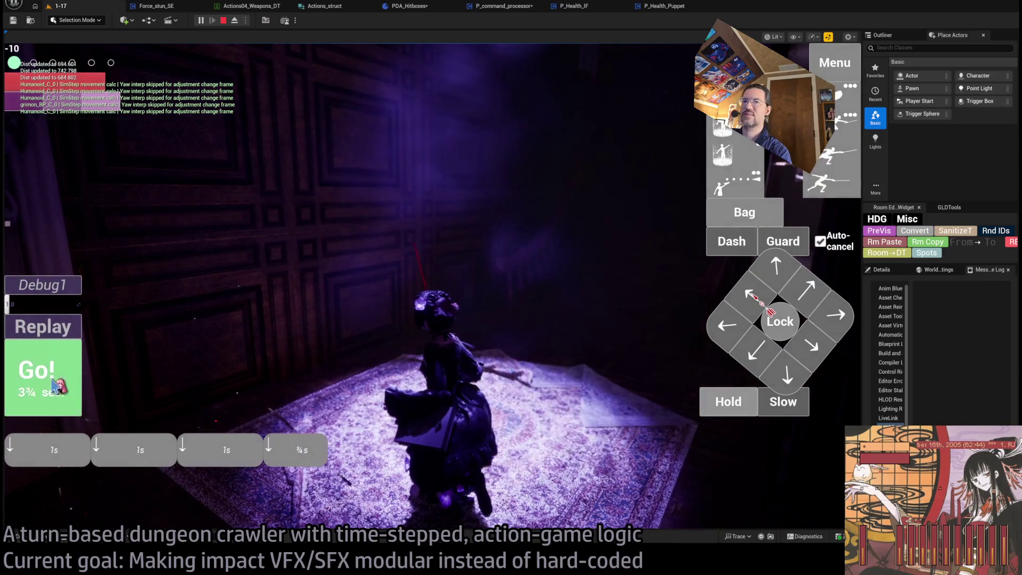
{"action": "left_click", "coordinate": [54, 385]}
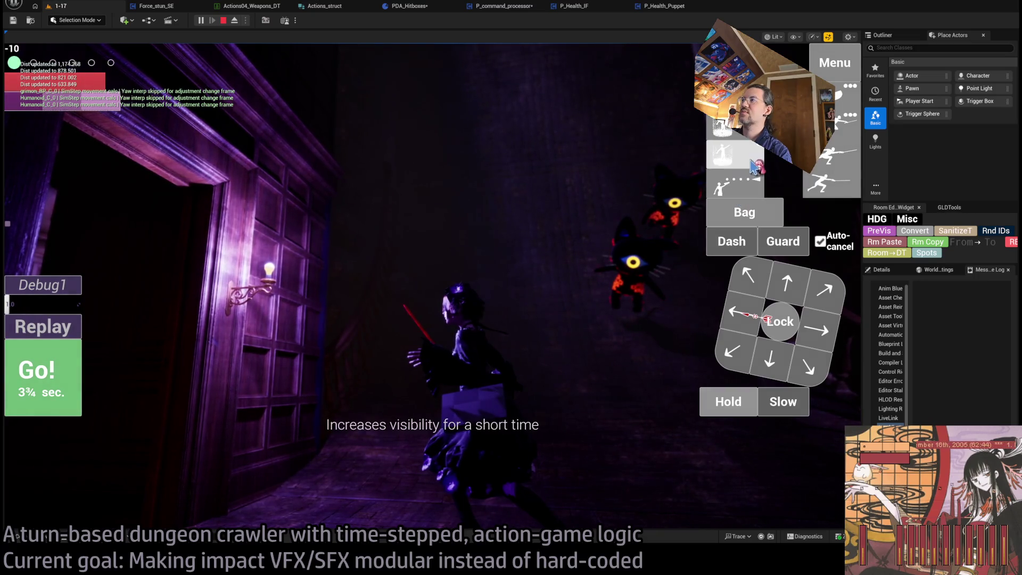
{"action": "left_click", "coordinate": [754, 167]}
{"action": "left_click", "coordinate": [572, 234]}
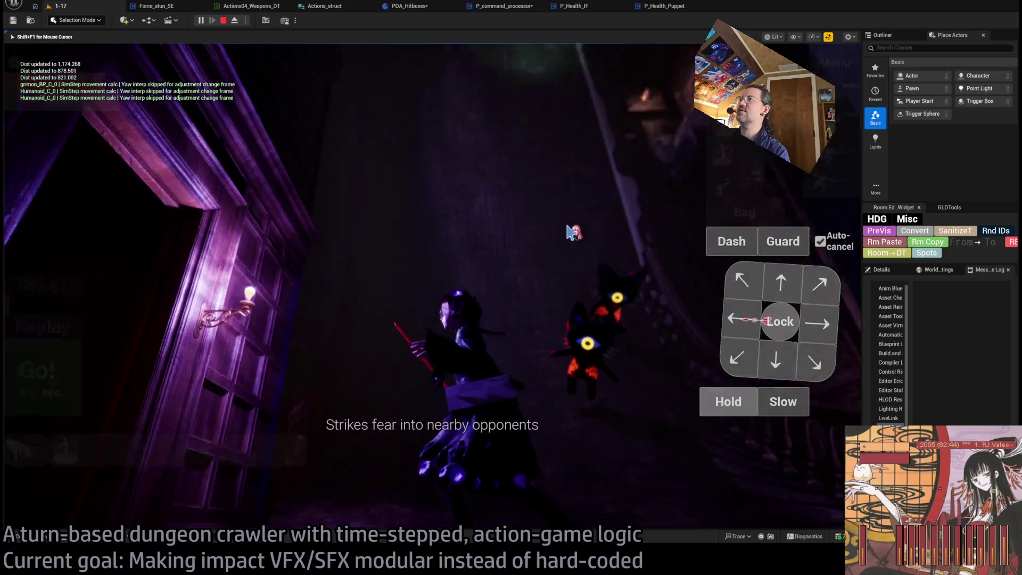
{"action": "left_click", "coordinate": [60, 394]}
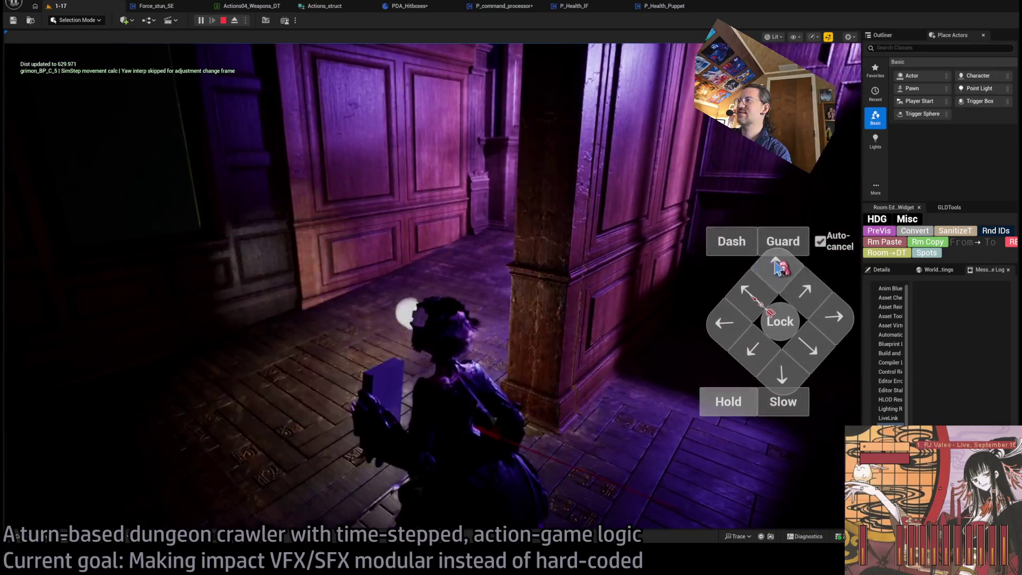
Step: Run turns of upward, rightward and diagonal steps ending in a light attack combo
{"action": "left_click", "coordinate": [776, 262]}
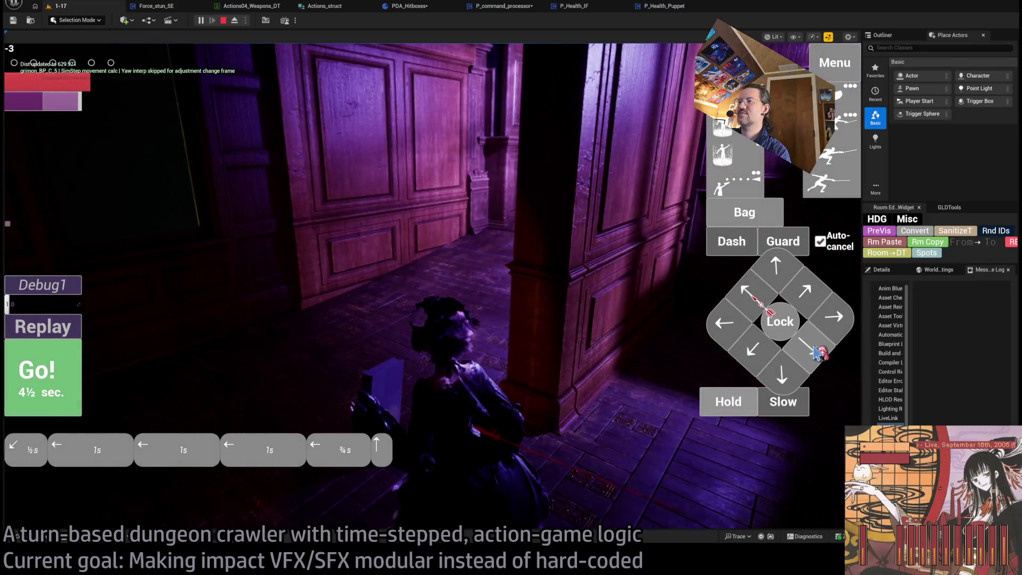
{"action": "left_click", "coordinate": [77, 397]}
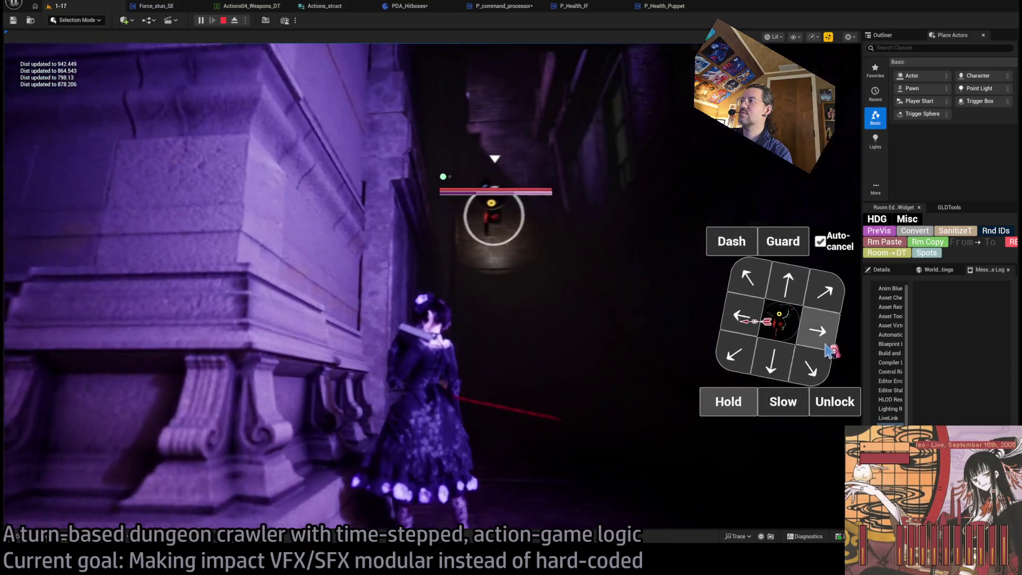
{"action": "left_click", "coordinate": [828, 333]}
{"action": "left_click", "coordinate": [831, 296]}
{"action": "left_click", "coordinate": [790, 287]}
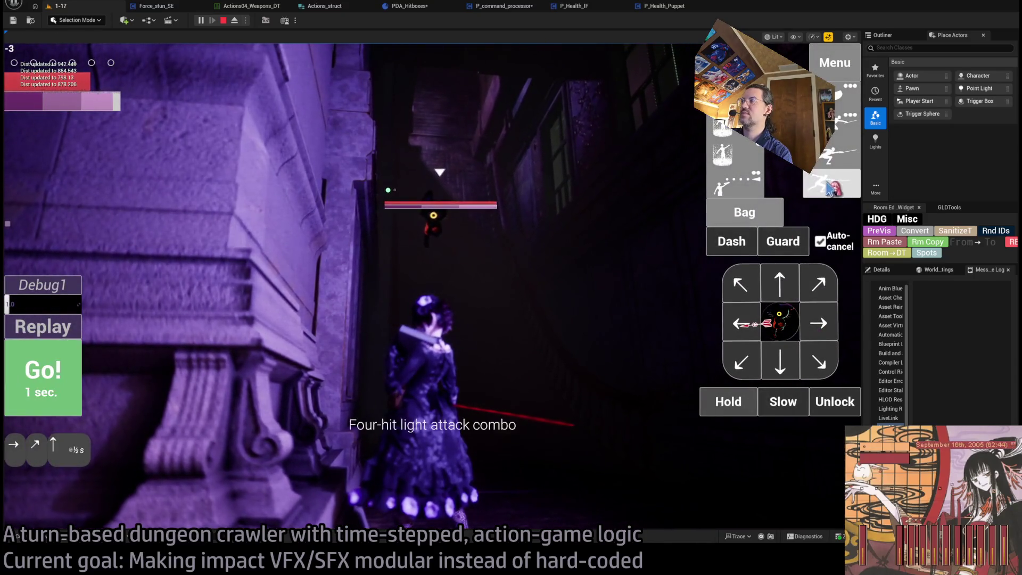
{"action": "key", "text": "Return"}
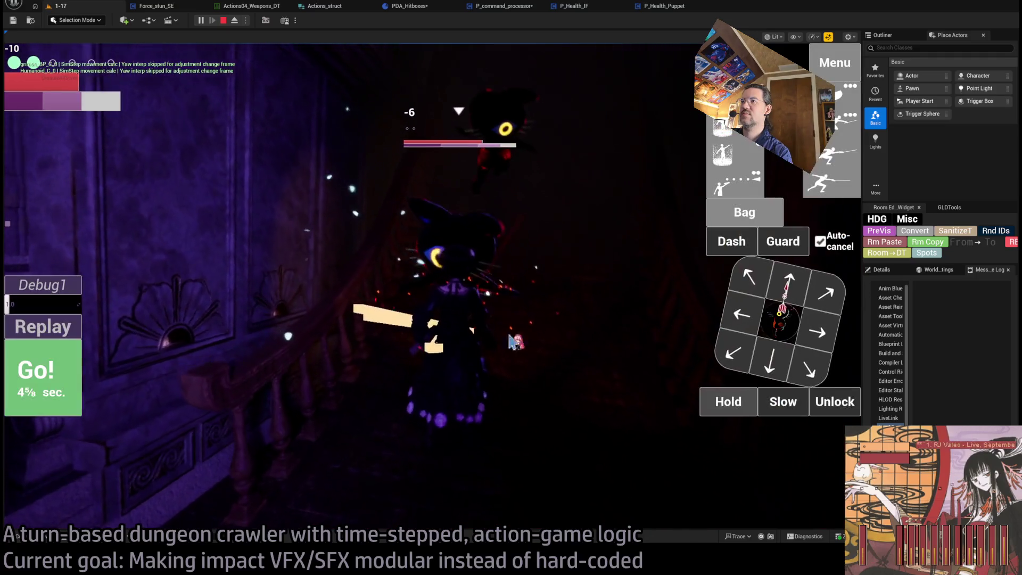
Step: Stop the play session, replay the level briefly, stop again, and switch to the browser
{"action": "key", "text": "Escape"}
{"action": "mouse_move", "coordinate": [263, 339]}
{"action": "left_mouse_down"}
{"action": "mouse_move", "coordinate": [297, 377]}
{"action": "mouse_move", "coordinate": [148, 243]}
{"action": "mouse_move", "coordinate": [171, 42]}
{"action": "left_mouse_up"}
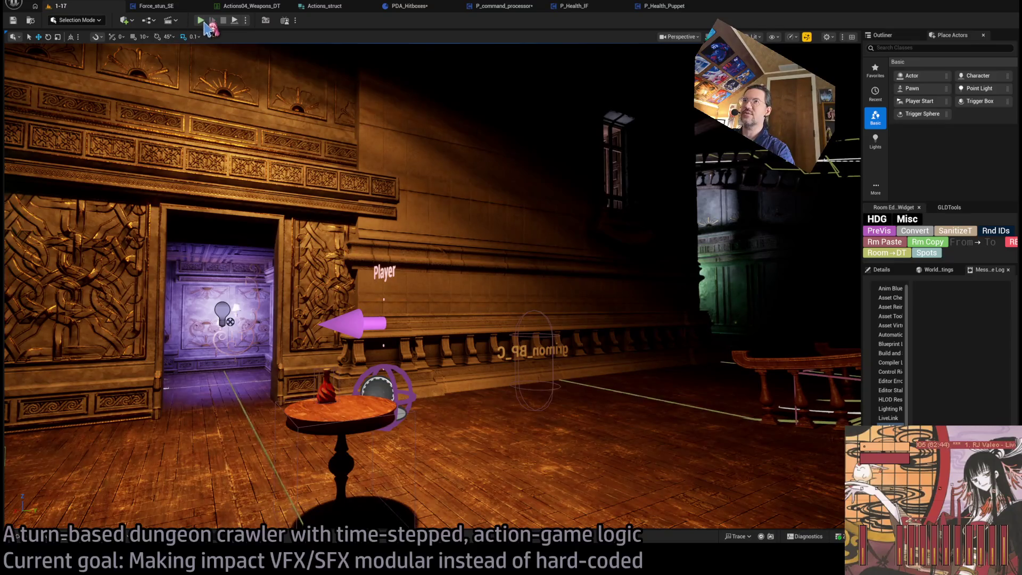
{"action": "key", "text": "alt+p"}
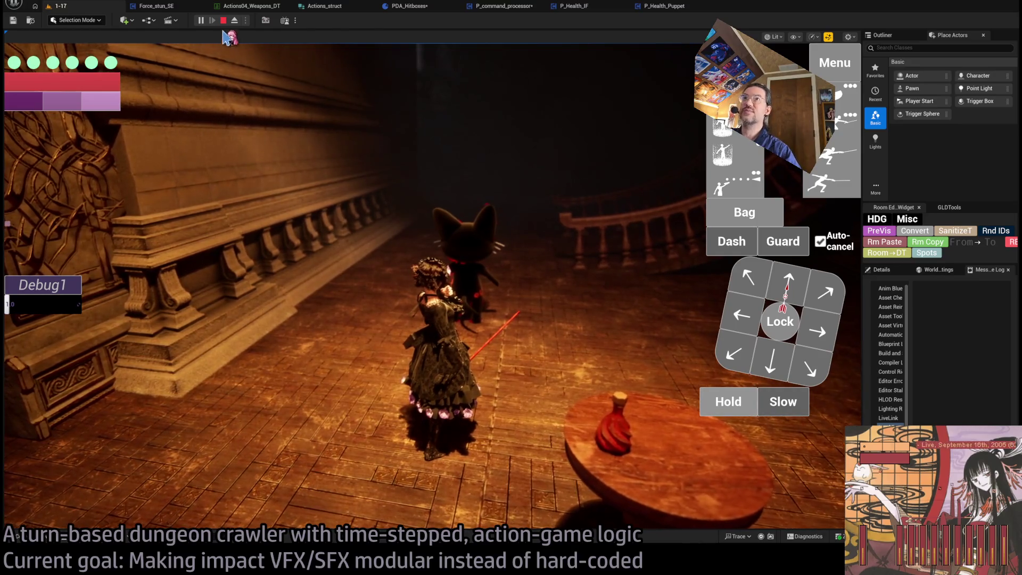
{"action": "key", "text": "Escape"}
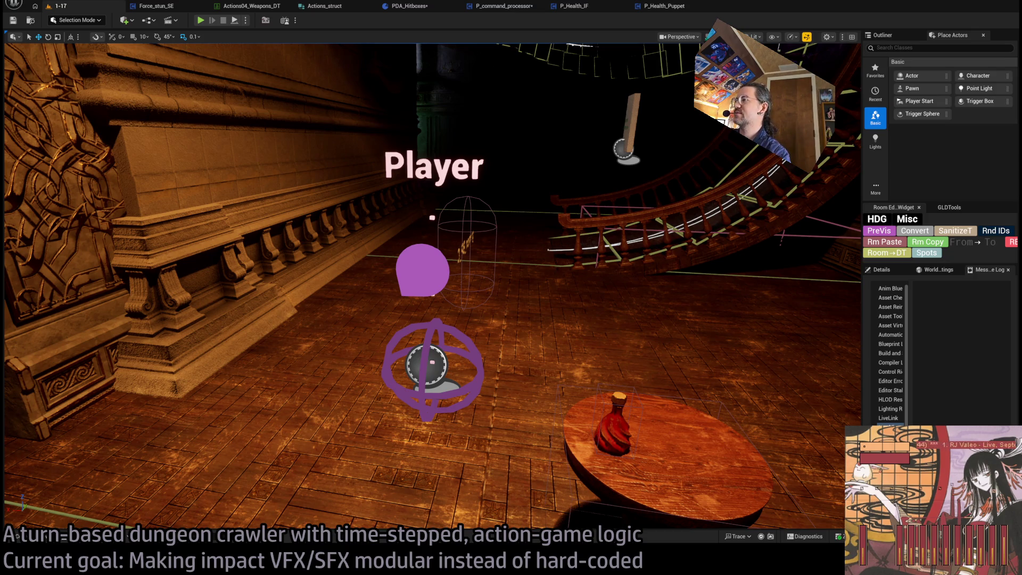
{"action": "key", "text": "alt+Tab"}
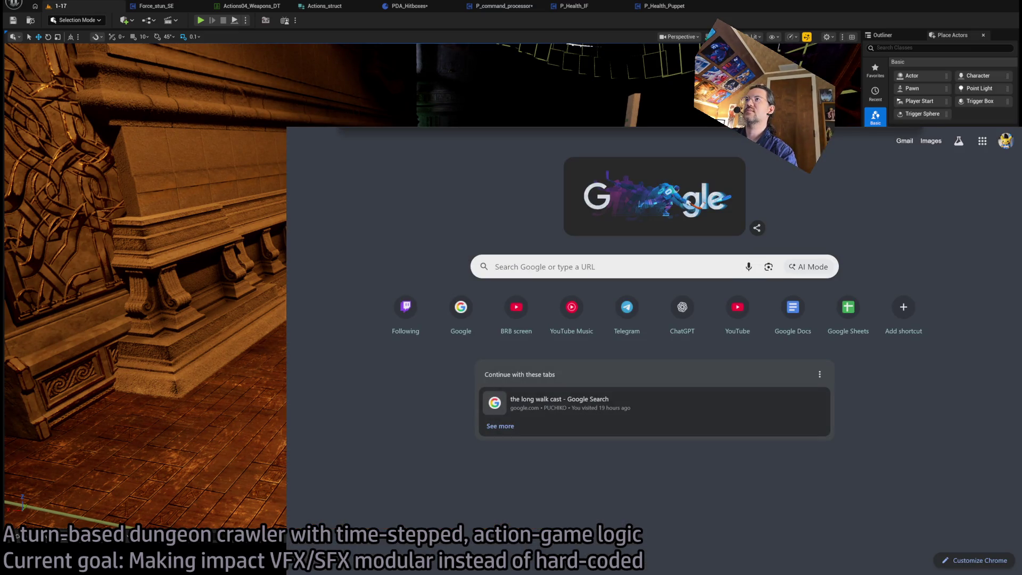
Step: Search YouTube for 'einklang medium', play Einklang.net - Medium (2001), and shrink the browser window
{"action": "key", "text": "Return"}
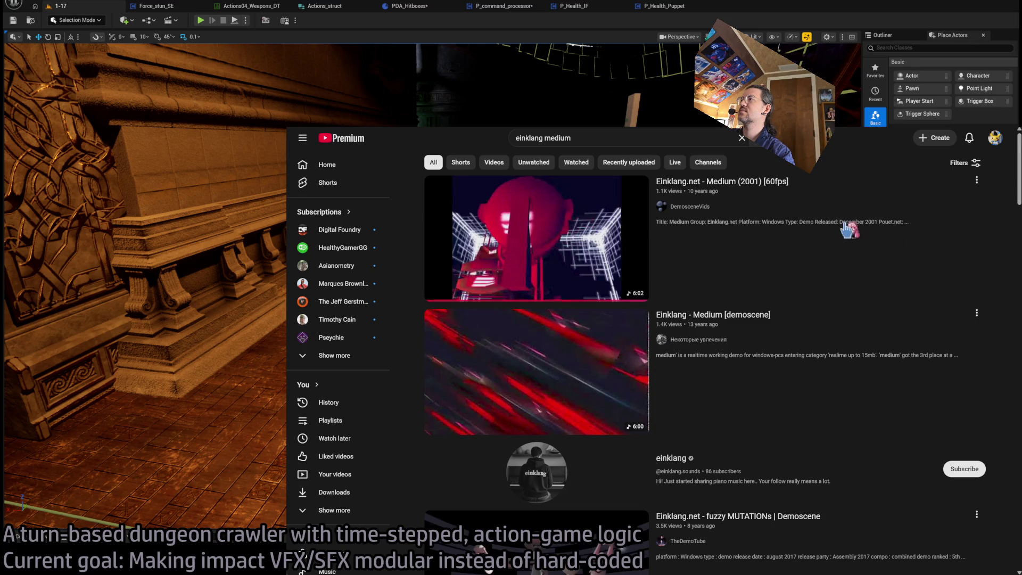
{"action": "left_click", "coordinate": [867, 231]}
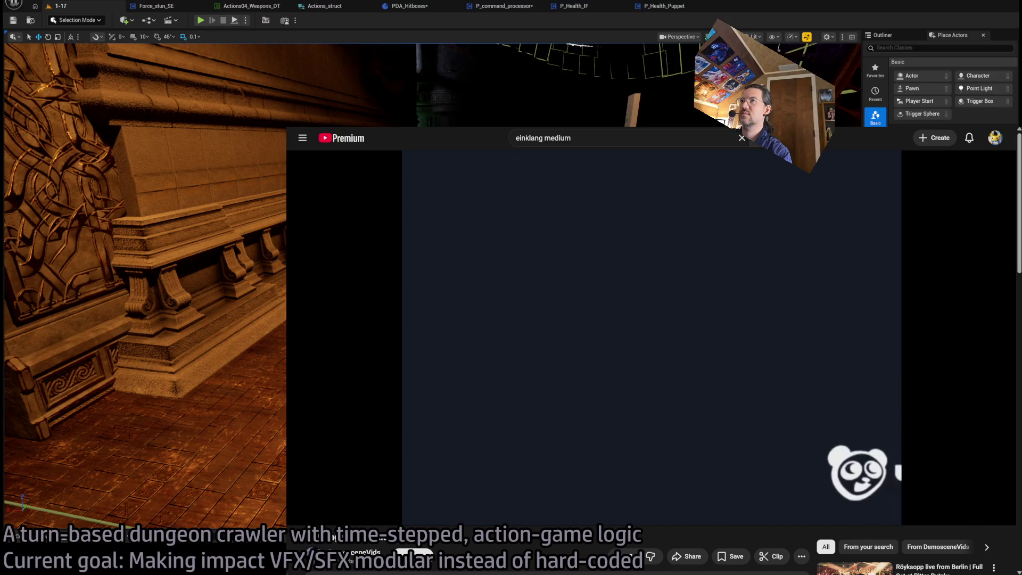
{"action": "key", "text": "super+Down"}
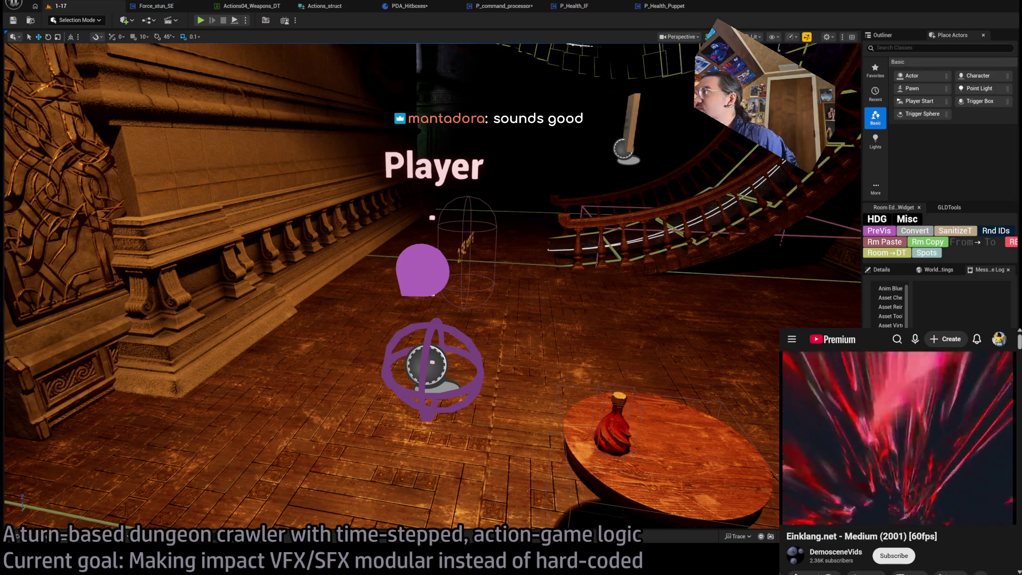
{"action": "left_click", "coordinate": [665, 6]}
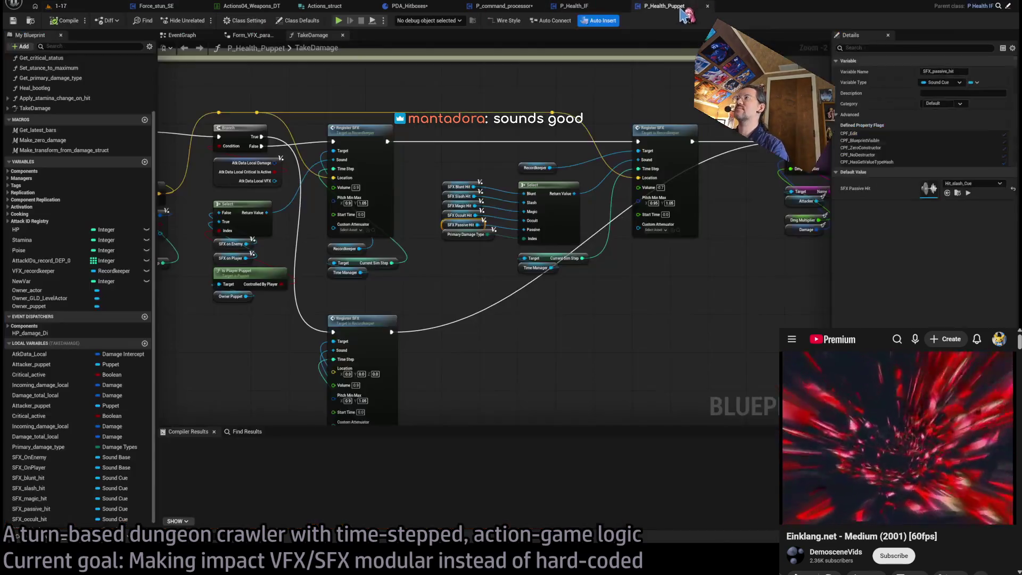
{"action": "left_click_drag", "start_coordinate": [450, 266], "coordinate": [669, 305]}
{"action": "mouse_move", "coordinate": [586, 160]}
{"action": "left_mouse_down"}
{"action": "mouse_move", "coordinate": [532, 239]}
{"action": "mouse_move", "coordinate": [511, 235]}
{"action": "left_mouse_up"}
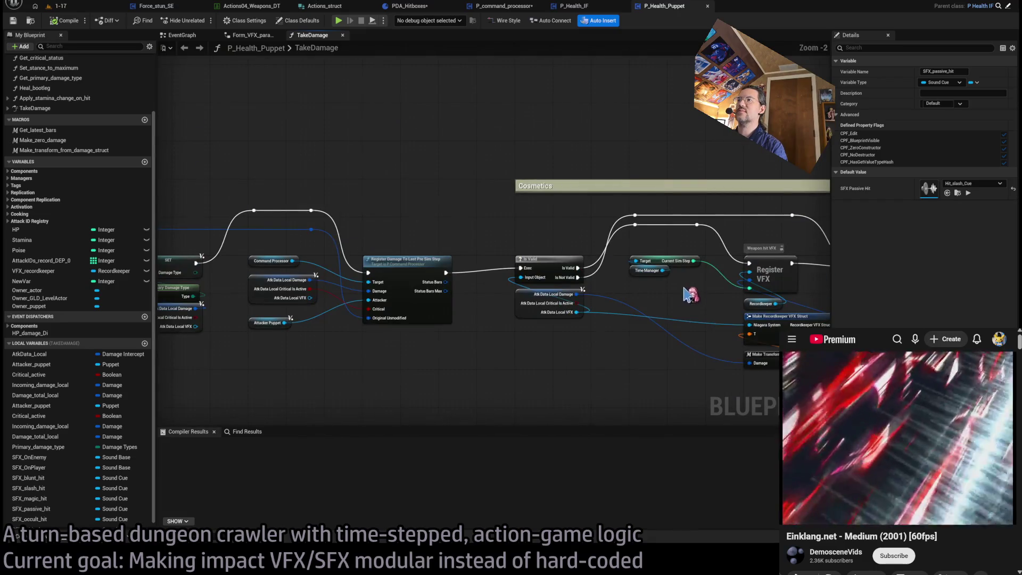
{"action": "left_click_drag", "start_coordinate": [695, 293], "coordinate": [476, 274]}
{"action": "left_click_drag", "start_coordinate": [755, 301], "coordinate": [487, 290]}
{"action": "mouse_move", "coordinate": [543, 312]}
{"action": "left_mouse_down"}
{"action": "mouse_move", "coordinate": [533, 238]}
{"action": "mouse_move", "coordinate": [541, 292]}
{"action": "left_mouse_up"}
{"action": "mouse_move", "coordinate": [596, 330]}
{"action": "left_mouse_down"}
{"action": "mouse_move", "coordinate": [626, 336]}
{"action": "mouse_move", "coordinate": [524, 250]}
{"action": "mouse_move", "coordinate": [445, 347]}
{"action": "mouse_move", "coordinate": [669, 307]}
{"action": "left_mouse_up"}
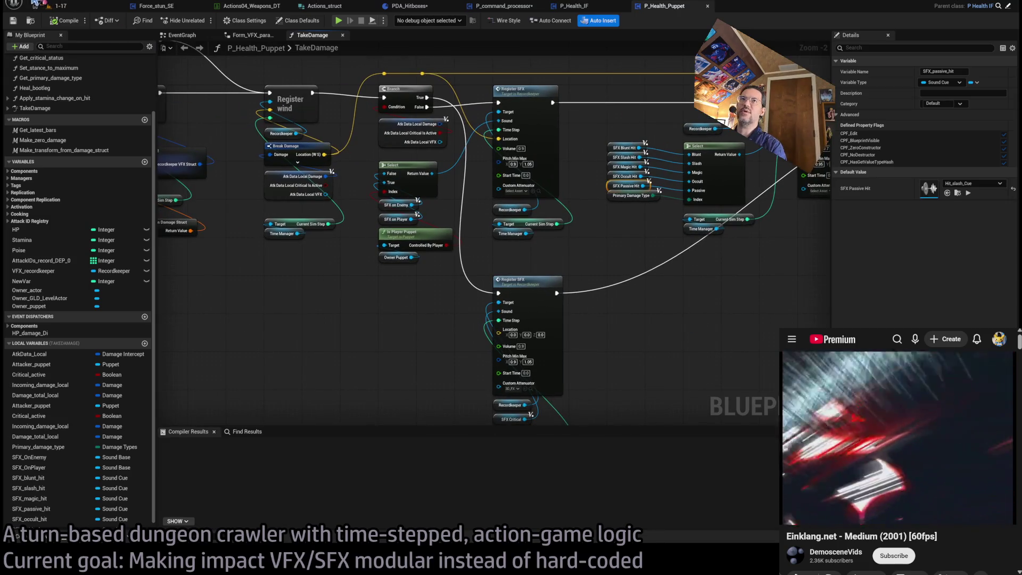
{"action": "mouse_move", "coordinate": [365, 347]}
{"action": "left_mouse_down"}
{"action": "mouse_move", "coordinate": [616, 370]}
{"action": "mouse_move", "coordinate": [760, 347]}
{"action": "mouse_move", "coordinate": [283, 312]}
{"action": "mouse_move", "coordinate": [469, 336]}
{"action": "left_mouse_up"}
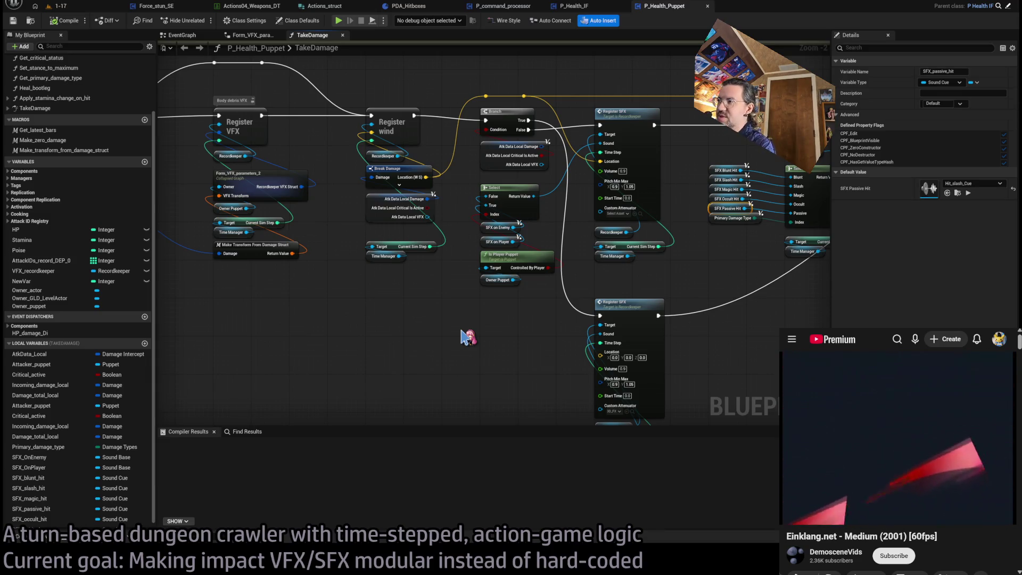
{"action": "scroll", "coordinate": [491, 313], "scroll_direction": "down", "scroll_amount": 2}
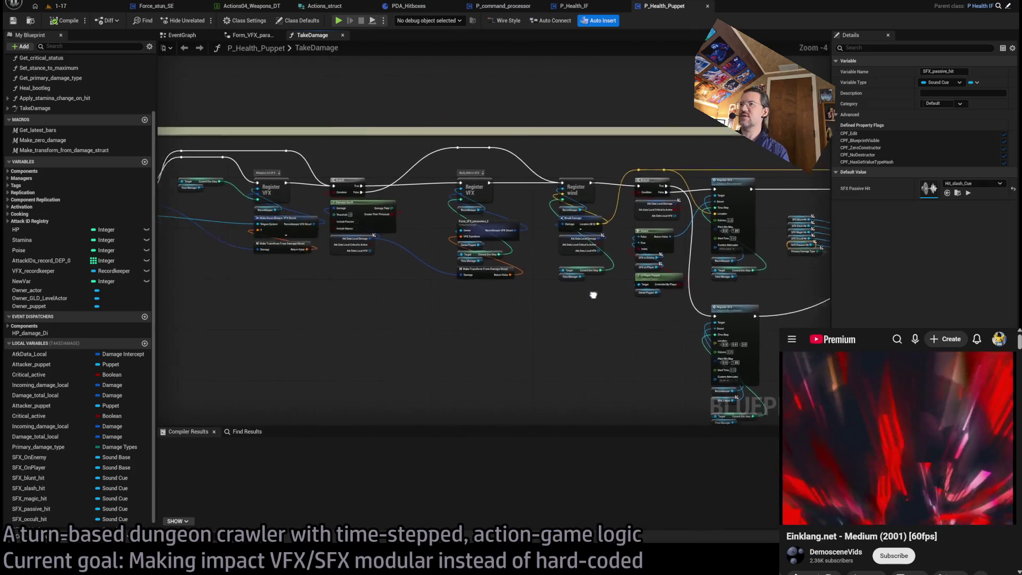
{"action": "scroll", "coordinate": [560, 296], "scroll_direction": "up", "scroll_amount": 4}
{"action": "left_click_drag", "start_coordinate": [600, 224], "coordinate": [521, 200]}
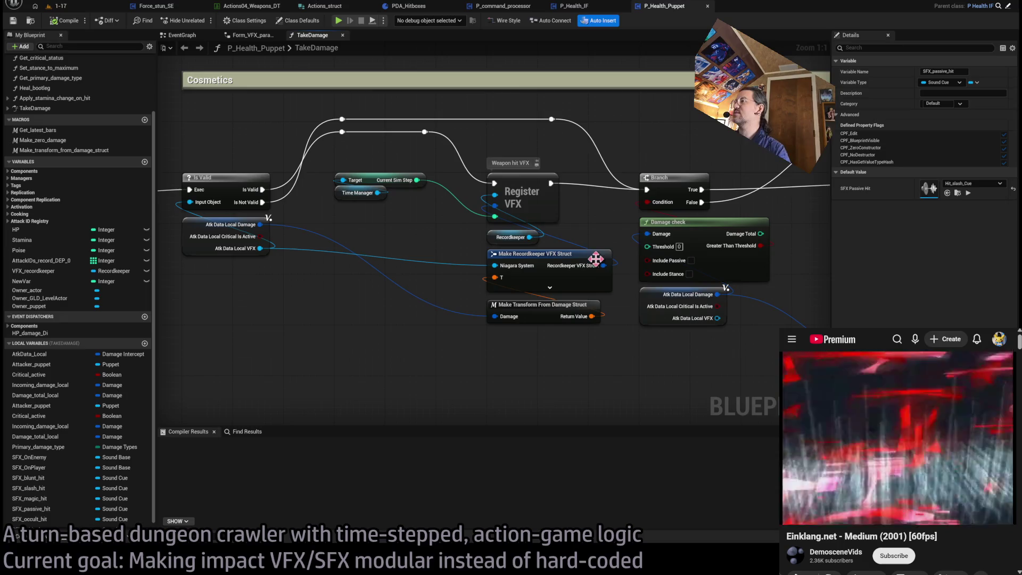
{"action": "left_click_drag", "start_coordinate": [647, 286], "coordinate": [568, 327]}
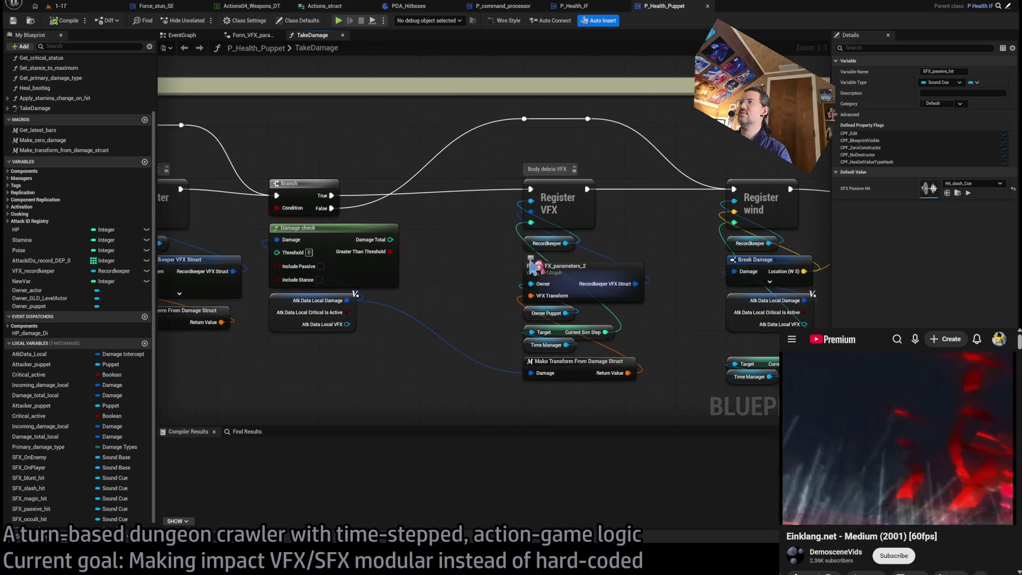
{"action": "left_click_drag", "start_coordinate": [549, 261], "coordinate": [911, 244]}
{"action": "mouse_move", "coordinate": [717, 93]}
{"action": "left_mouse_down"}
{"action": "mouse_move", "coordinate": [553, 202]}
{"action": "mouse_move", "coordinate": [210, 337]}
{"action": "left_mouse_up"}
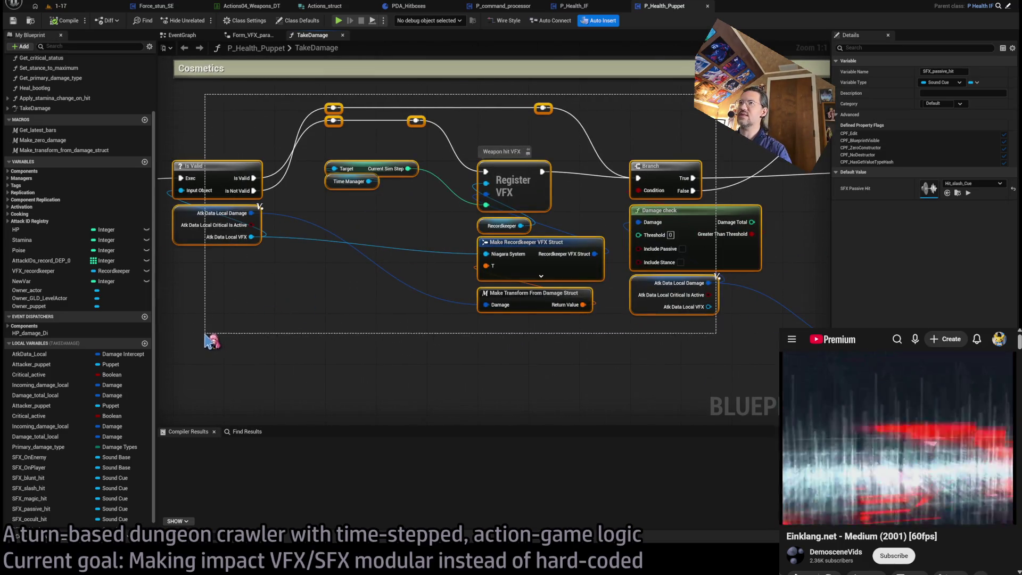
{"action": "left_click", "coordinate": [454, 346]}
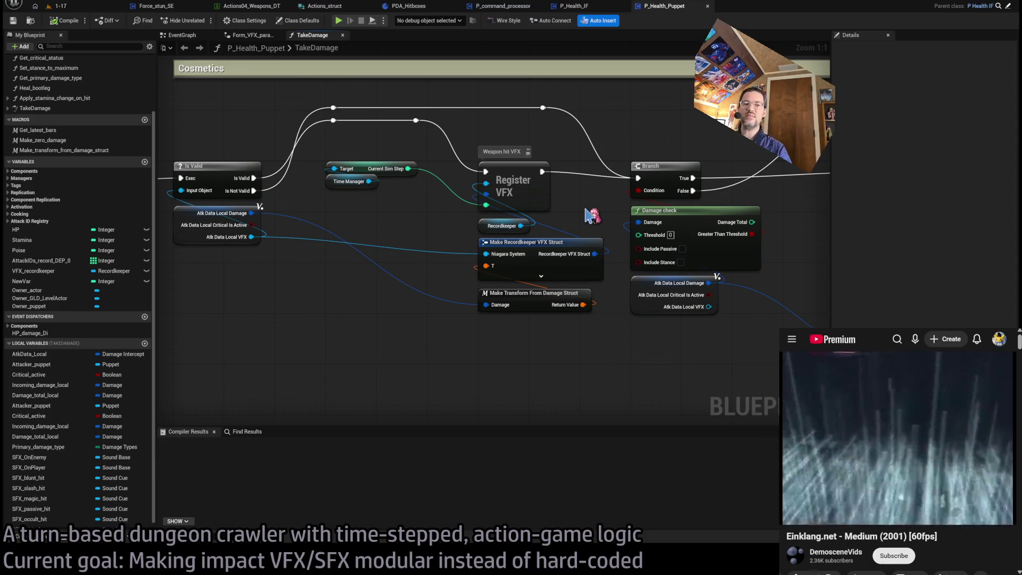
{"action": "mouse_move", "coordinate": [332, 289]}
{"action": "left_mouse_down"}
{"action": "mouse_move", "coordinate": [577, 302]}
{"action": "mouse_move", "coordinate": [559, 308]}
{"action": "left_mouse_up"}
{"action": "scroll", "coordinate": [507, 194], "scroll_direction": "down", "scroll_amount": 3}
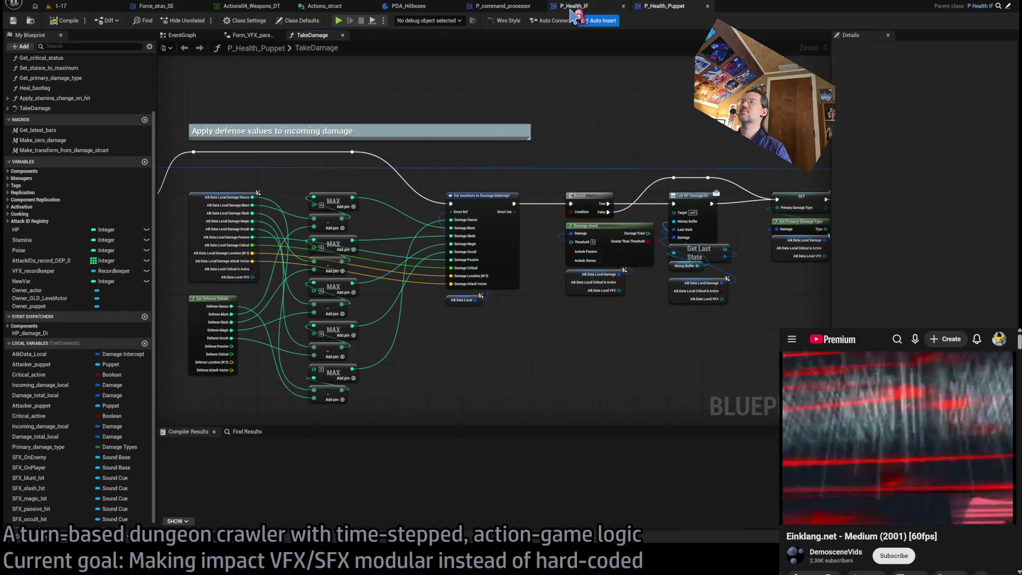
{"action": "left_click", "coordinate": [573, 8]}
{"action": "left_click", "coordinate": [503, 6]}
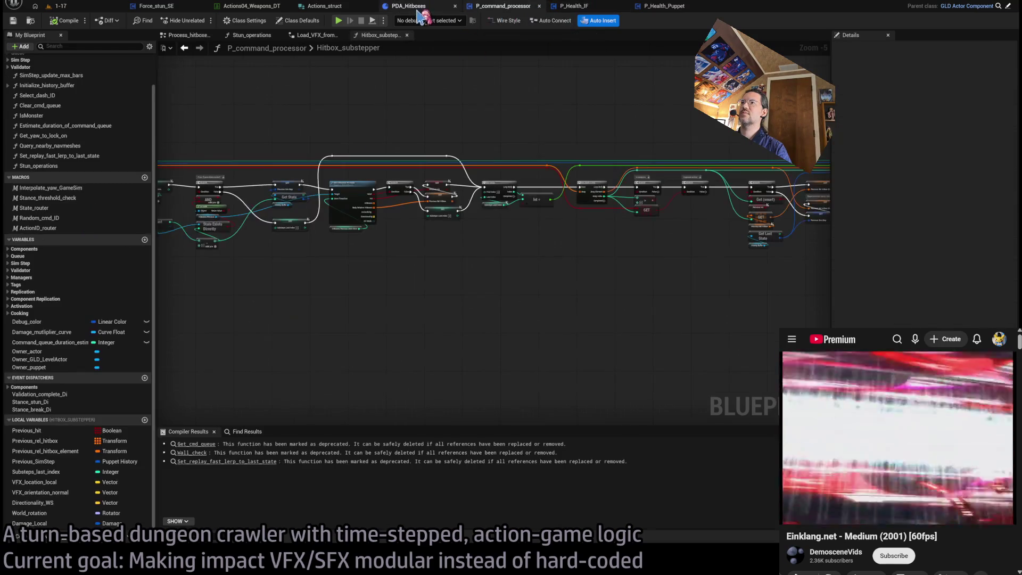
{"action": "left_click", "coordinate": [665, 6]}
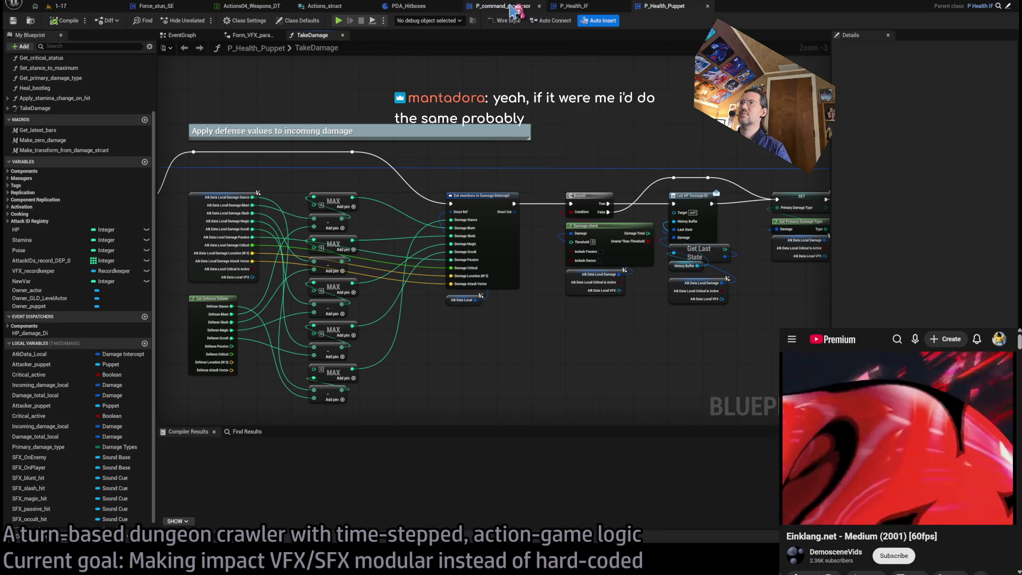
{"action": "left_click", "coordinate": [586, 6]}
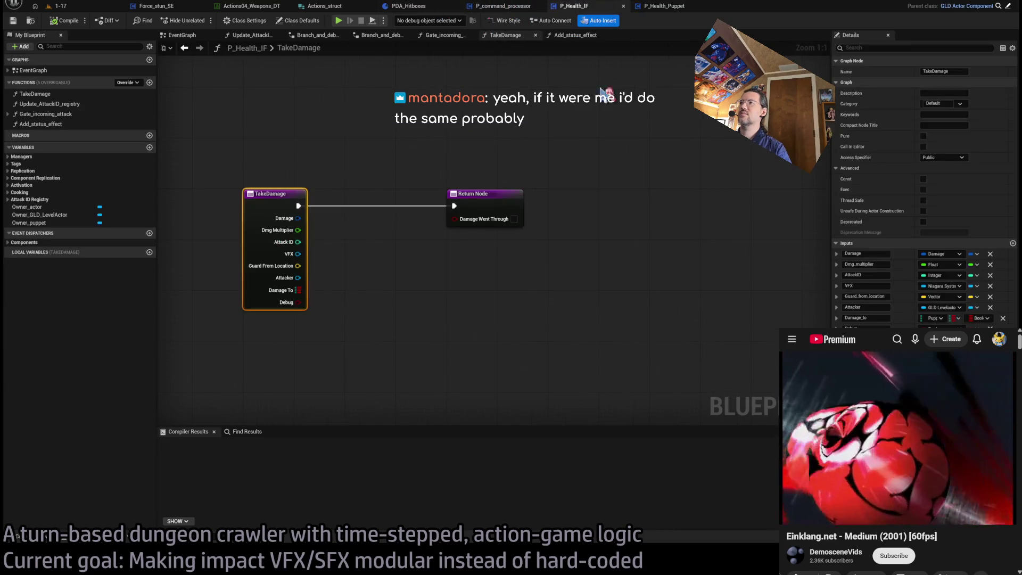
{"action": "left_click", "coordinate": [665, 6]}
{"action": "scroll", "coordinate": [520, 196], "scroll_direction": "down", "scroll_amount": 3}
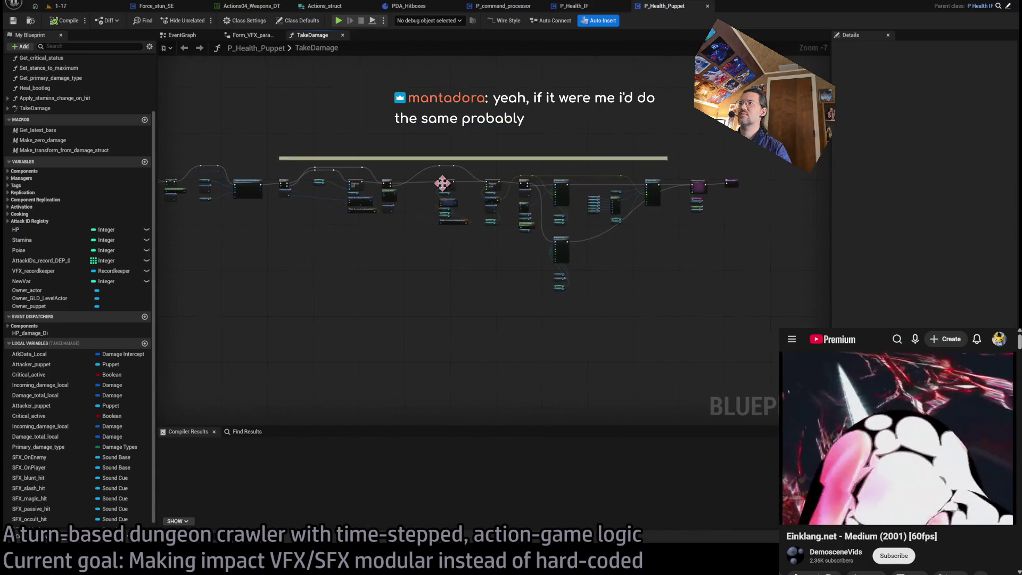
{"action": "left_click_drag", "start_coordinate": [519, 196], "coordinate": [492, 202]}
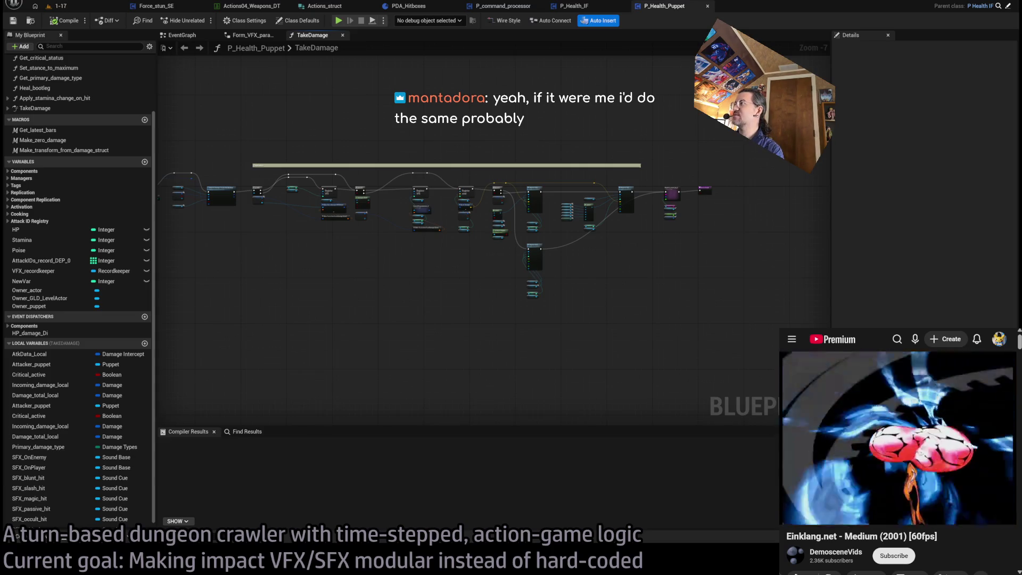
{"action": "scroll", "coordinate": [573, 266], "scroll_direction": "up", "scroll_amount": 5}
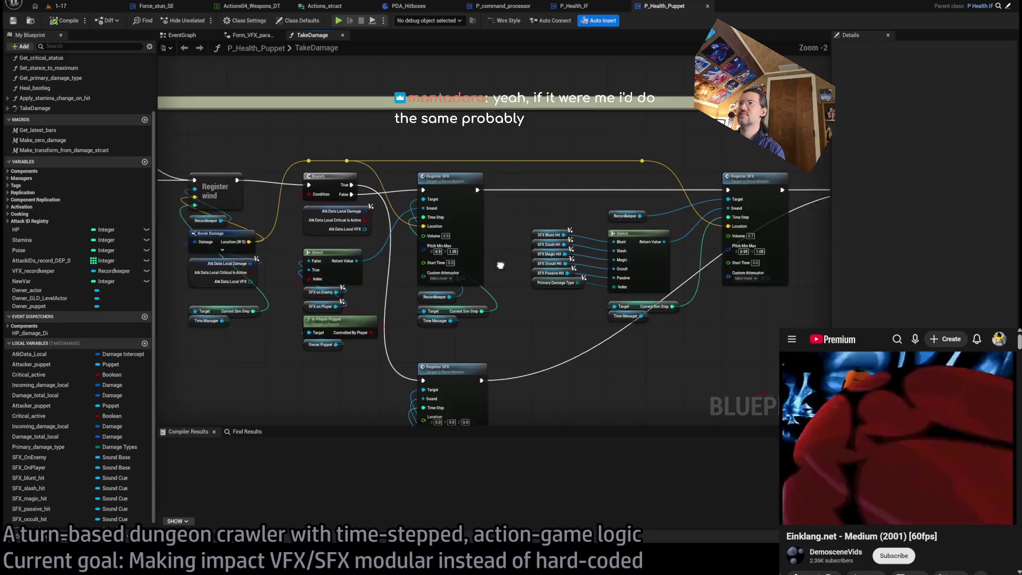
{"action": "scroll", "coordinate": [597, 226], "scroll_direction": "up", "scroll_amount": 1}
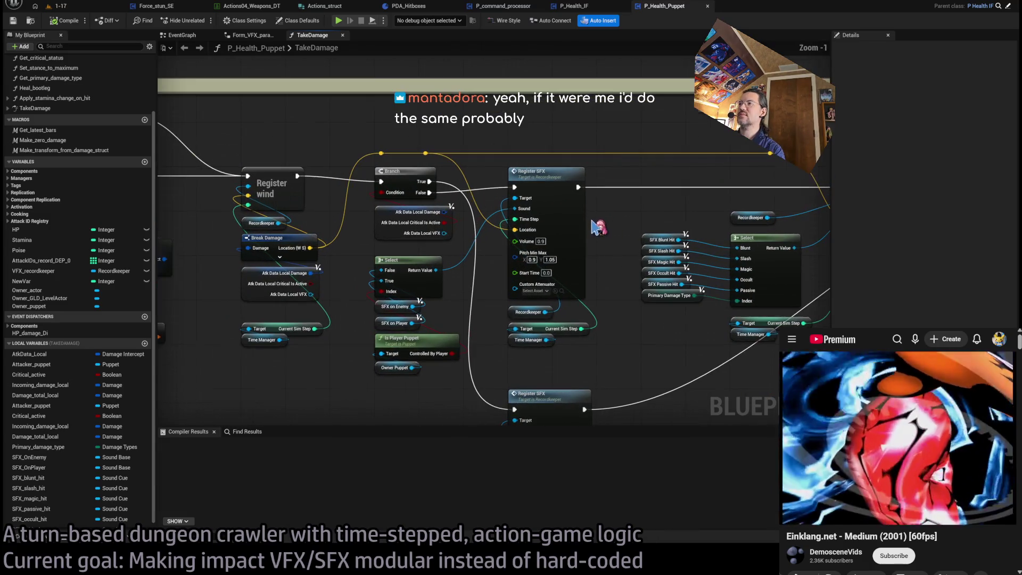
{"action": "scroll", "coordinate": [525, 224], "scroll_direction": "down", "scroll_amount": 5}
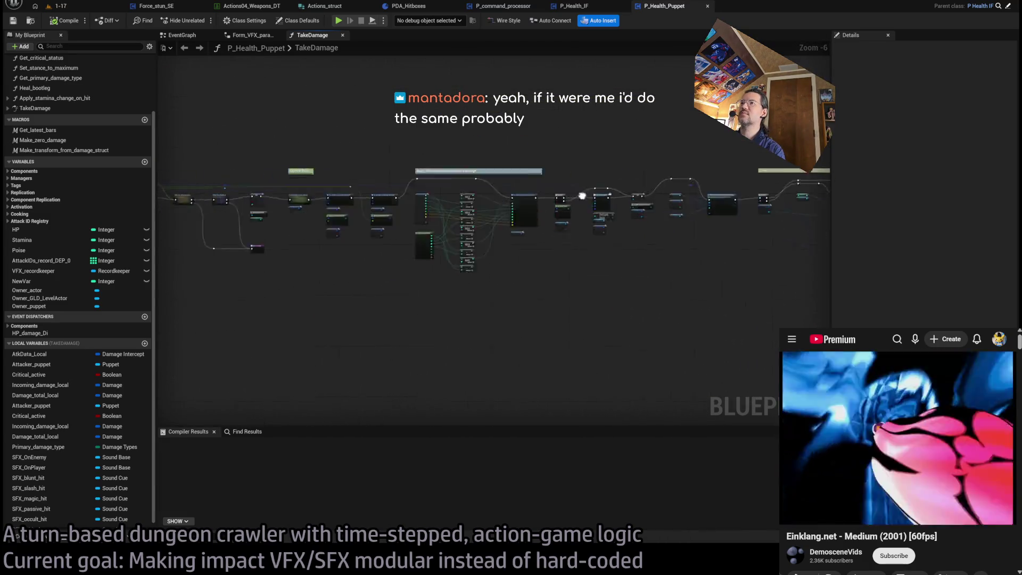
{"action": "scroll", "coordinate": [315, 227], "scroll_direction": "up", "scroll_amount": 6}
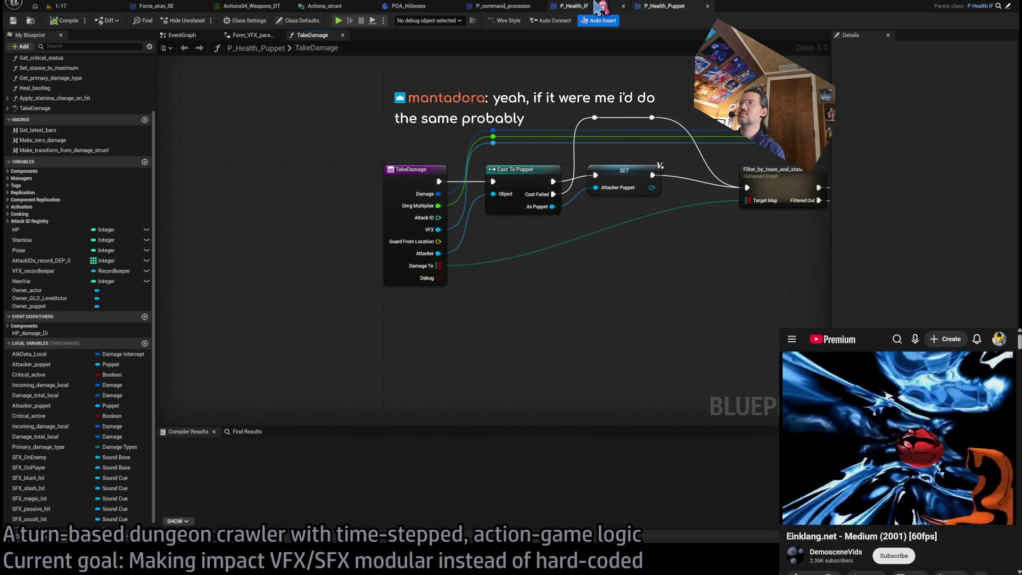
{"action": "left_click", "coordinate": [417, 198]}
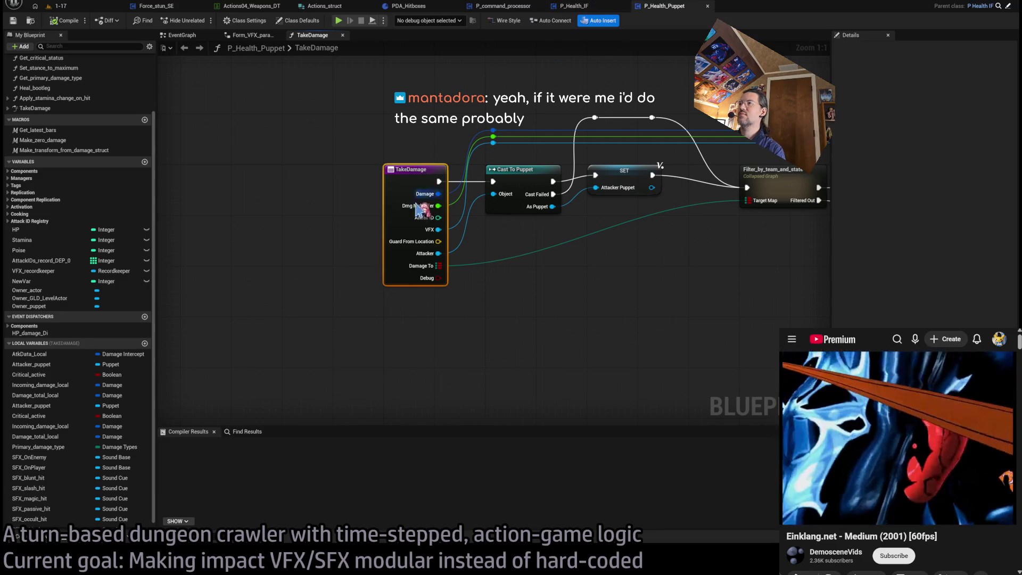
Step: Add a new TakeDamage input named SFX of type Sound Cue, and order it directly below VFX
{"action": "left_click", "coordinate": [571, 10]}
{"action": "left_click", "coordinate": [1013, 243]}
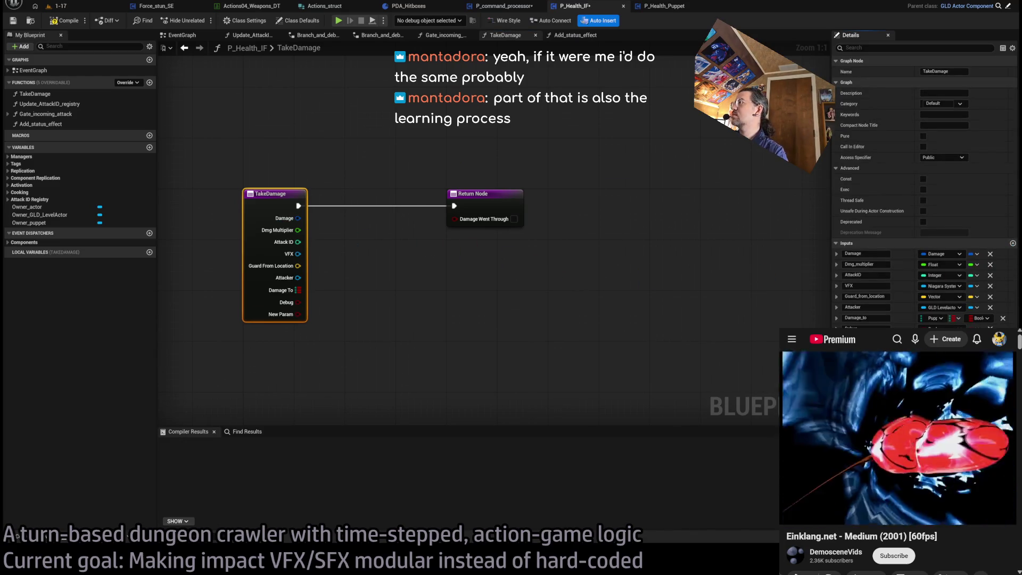
{"action": "type", "text": "SFX"}
{"action": "key", "text": "Return"}
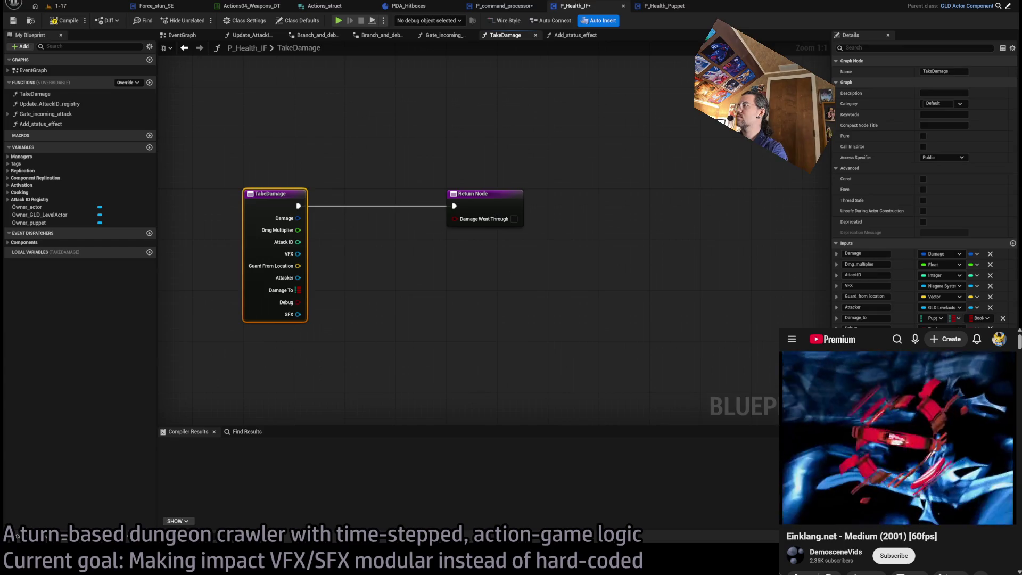
{"action": "left_click_drag", "start_coordinate": [839, 339], "coordinate": [839, 297]}
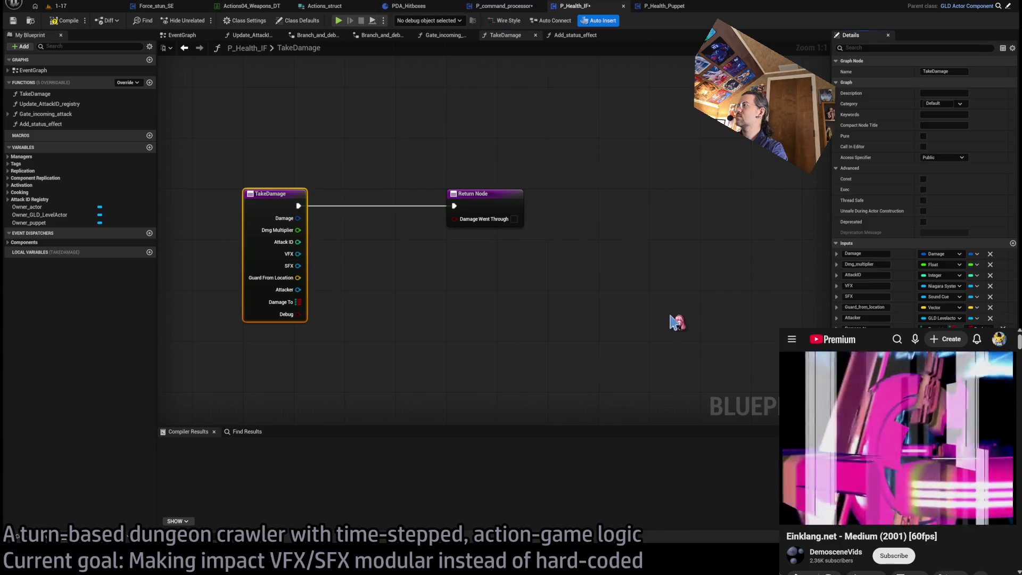
Step: Move from P_Health_IF's TakeDamage graph to P_Health_Puppet's TakeDamage graph
{"action": "left_click", "coordinate": [666, 312]}
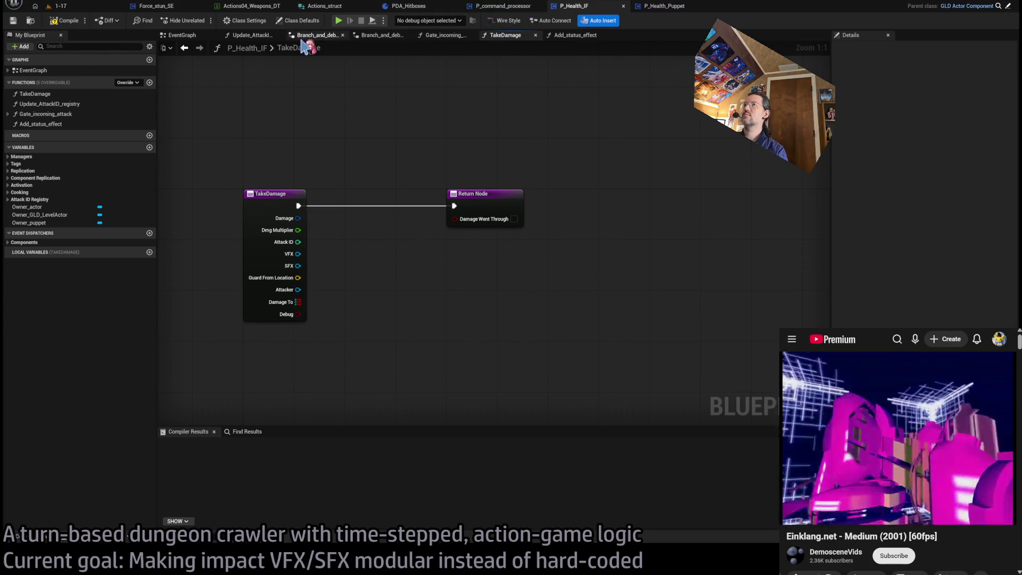
{"action": "left_click", "coordinate": [514, 6]}
{"action": "left_click", "coordinate": [568, 7]}
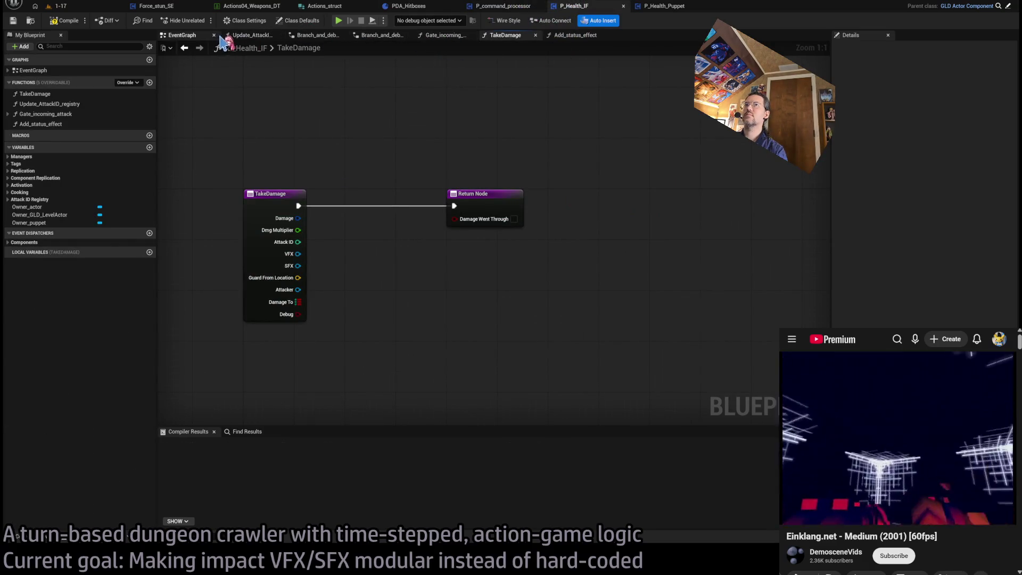
{"action": "left_click", "coordinate": [663, 7]}
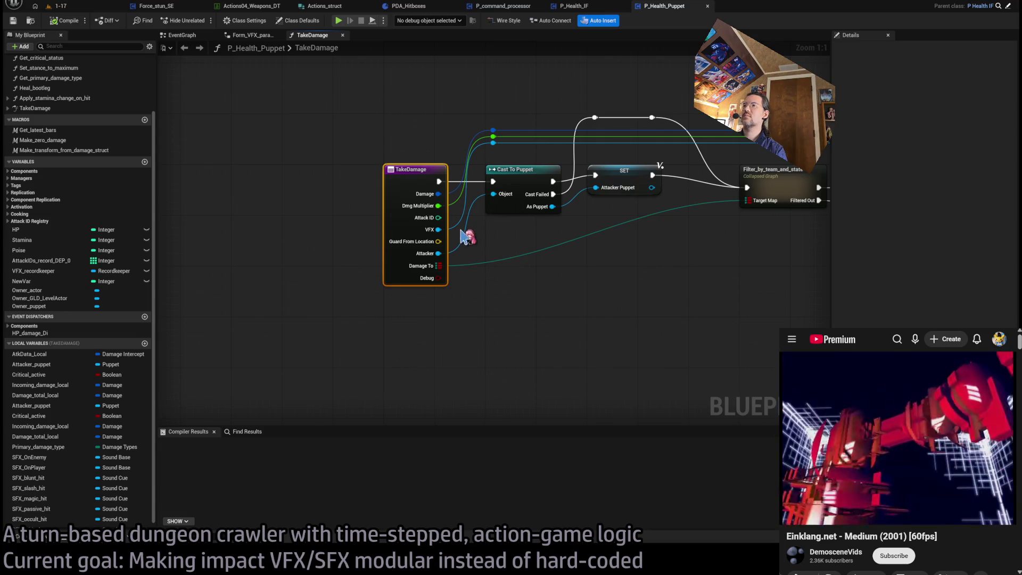
Step: Compile P_Health_Puppet and inspect the TakeDamage graph up to the local damage-data SET node
{"action": "left_click", "coordinate": [65, 21]}
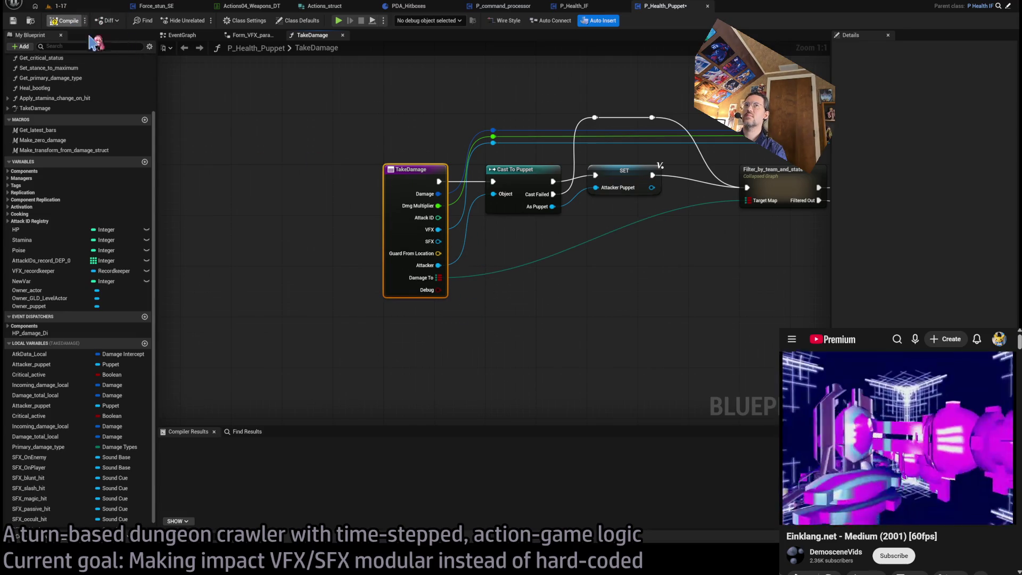
{"action": "left_click", "coordinate": [330, 180]}
{"action": "scroll", "coordinate": [338, 165], "scroll_direction": "down", "scroll_amount": 1}
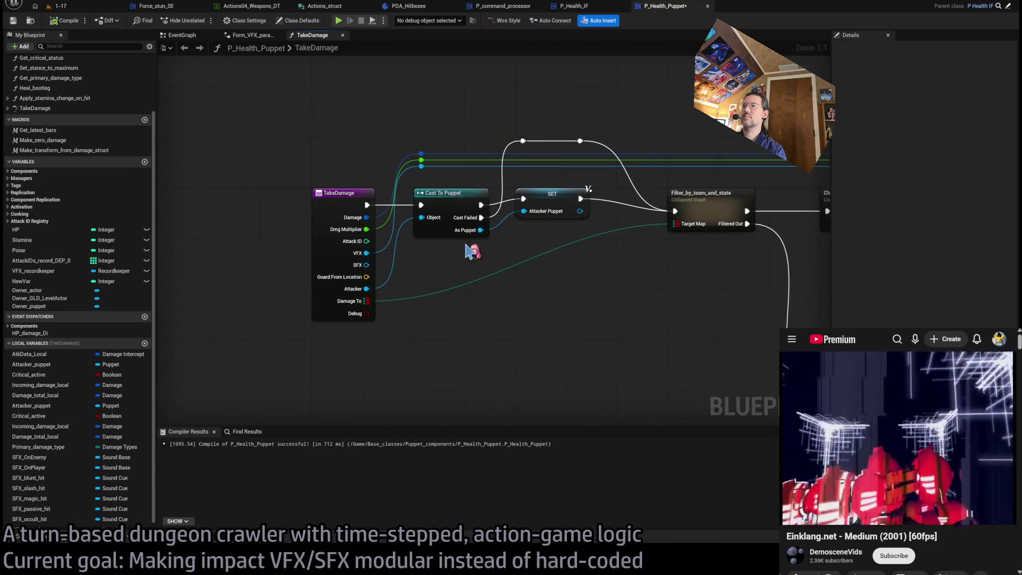
{"action": "scroll", "coordinate": [354, 251], "scroll_direction": "down", "scroll_amount": 1}
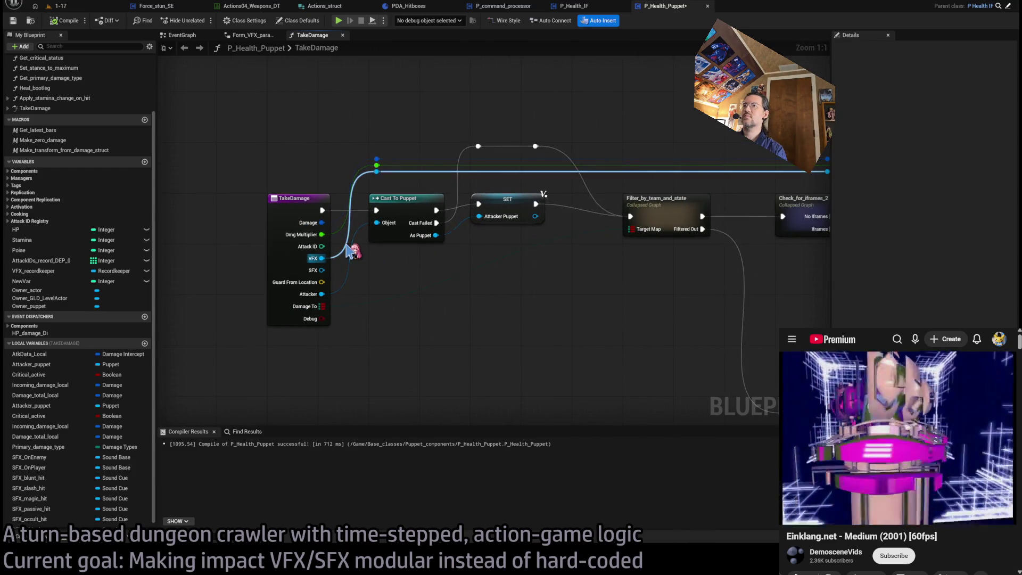
{"action": "scroll", "coordinate": [506, 240], "scroll_direction": "right", "scroll_amount": 10}
{"action": "scroll", "coordinate": [251, 213], "scroll_direction": "left", "scroll_amount": 5}
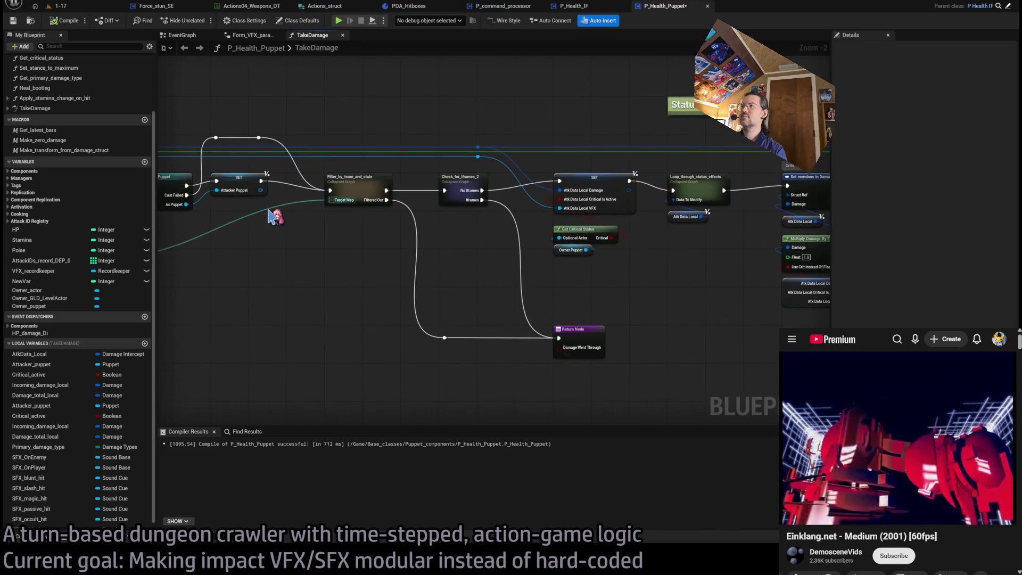
{"action": "left_click", "coordinate": [628, 201]}
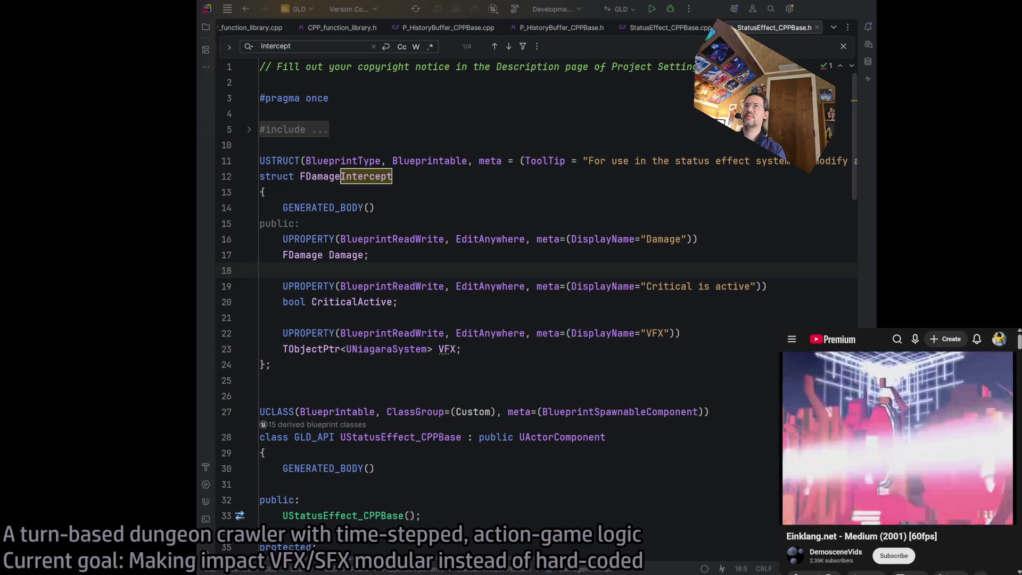
Step: Below the VFX member, insert a UPROPERTY with DisplayName "SFX" from the PROPER completion
{"action": "left_click", "coordinate": [530, 364]}
{"action": "left_click", "coordinate": [530, 347]}
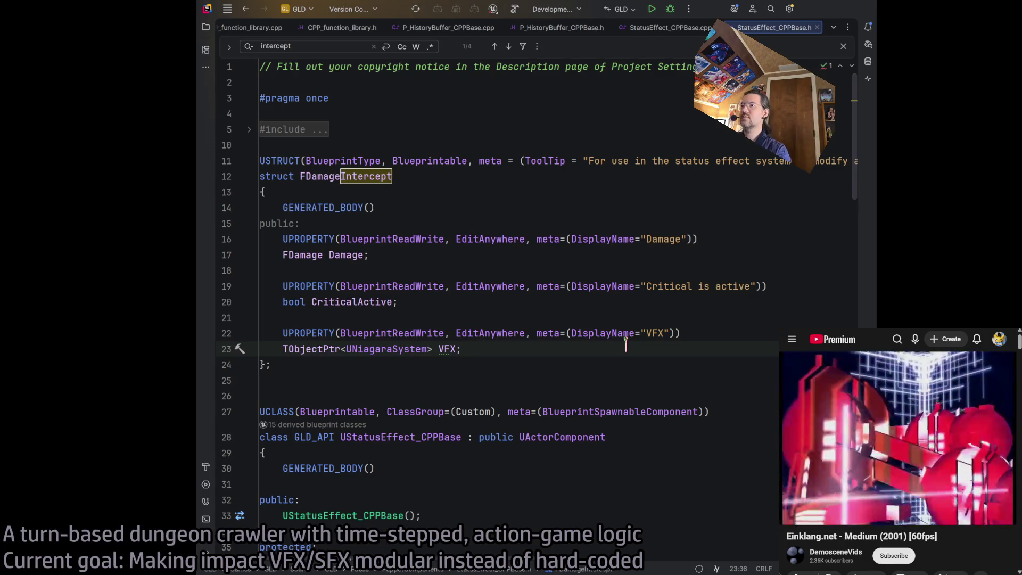
{"action": "key", "text": "Return"}
{"action": "key", "text": "Return"}
{"action": "type", "text": "UPROPER"}
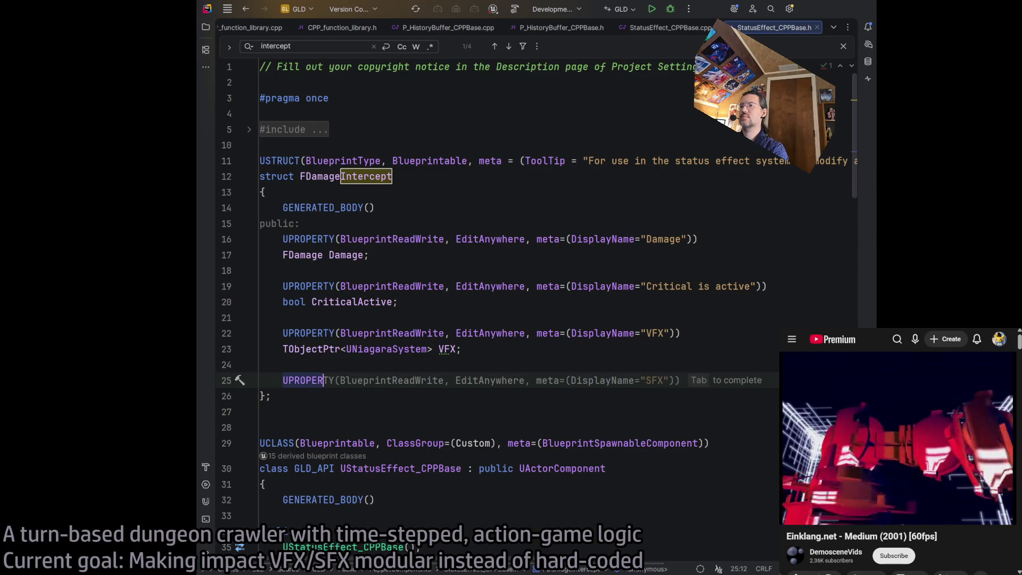
{"action": "key", "text": "Tab"}
{"action": "key", "text": "Return"}
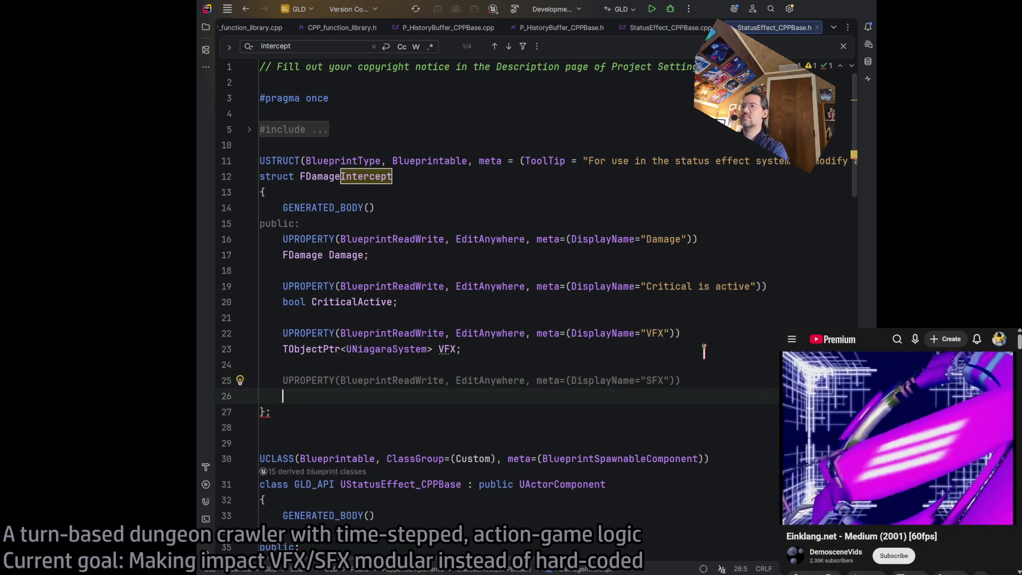
Step: Duplicate the VFX declaration as TObjectPtr<USoundCue> SFX and close the find bar
{"action": "left_click_drag", "start_coordinate": [305, 348], "coordinate": [452, 349]}
{"action": "left_click", "coordinate": [363, 398]}
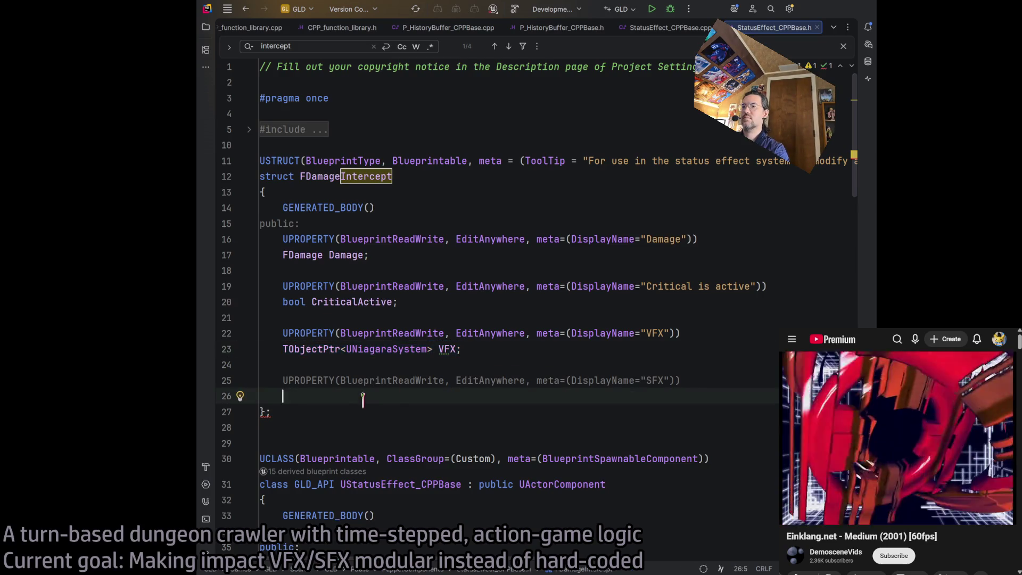
{"action": "type", "text": "TObjectPtr<UNiagaraSystem> VFX;"}
{"action": "double_click", "coordinate": [363, 399]}
{"action": "type", "text": "USoundCUe"}
{"action": "key", "text": "Return"}
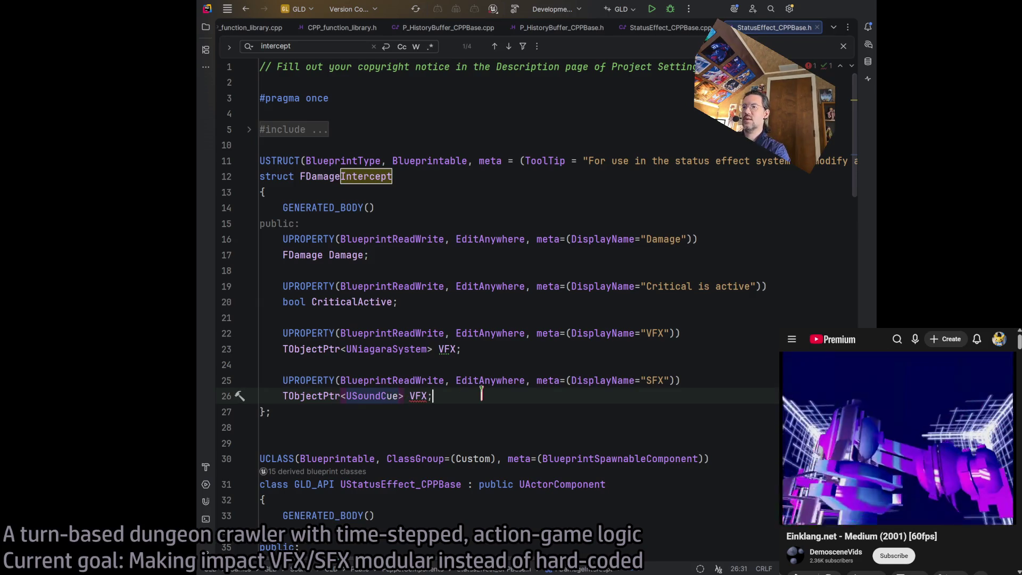
{"action": "double_click", "coordinate": [419, 395]}
{"action": "type", "text": "SFX"}
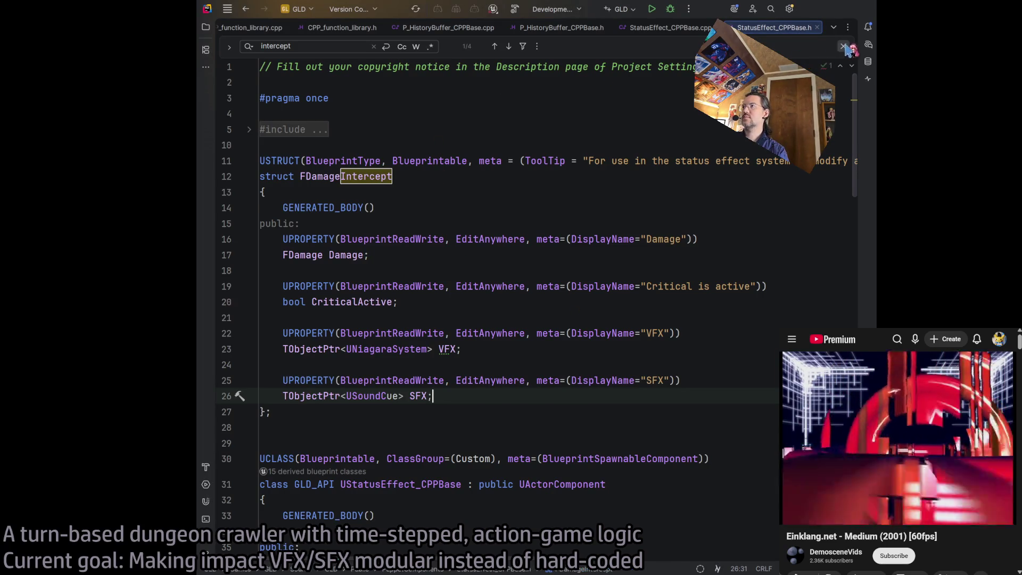
{"action": "key", "text": "Escape"}
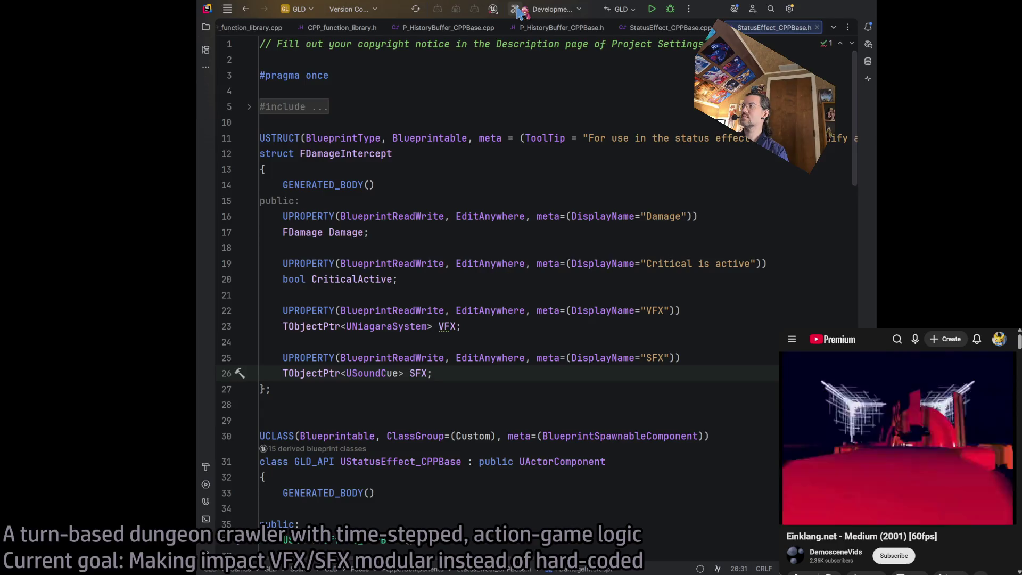
{"action": "left_click", "coordinate": [515, 9]}
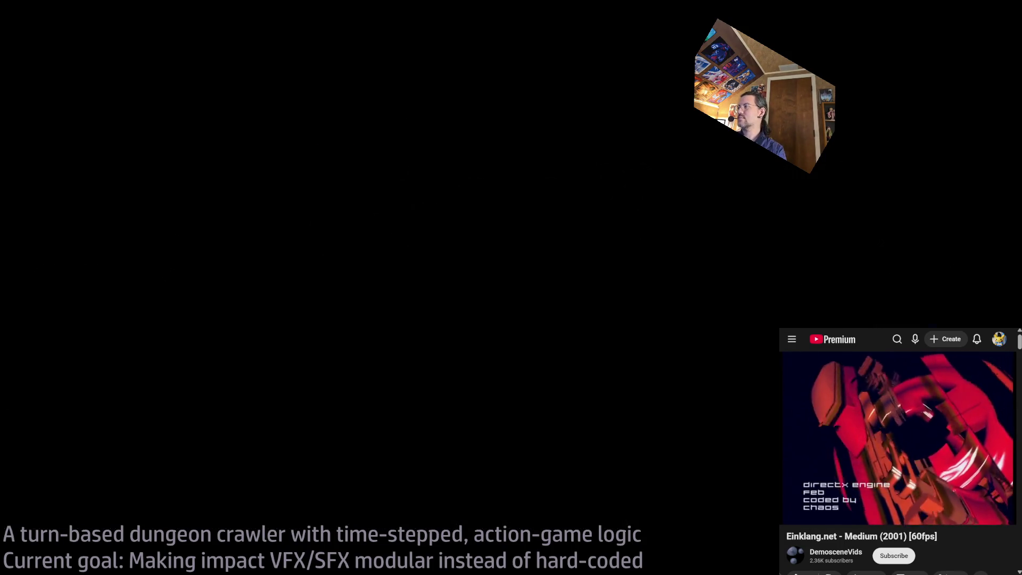
Step: While the build runs, zoom out YouTube and play the MFX 'A Deepness In The Sky' video
{"action": "key", "text": "ctrl+minus"}
{"action": "key", "text": "ctrl+minus"}
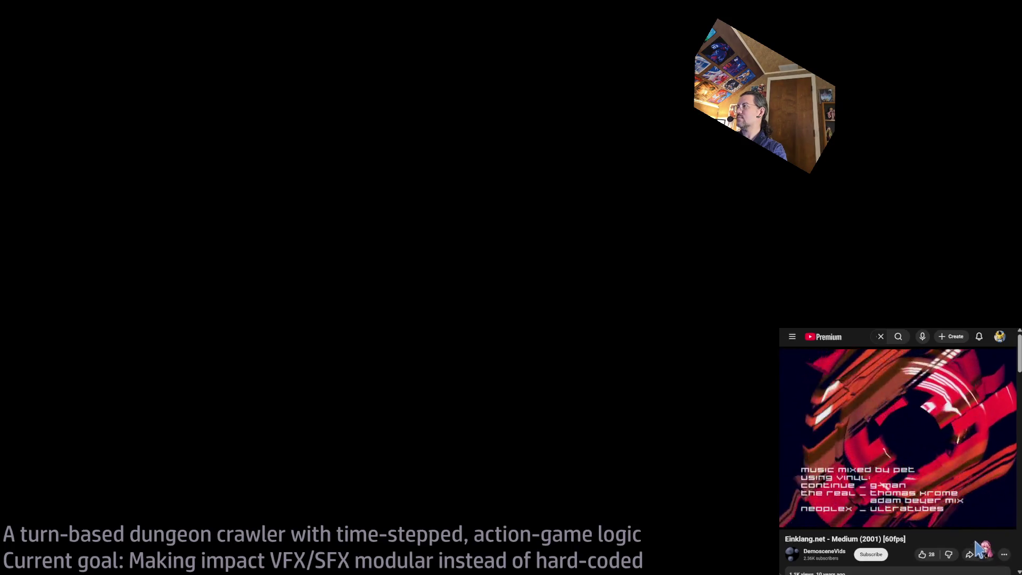
{"action": "key", "text": "ctrl+minus"}
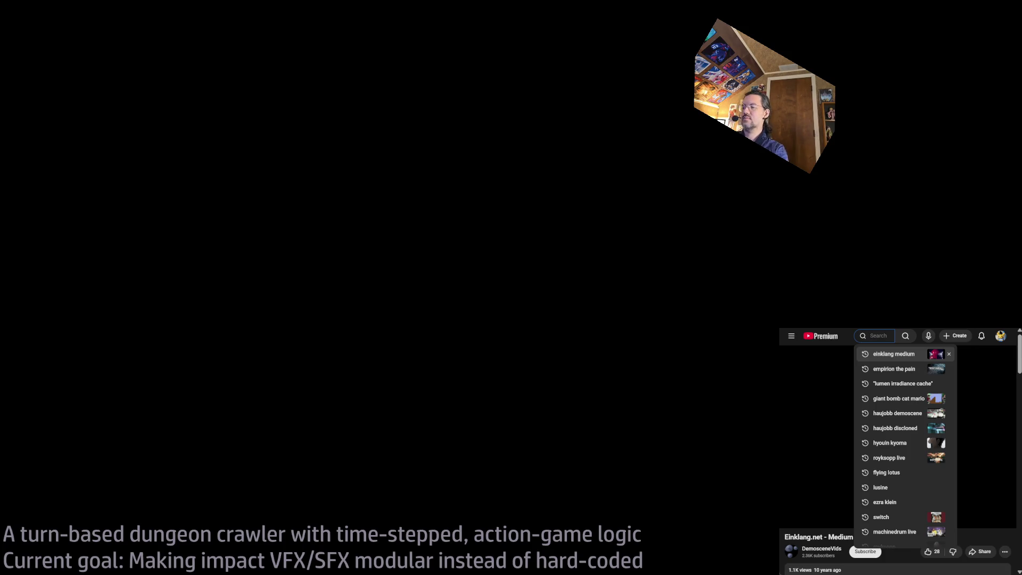
{"action": "type", "text": "x a depne"}
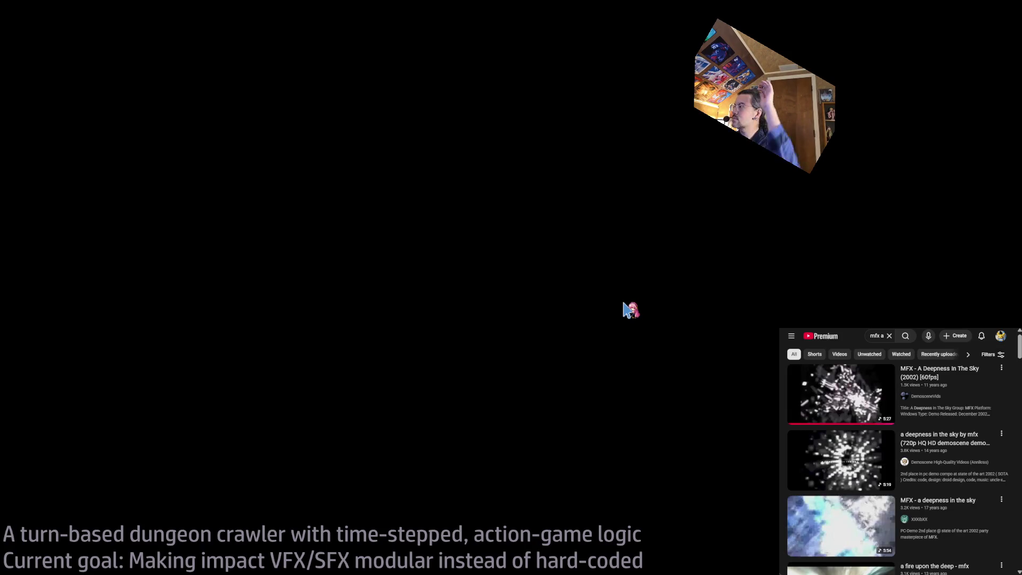
{"action": "left_click", "coordinate": [848, 397]}
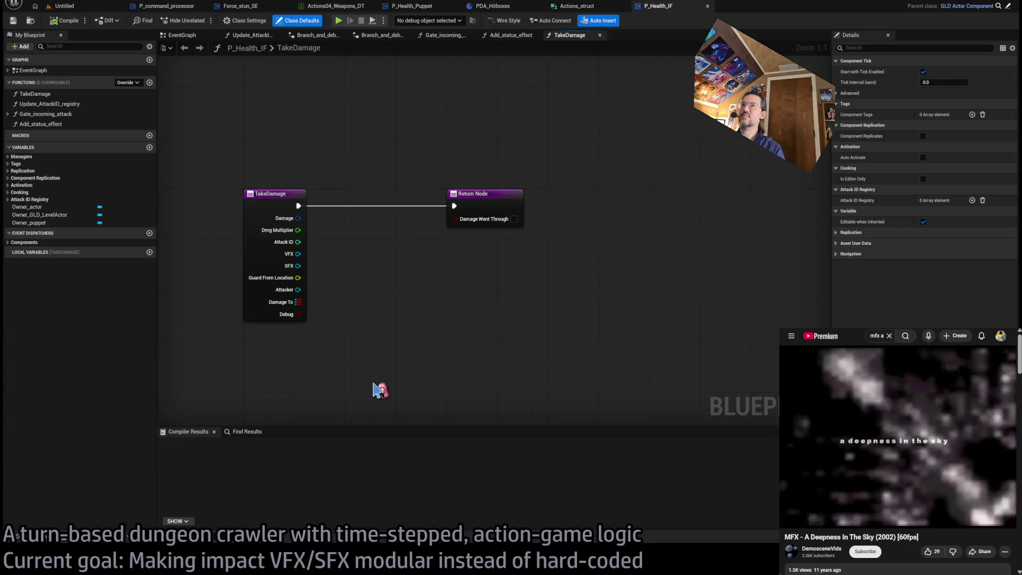
Step: Leave the P_Health_IF graph and fly the level 1-17 viewport camera toward the Player marker
{"action": "mouse_move", "coordinate": [595, 157]}
{"action": "left_mouse_down"}
{"action": "mouse_move", "coordinate": [365, 342]}
{"action": "mouse_move", "coordinate": [239, 405]}
{"action": "left_mouse_up"}
{"action": "left_click", "coordinate": [422, 317]}
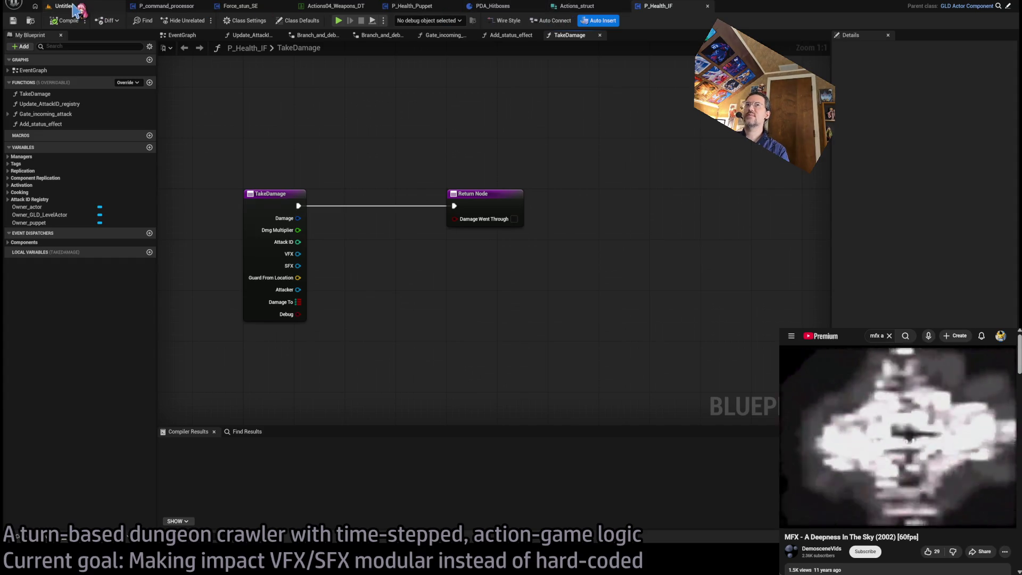
{"action": "left_click", "coordinate": [67, 6]}
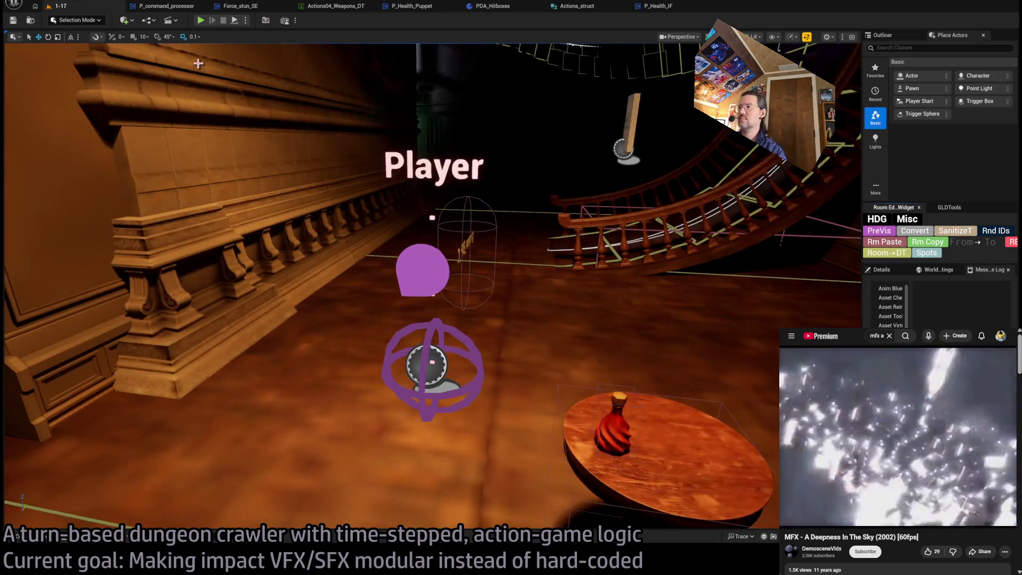
{"action": "mouse_move", "coordinate": [199, 63]}
{"action": "left_mouse_down"}
{"action": "mouse_move", "coordinate": [175, 51]}
{"action": "mouse_move", "coordinate": [298, 46]}
{"action": "mouse_move", "coordinate": [366, 27]}
{"action": "left_mouse_up"}
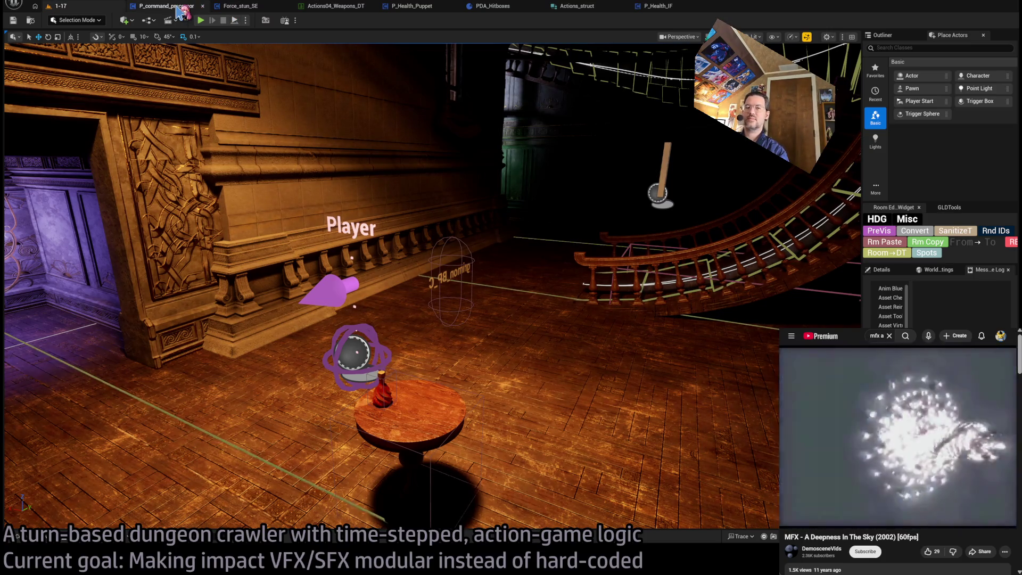
{"action": "left_click", "coordinate": [181, 8]}
Step: In Force_stun_SE, delete Print String and its reroutes, wiring Stun Operations into Destroy Component
{"action": "left_click", "coordinate": [252, 7]}
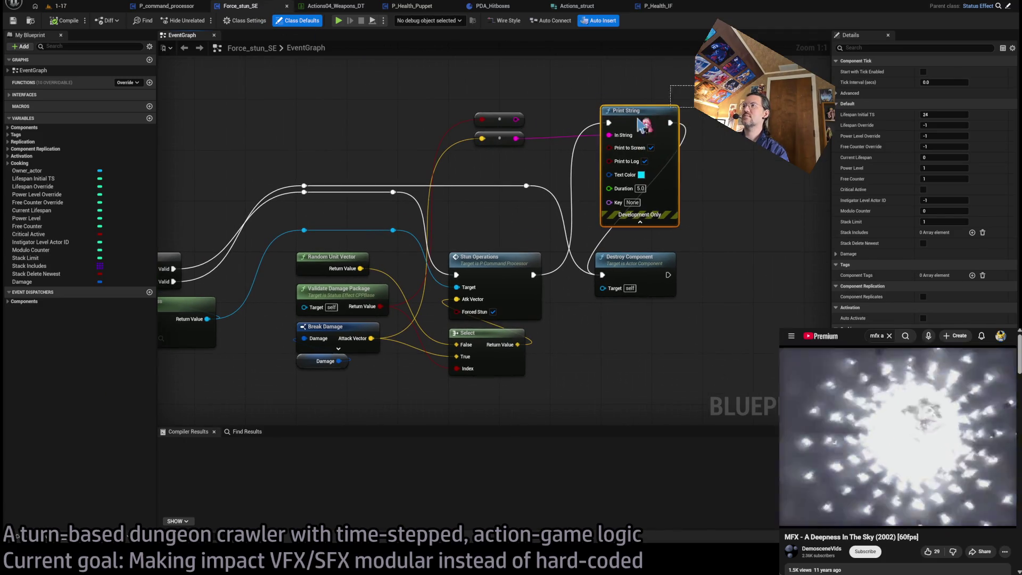
{"action": "left_click_drag", "start_coordinate": [752, 86], "coordinate": [461, 169]}
{"action": "left_click", "coordinate": [598, 319]}
{"action": "left_click_drag", "start_coordinate": [512, 104], "coordinate": [760, 185]}
{"action": "key", "text": "Delete"}
{"action": "left_click_drag", "start_coordinate": [597, 293], "coordinate": [665, 293]}
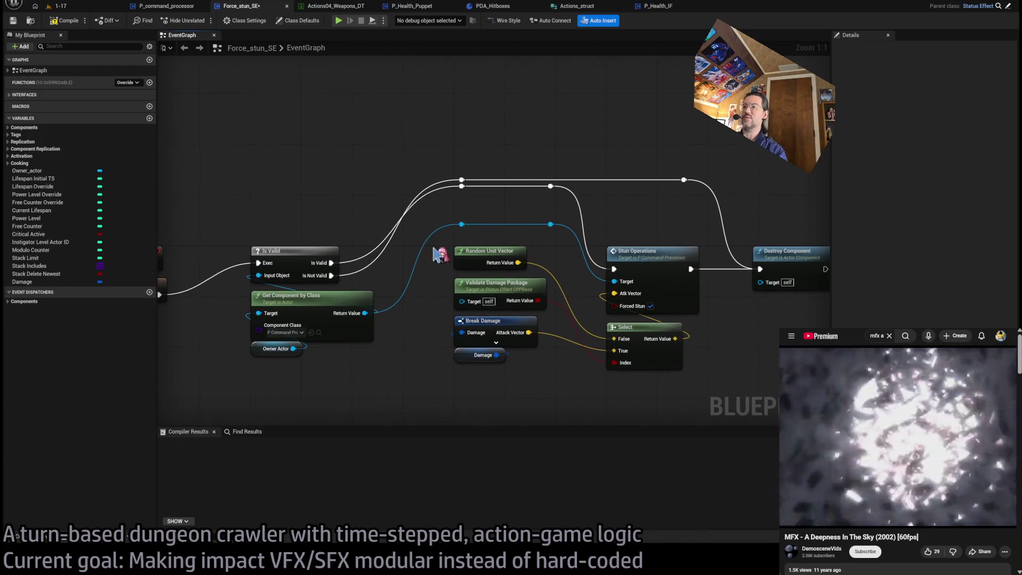
Step: Paste an Intercept Attack node near the Begin Play events, then delete it again
{"action": "mouse_move", "coordinate": [568, 233]}
{"action": "left_mouse_down"}
{"action": "mouse_move", "coordinate": [810, 213]}
{"action": "mouse_move", "coordinate": [527, 260]}
{"action": "mouse_move", "coordinate": [504, 290]}
{"action": "mouse_move", "coordinate": [380, 358]}
{"action": "mouse_move", "coordinate": [497, 333]}
{"action": "left_mouse_up"}
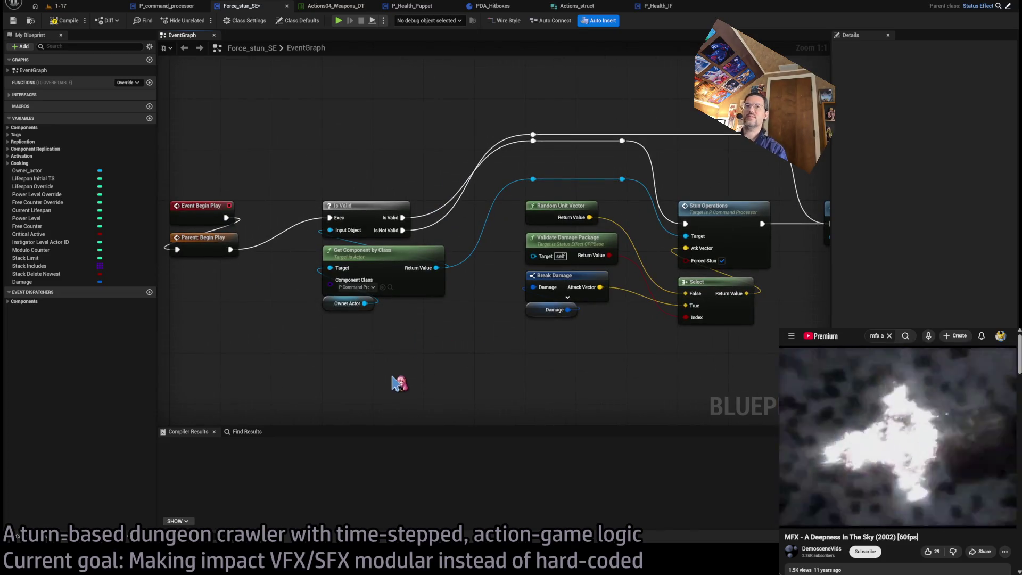
{"action": "key", "text": "ctrl+v"}
{"action": "left_click_drag", "start_coordinate": [422, 369], "coordinate": [450, 271]}
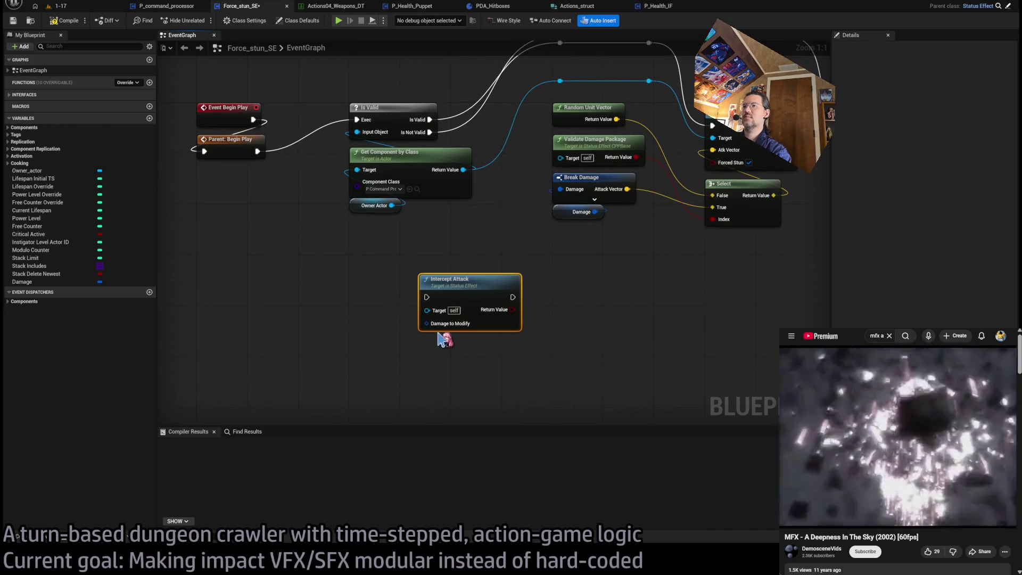
{"action": "key", "text": "Delete"}
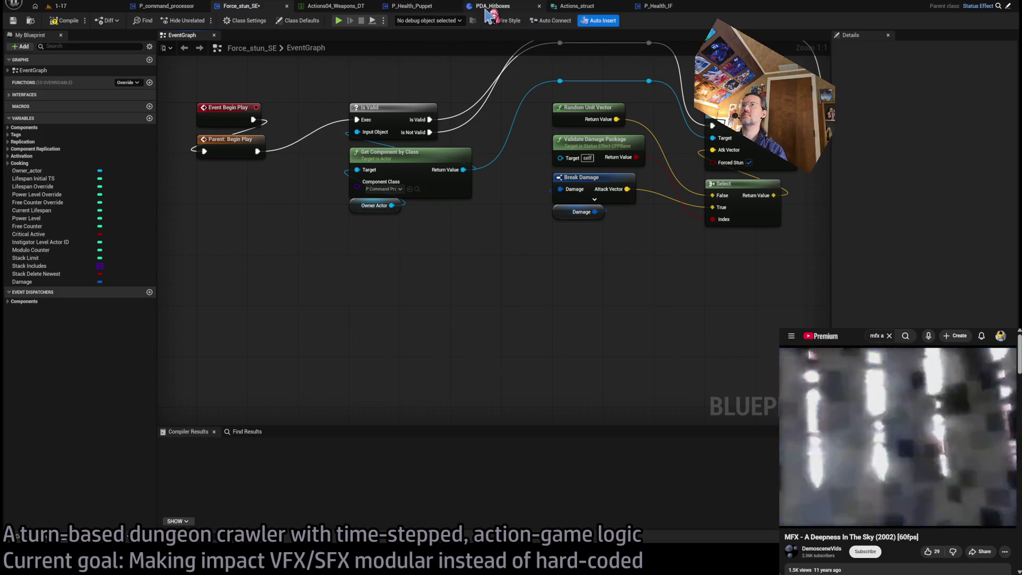
{"action": "left_click", "coordinate": [489, 7]}
{"action": "left_click", "coordinate": [410, 8]}
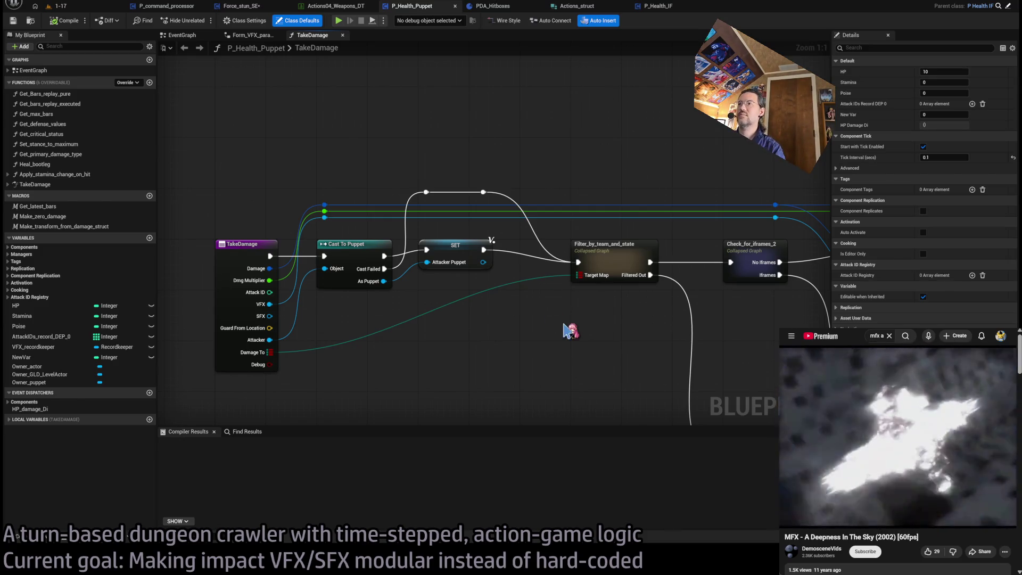
Step: Wire TakeDamage's SFX into Atk Data Local SFX, reroute it over Cast To Puppet, and compile
{"action": "left_click_drag", "start_coordinate": [653, 327], "coordinate": [522, 314]}
{"action": "left_click_drag", "start_coordinate": [671, 304], "coordinate": [498, 308]}
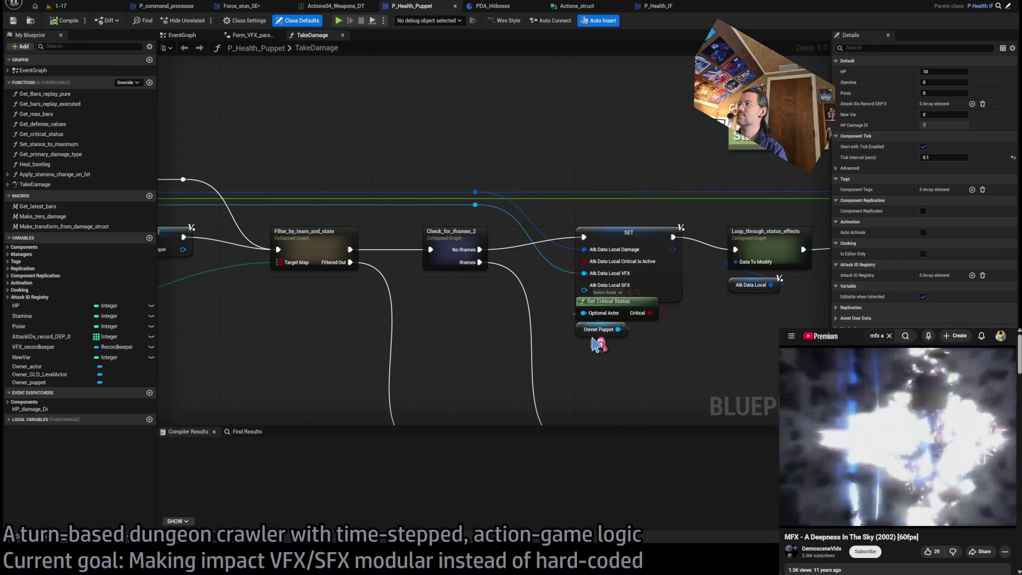
{"action": "left_click_drag", "start_coordinate": [407, 338], "coordinate": [662, 312]}
{"action": "mouse_move", "coordinate": [219, 281]}
{"action": "left_mouse_down"}
{"action": "mouse_move", "coordinate": [623, 266]}
{"action": "mouse_move", "coordinate": [661, 274]}
{"action": "mouse_move", "coordinate": [650, 285]}
{"action": "mouse_move", "coordinate": [708, 253]}
{"action": "left_mouse_up"}
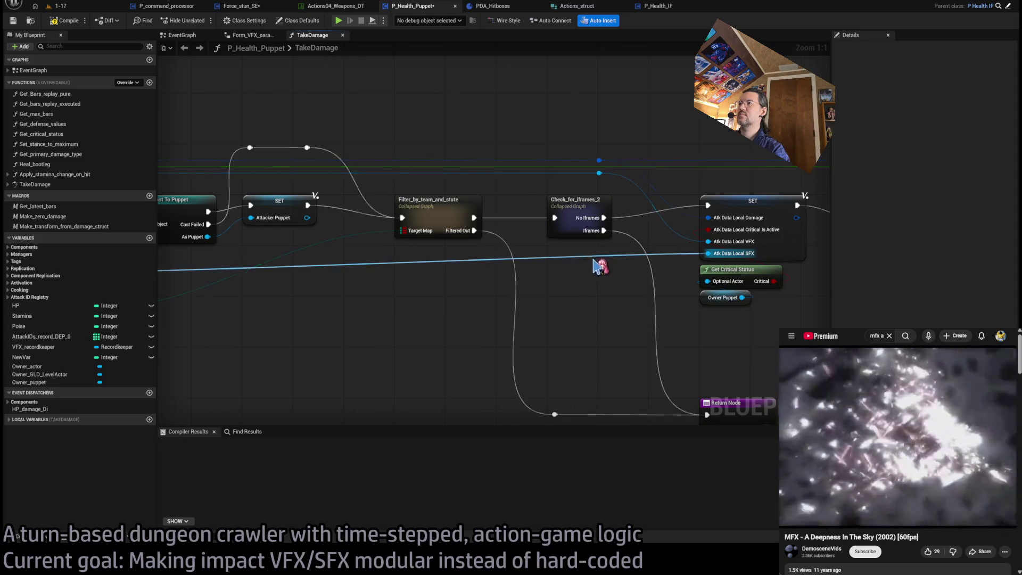
{"action": "left_click", "coordinate": [599, 174]}
{"action": "left_click_drag", "start_coordinate": [601, 182], "coordinate": [655, 197]}
{"action": "left_click_drag", "start_coordinate": [748, 175], "coordinate": [304, 180]}
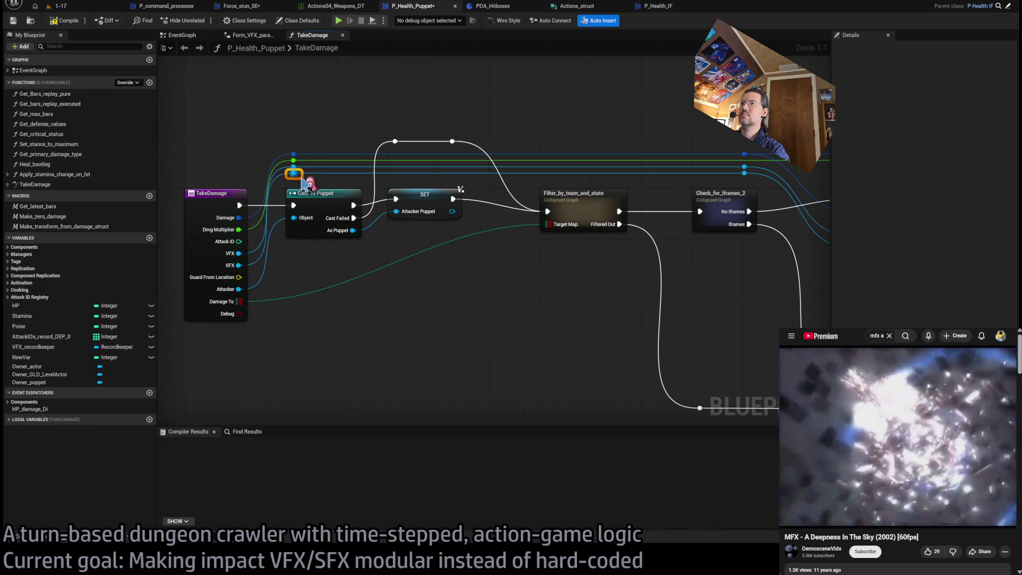
{"action": "left_click", "coordinate": [63, 20]}
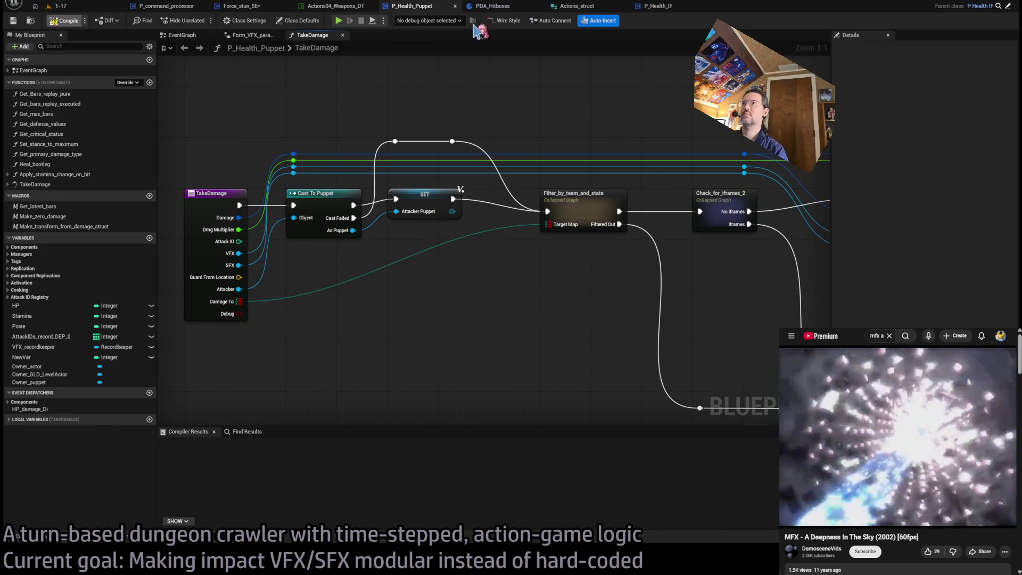
{"action": "left_click", "coordinate": [490, 6]}
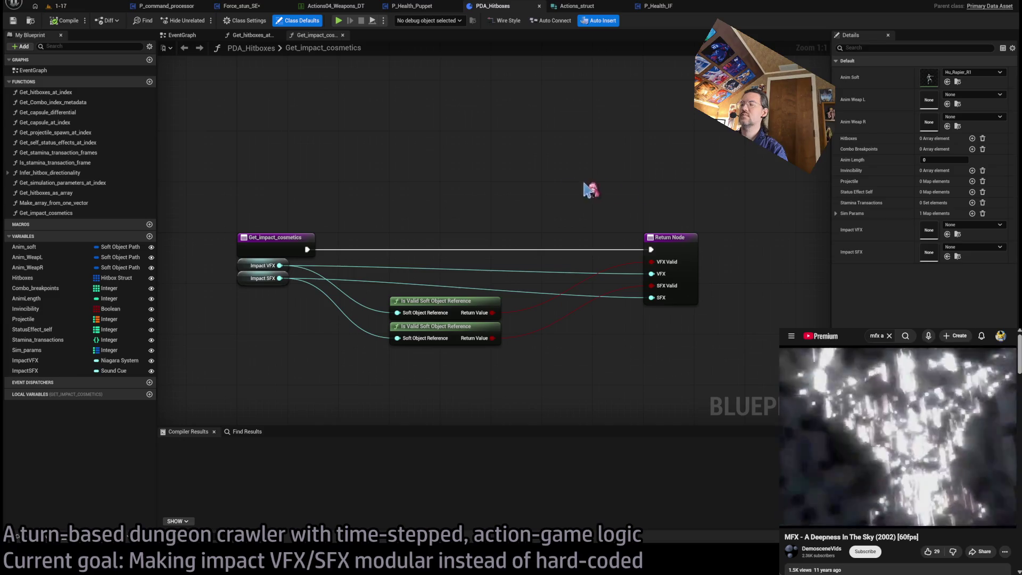
Step: Rename the function to Get_impact_cosmetics_LoadBlocking
{"action": "left_click", "coordinate": [663, 242]}
{"action": "left_click", "coordinate": [666, 208]}
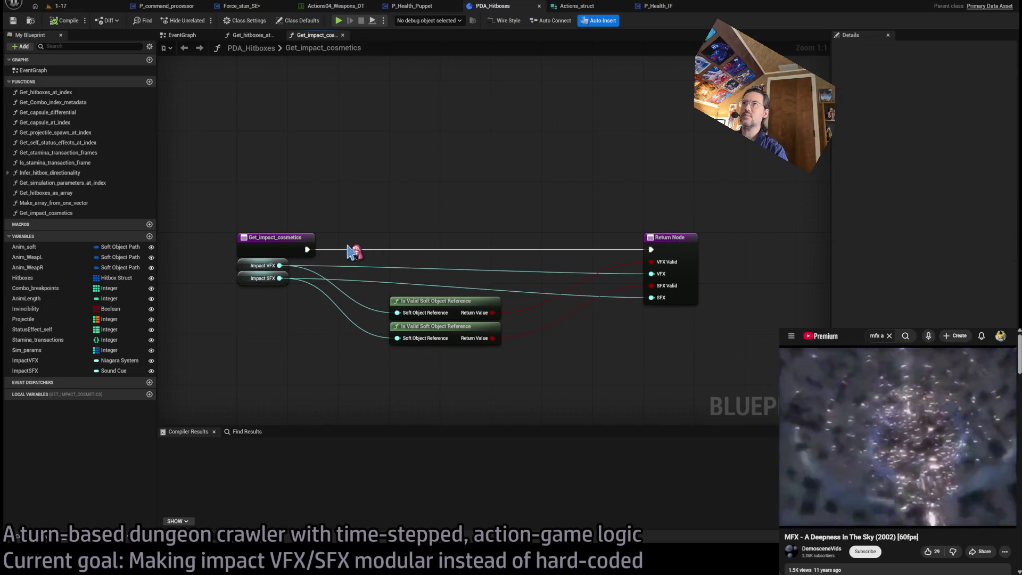
{"action": "left_click_drag", "start_coordinate": [280, 266], "coordinate": [437, 199]}
{"action": "left_click", "coordinate": [274, 238]}
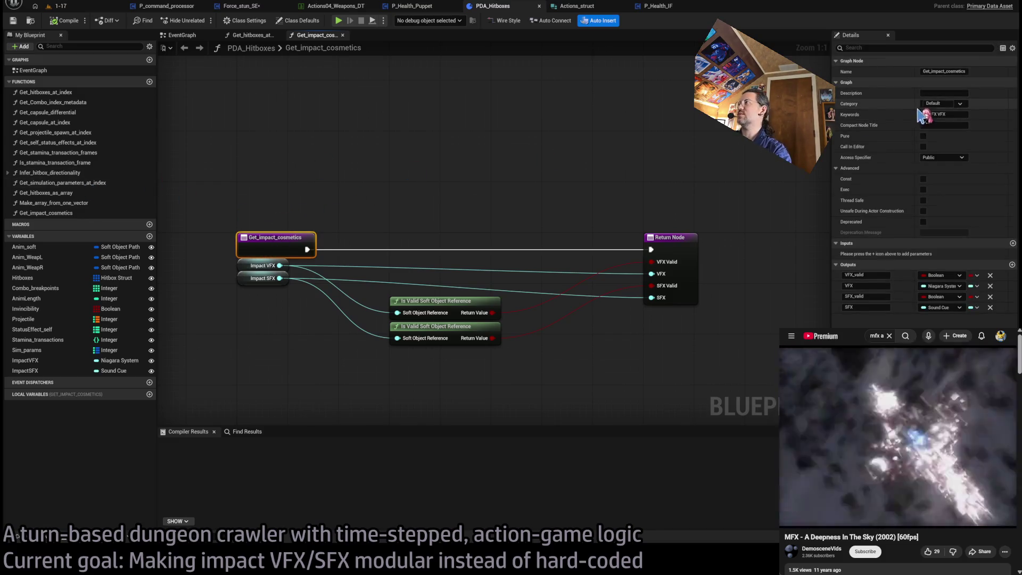
{"action": "left_click", "coordinate": [965, 72]}
{"action": "type", "text": "_LoadBlocking"}
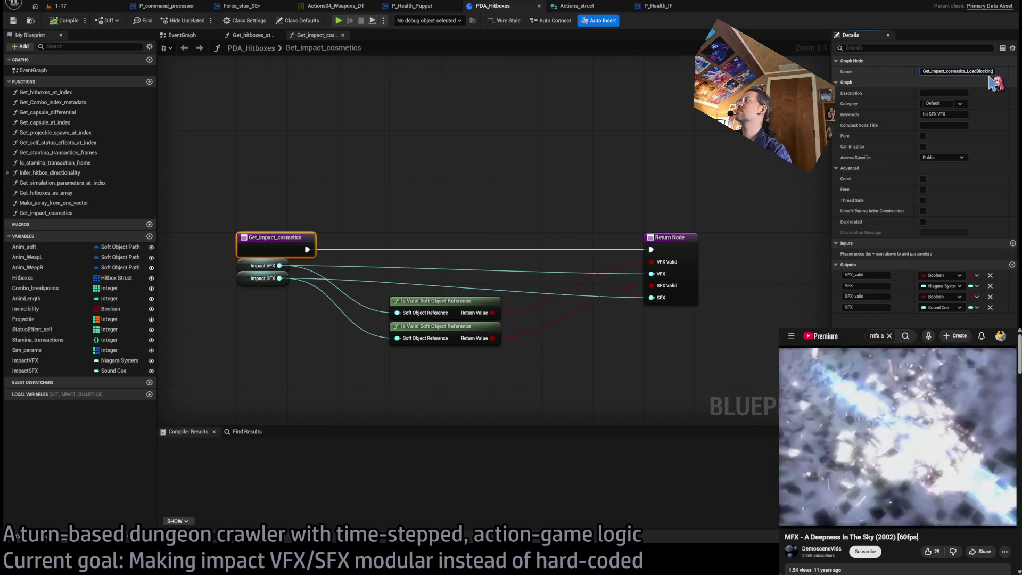
{"action": "key", "text": "Return"}
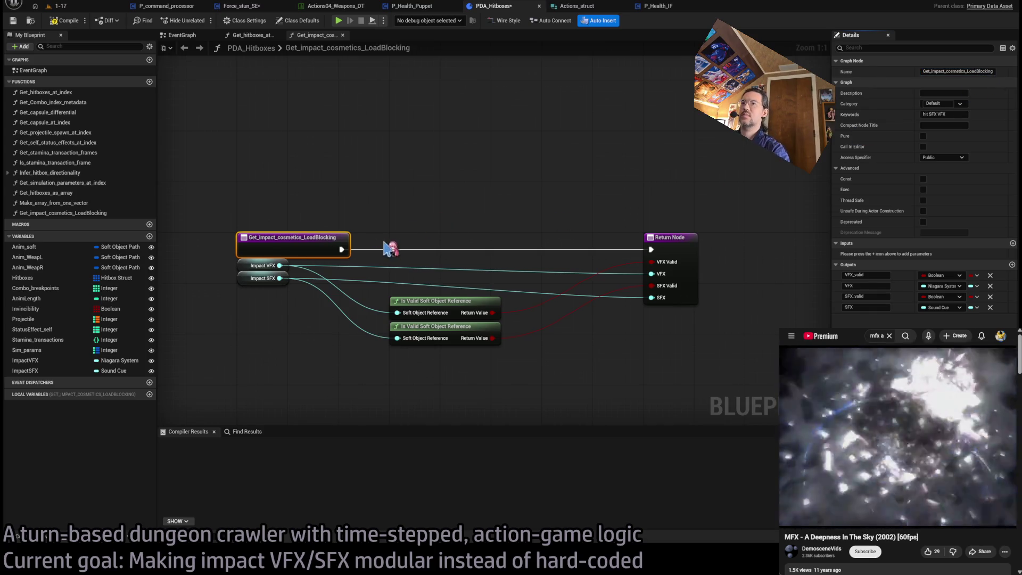
Step: Check Impact VFX with Is Valid and a Branch ahead of Load Asset Blocking
{"action": "mouse_move", "coordinate": [280, 265]}
{"action": "left_mouse_down"}
{"action": "mouse_move", "coordinate": [454, 233]}
{"action": "mouse_move", "coordinate": [425, 239]}
{"action": "left_mouse_up"}
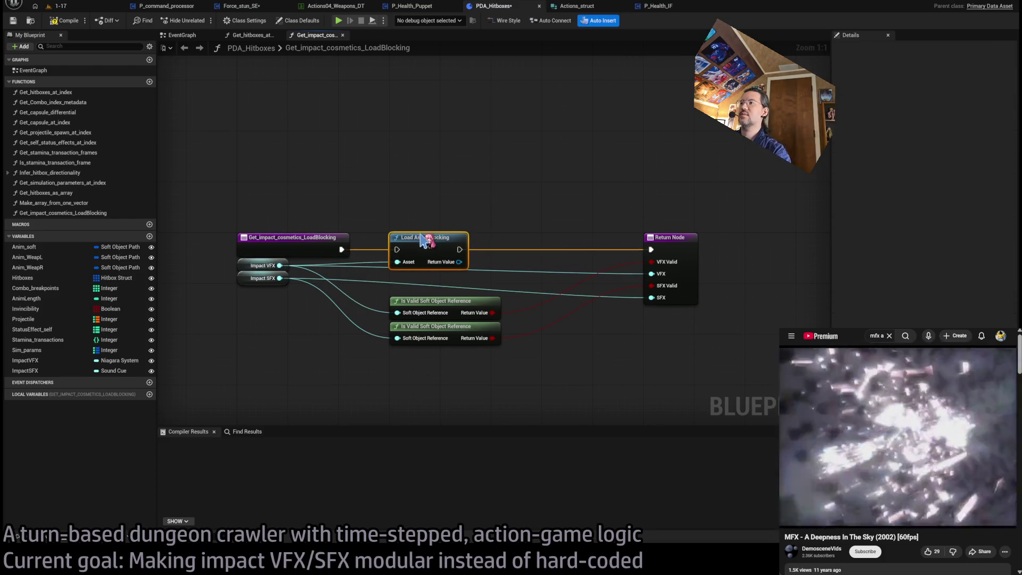
{"action": "mouse_move", "coordinate": [511, 349]}
{"action": "left_mouse_down"}
{"action": "mouse_move", "coordinate": [456, 297]}
{"action": "mouse_move", "coordinate": [453, 369]}
{"action": "left_mouse_up"}
{"action": "left_click", "coordinate": [453, 369]}
{"action": "left_click_drag", "start_coordinate": [442, 241], "coordinate": [557, 241]}
{"action": "mouse_move", "coordinate": [436, 383]}
{"action": "left_mouse_down"}
{"action": "mouse_move", "coordinate": [442, 319]}
{"action": "mouse_move", "coordinate": [437, 301]}
{"action": "mouse_move", "coordinate": [421, 304]}
{"action": "mouse_move", "coordinate": [420, 282]}
{"action": "left_mouse_up"}
{"action": "type", "text": "branch"}
{"action": "key", "text": "Return"}
{"action": "left_click", "coordinate": [421, 326], "text": "ctrl"}
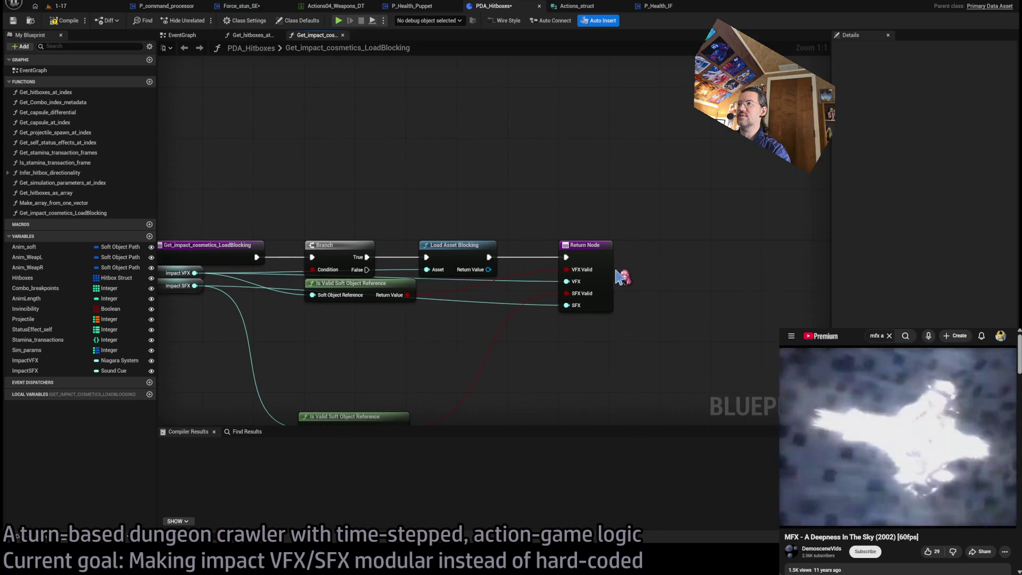
Step: Move the Return Node right and place the Impact VFX and Impact SFX getters beside their Is Valid checks
{"action": "left_click_drag", "start_coordinate": [630, 269], "coordinate": [621, 215]}
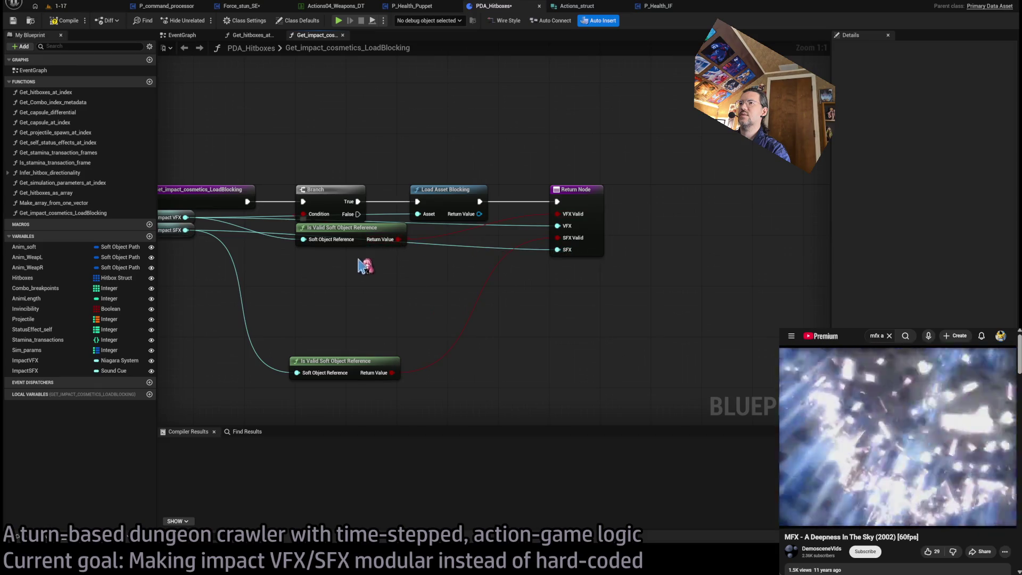
{"action": "left_click_drag", "start_coordinate": [556, 212], "coordinate": [802, 216]}
{"action": "left_click_drag", "start_coordinate": [501, 270], "coordinate": [621, 300]}
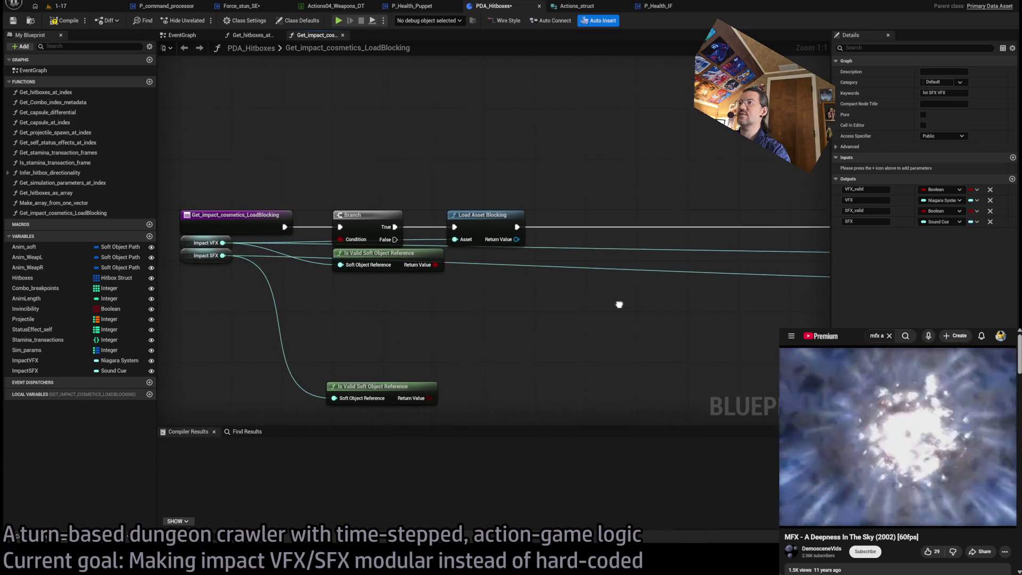
{"action": "mouse_move", "coordinate": [197, 285]}
{"action": "left_mouse_down"}
{"action": "mouse_move", "coordinate": [182, 234]}
{"action": "mouse_move", "coordinate": [227, 319]}
{"action": "mouse_move", "coordinate": [370, 281]}
{"action": "left_mouse_up"}
{"action": "left_click_drag", "start_coordinate": [218, 306], "coordinate": [286, 365]}
{"action": "left_click_drag", "start_coordinate": [237, 324], "coordinate": [364, 361]}
{"action": "left_click", "coordinate": [479, 341]}
{"action": "mouse_move", "coordinate": [512, 246]}
{"action": "left_mouse_down"}
{"action": "mouse_move", "coordinate": [440, 282]}
{"action": "mouse_move", "coordinate": [502, 283]}
{"action": "mouse_move", "coordinate": [498, 269]}
{"action": "mouse_move", "coordinate": [394, 260]}
{"action": "mouse_move", "coordinate": [495, 286]}
{"action": "mouse_move", "coordinate": [513, 280]}
{"action": "mouse_move", "coordinate": [494, 271]}
{"action": "mouse_move", "coordinate": [506, 261]}
{"action": "mouse_move", "coordinate": [497, 266]}
{"action": "mouse_move", "coordinate": [498, 257]}
{"action": "left_mouse_up"}
Step: Cast the loaded asset to NiagaraSystem, store it in local VFX_Local, and unlink SET from Return
{"action": "left_click_drag", "start_coordinate": [639, 293], "coordinate": [516, 299]}
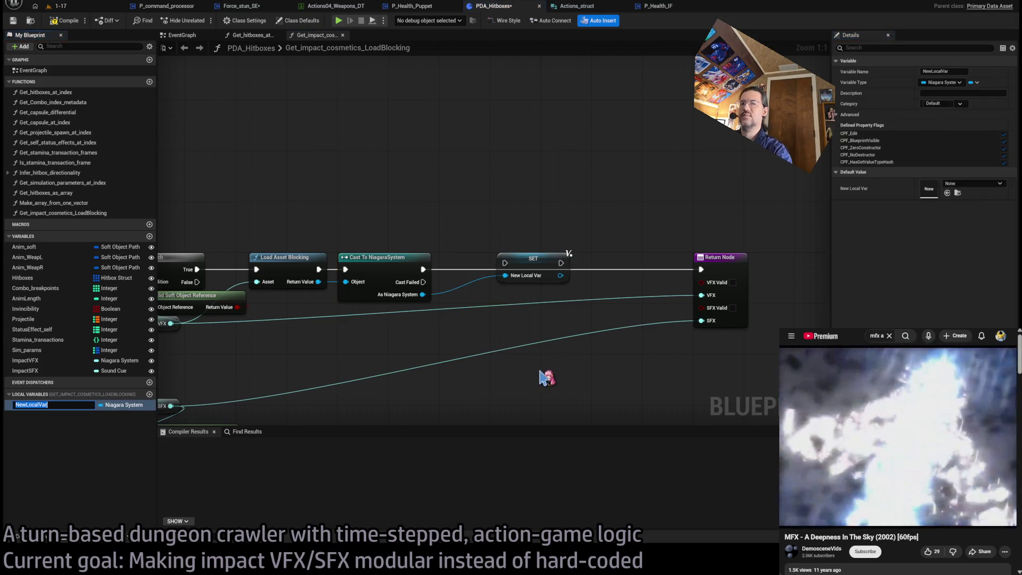
{"action": "type", "text": "NSystem"}
{"action": "key", "text": "Return"}
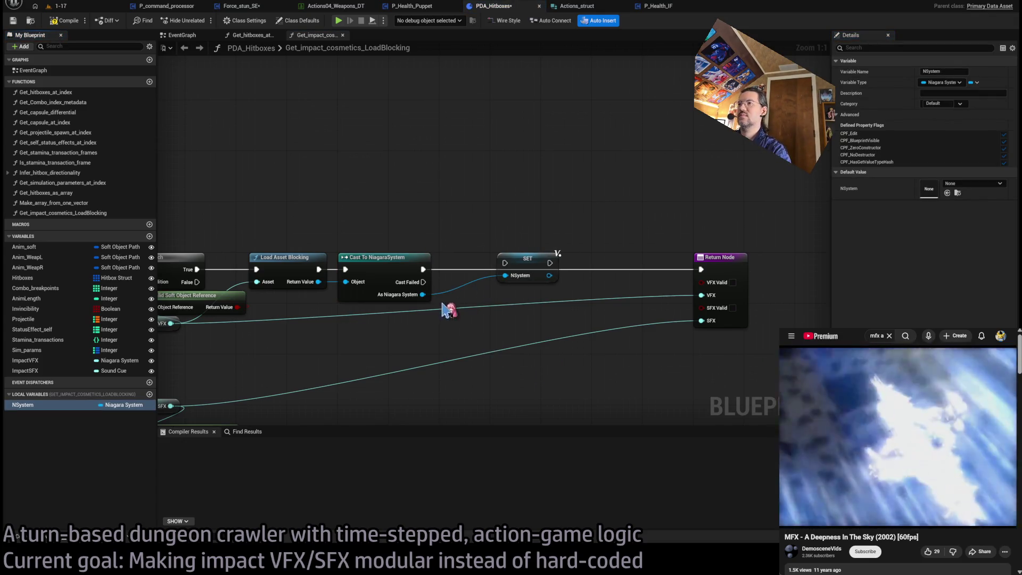
{"action": "double_click", "coordinate": [31, 405]}
{"action": "type", "text": "VFX_Local"}
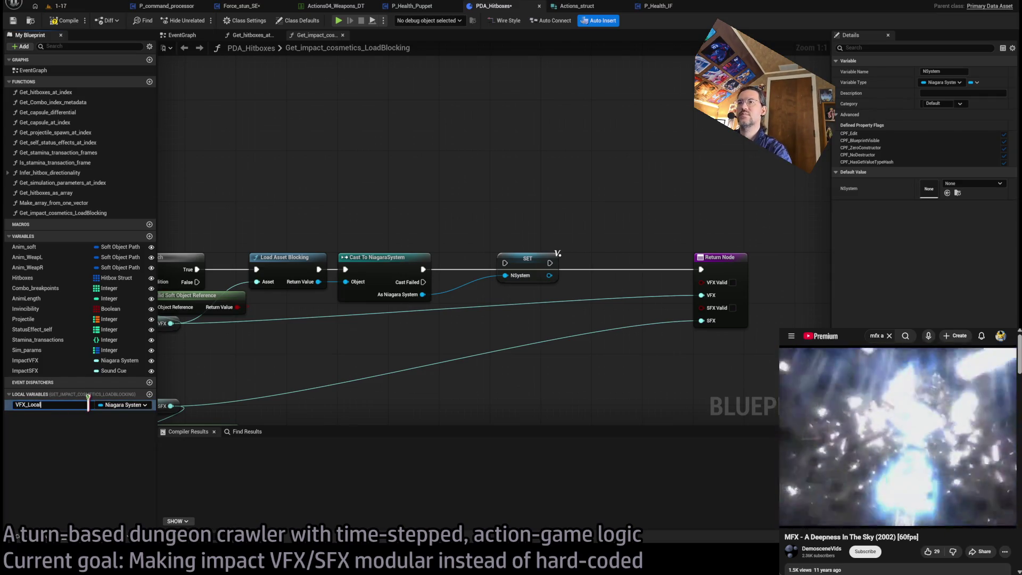
{"action": "key", "text": "Return"}
{"action": "left_click_drag", "start_coordinate": [524, 270], "coordinate": [511, 270]}
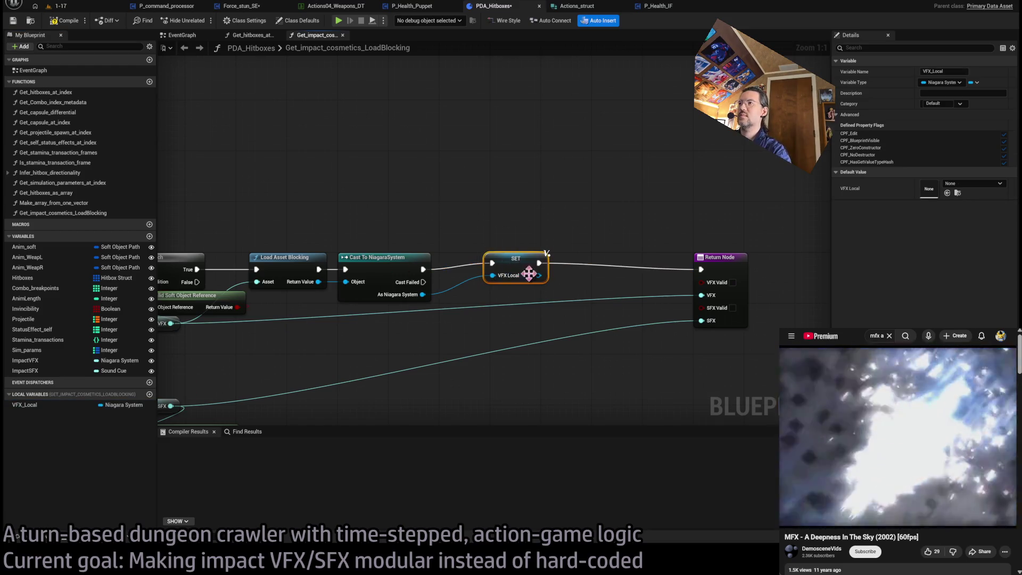
{"action": "left_click", "coordinate": [701, 269], "text": "alt"}
{"action": "left_click", "coordinate": [593, 267]}
Step: Insert a Sequence node right after the function entry, shifting the chain right
{"action": "scroll", "coordinate": [593, 268], "scroll_direction": "down", "scroll_amount": 2}
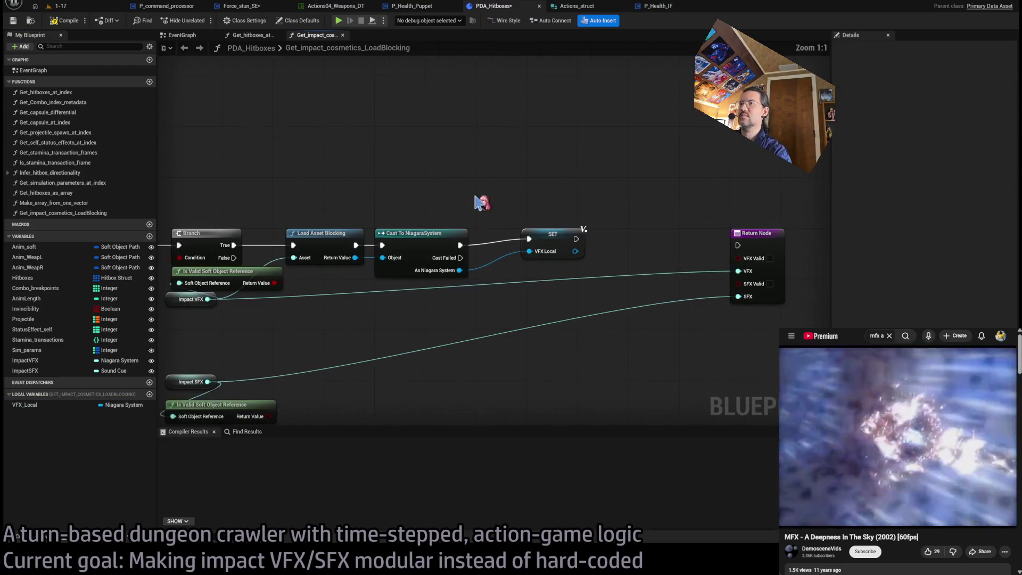
{"action": "left_click", "coordinate": [280, 325]}
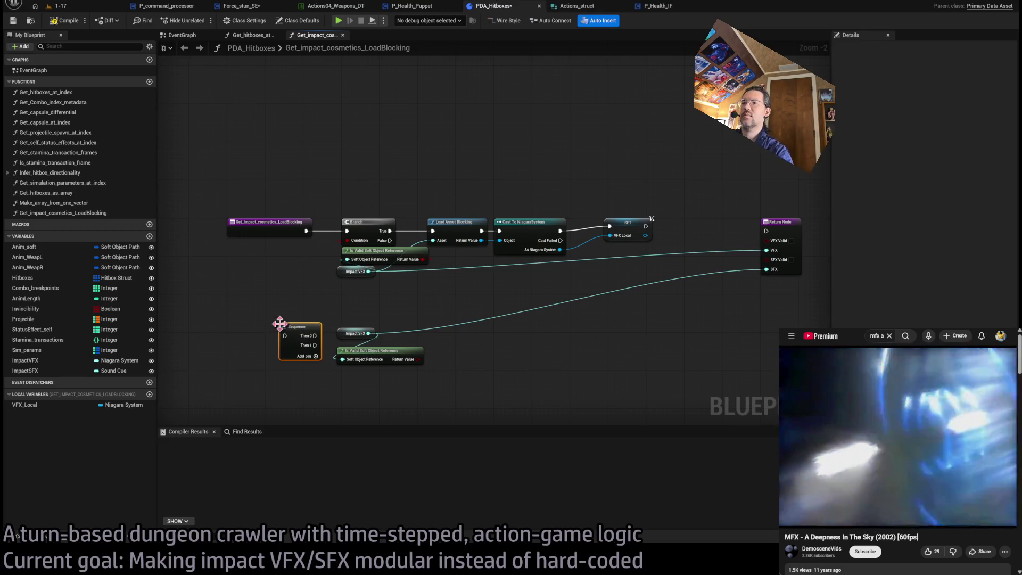
{"action": "left_click_drag", "start_coordinate": [730, 194], "coordinate": [410, 393]}
{"action": "scroll", "coordinate": [384, 260], "scroll_direction": "up", "scroll_amount": 2}
{"action": "left_click_drag", "start_coordinate": [384, 260], "coordinate": [639, 261]}
{"action": "left_click_drag", "start_coordinate": [293, 397], "coordinate": [375, 259]}
{"action": "scroll", "coordinate": [375, 258], "scroll_direction": "down", "scroll_amount": 4}
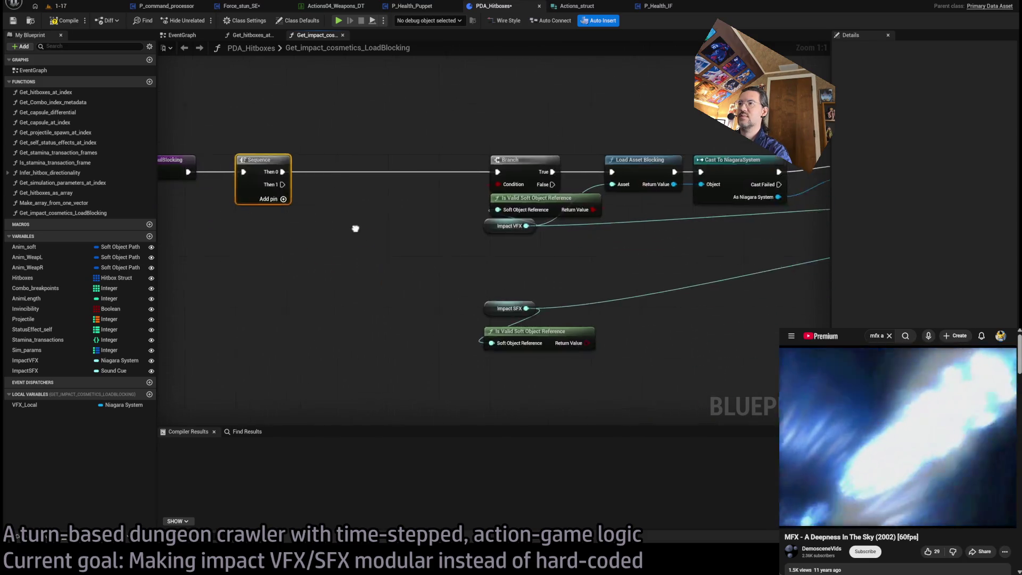
Step: Pull the Branch-to-Return chain toward the Sequence and cut the VFX and SFX wires into Return
{"action": "mouse_move", "coordinate": [737, 175]}
{"action": "left_mouse_down"}
{"action": "mouse_move", "coordinate": [353, 433]}
{"action": "mouse_move", "coordinate": [458, 312]}
{"action": "left_mouse_up"}
{"action": "scroll", "coordinate": [459, 310], "scroll_direction": "up", "scroll_amount": 4}
{"action": "left_click_drag", "start_coordinate": [530, 245], "coordinate": [430, 244]}
{"action": "left_click", "coordinate": [468, 337]}
{"action": "mouse_move", "coordinate": [437, 291]}
{"action": "left_mouse_down"}
{"action": "mouse_move", "coordinate": [353, 339]}
{"action": "mouse_move", "coordinate": [362, 373]}
{"action": "left_mouse_up"}
{"action": "mouse_move", "coordinate": [687, 267]}
{"action": "left_mouse_down"}
{"action": "mouse_move", "coordinate": [705, 240]}
{"action": "mouse_move", "coordinate": [711, 261]}
{"action": "mouse_move", "coordinate": [611, 269]}
{"action": "left_mouse_up"}
{"action": "left_click", "coordinate": [708, 264]}
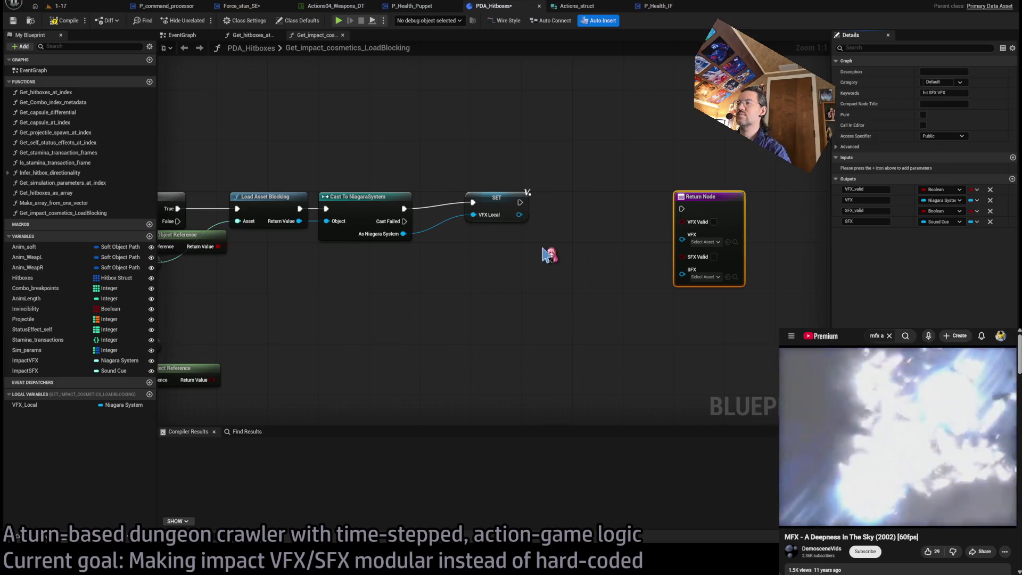
Step: Set up the Impact SFX getter, add a VFX local variable, and delete the stray VFX_ boolean
{"action": "left_click", "coordinate": [485, 206]}
{"action": "scroll", "coordinate": [584, 266], "scroll_direction": "down", "scroll_amount": 2}
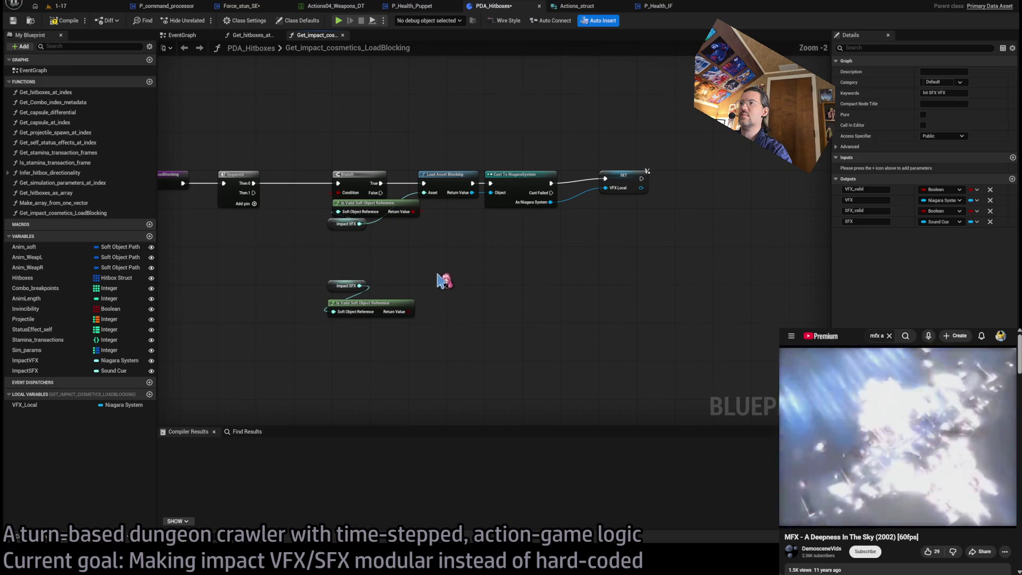
{"action": "scroll", "coordinate": [404, 260], "scroll_direction": "up", "scroll_amount": 1}
{"action": "left_click", "coordinate": [352, 248]}
{"action": "left_click_drag", "start_coordinate": [369, 314], "coordinate": [369, 316]}
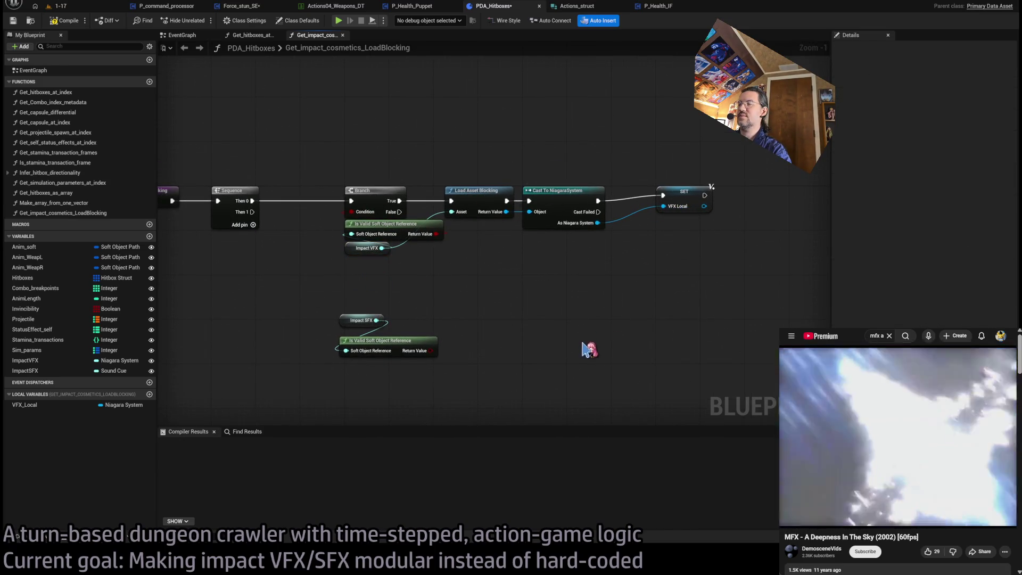
{"action": "left_click", "coordinate": [149, 394]}
{"action": "type", "text": "VFX_"}
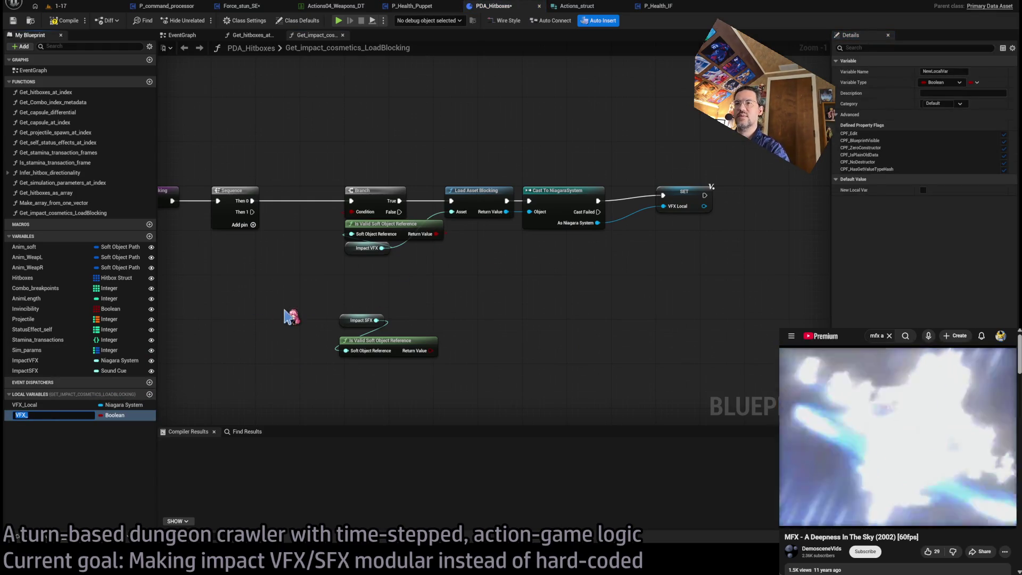
{"action": "left_click", "coordinate": [32, 428]}
{"action": "left_click", "coordinate": [26, 418]}
{"action": "key", "text": "Delete"}
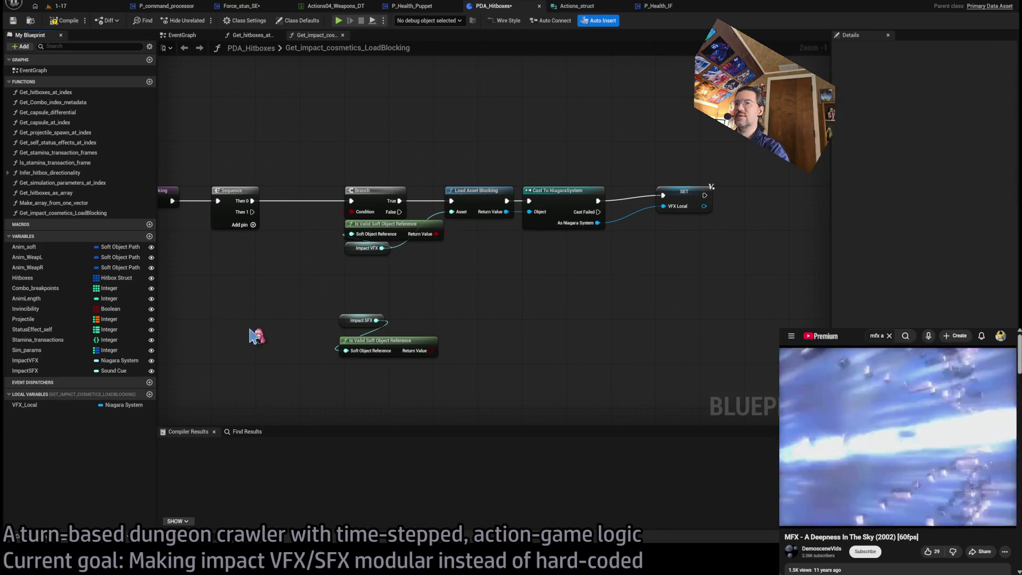
{"action": "left_click_drag", "start_coordinate": [389, 268], "coordinate": [400, 314]}
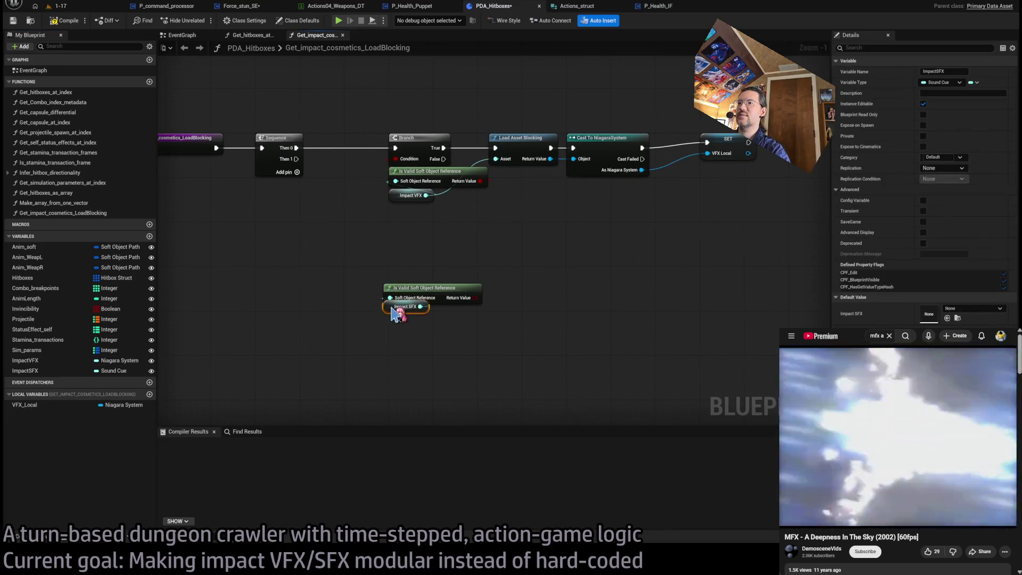
Step: Duplicate the VFX Branch and Load nodes, wiring Sequence Then 1 and the SFX validity check into the copy
{"action": "mouse_move", "coordinate": [400, 358]}
{"action": "left_mouse_down"}
{"action": "mouse_move", "coordinate": [381, 280]}
{"action": "mouse_move", "coordinate": [420, 322]}
{"action": "left_mouse_up"}
{"action": "mouse_move", "coordinate": [388, 104]}
{"action": "left_mouse_down"}
{"action": "mouse_move", "coordinate": [506, 241]}
{"action": "mouse_move", "coordinate": [527, 250]}
{"action": "left_mouse_up"}
{"action": "key", "text": "ctrl+c"}
{"action": "key", "text": "ctrl+v"}
{"action": "mouse_move", "coordinate": [391, 238]}
{"action": "left_mouse_down"}
{"action": "mouse_move", "coordinate": [426, 243]}
{"action": "mouse_move", "coordinate": [416, 236]}
{"action": "left_mouse_up"}
{"action": "left_click_drag", "start_coordinate": [297, 159], "coordinate": [396, 237]}
{"action": "left_click_drag", "start_coordinate": [481, 325], "coordinate": [395, 248]}
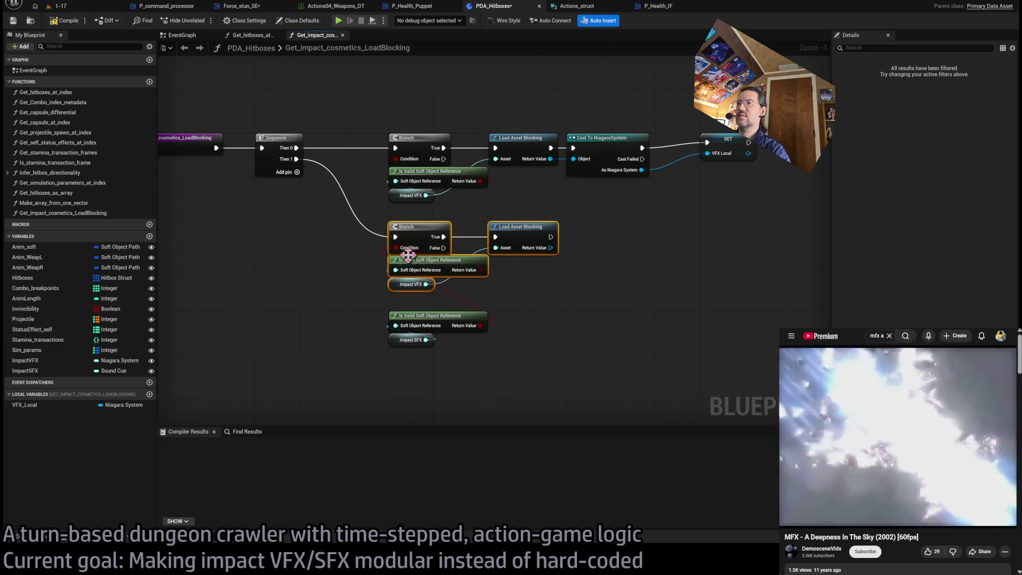
{"action": "left_click_drag", "start_coordinate": [509, 304], "coordinate": [426, 266]}
{"action": "key", "text": "Delete"}
Step: Feed the Impact SFX getter into the copied Load Asset Blocking node
{"action": "mouse_move", "coordinate": [422, 367]}
{"action": "left_mouse_down"}
{"action": "mouse_move", "coordinate": [423, 290]}
{"action": "mouse_move", "coordinate": [513, 253]}
{"action": "left_mouse_up"}
{"action": "left_click", "coordinate": [495, 337]}
{"action": "mouse_move", "coordinate": [437, 327]}
{"action": "left_mouse_down"}
{"action": "mouse_move", "coordinate": [424, 270]}
{"action": "mouse_move", "coordinate": [438, 264]}
{"action": "left_mouse_up"}
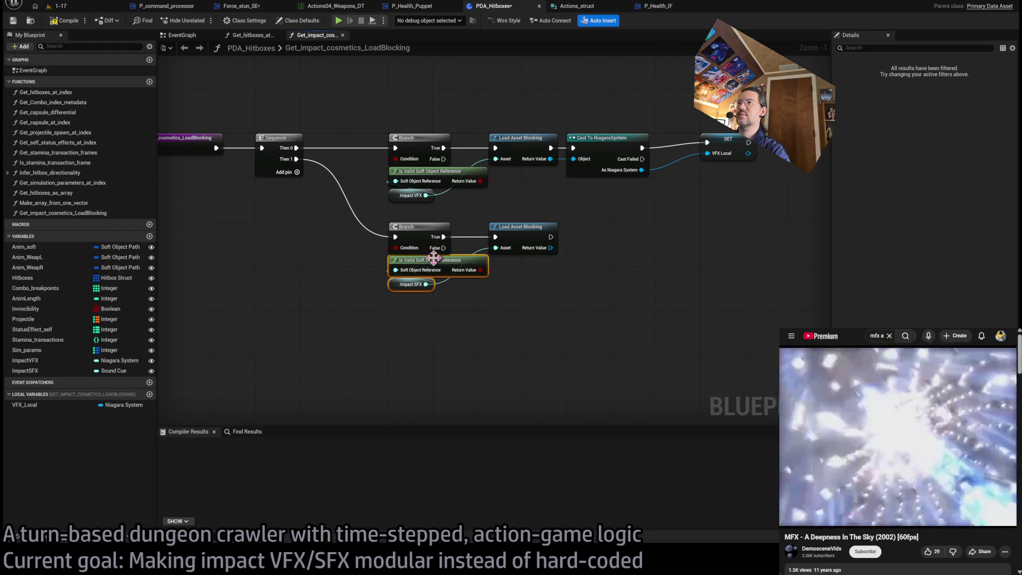
{"action": "left_click", "coordinate": [481, 346]}
{"action": "scroll", "coordinate": [481, 312], "scroll_direction": "up", "scroll_amount": 1}
Step: Rearrange the load, cast and SET nodes to make room for the SFX chain
{"action": "left_click_drag", "start_coordinate": [764, 151], "coordinate": [479, 359]}
{"action": "left_click_drag", "start_coordinate": [563, 186], "coordinate": [615, 184]}
{"action": "left_click_drag", "start_coordinate": [553, 319], "coordinate": [525, 256]}
{"action": "left_click", "coordinate": [495, 174], "text": "ctrl"}
{"action": "left_click_drag", "start_coordinate": [495, 174], "coordinate": [488, 174]}
{"action": "left_click", "coordinate": [578, 287]}
{"action": "left_click_drag", "start_coordinate": [479, 337], "coordinate": [493, 292]}
{"action": "left_click_drag", "start_coordinate": [538, 240], "coordinate": [505, 223]}
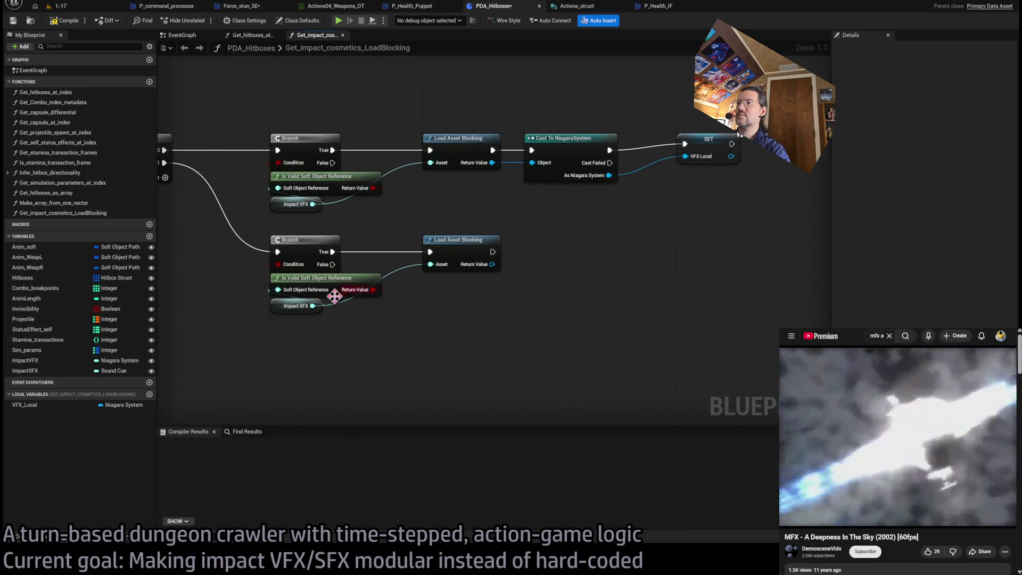
{"action": "left_click_drag", "start_coordinate": [578, 229], "coordinate": [536, 244]}
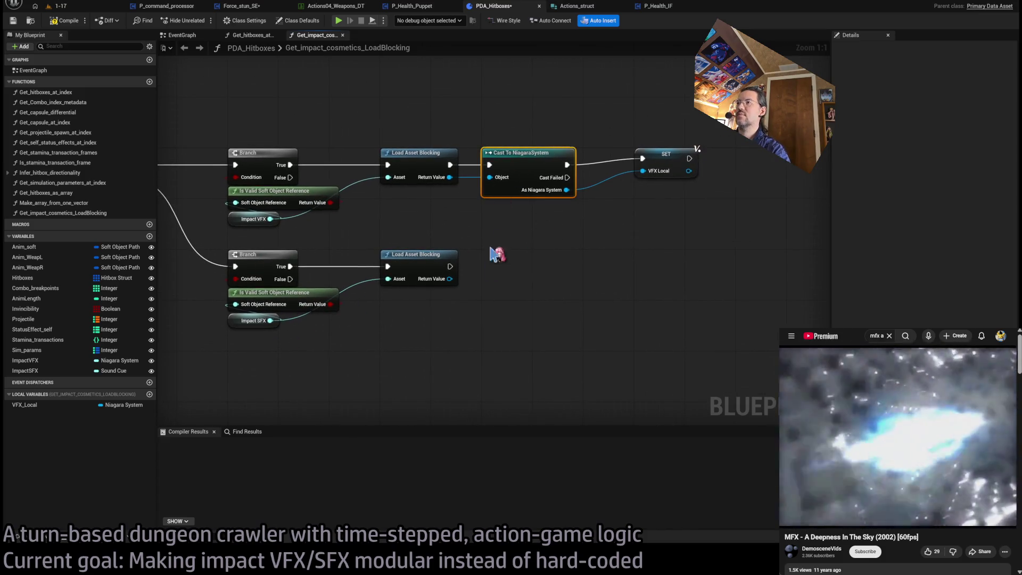
Step: Cast the loaded SFX asset to SoundCue and promote its output to local variable SFX_Local
{"action": "left_click_drag", "start_coordinate": [450, 280], "coordinate": [524, 268]}
{"action": "left_click", "coordinate": [549, 269]}
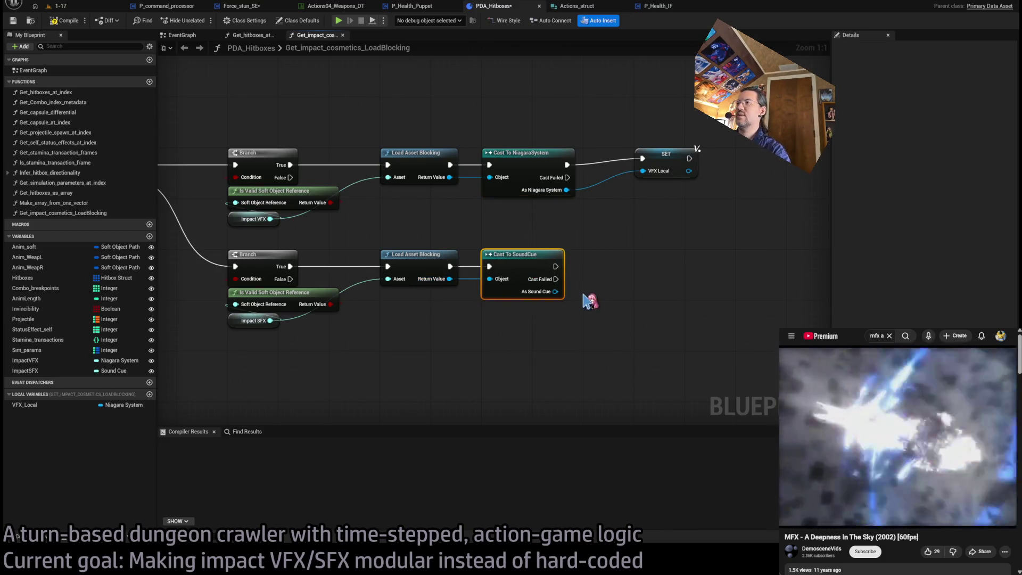
{"action": "right_click", "coordinate": [555, 292]}
{"action": "left_click", "coordinate": [633, 297]}
{"action": "type", "text": "SFX_Loc"}
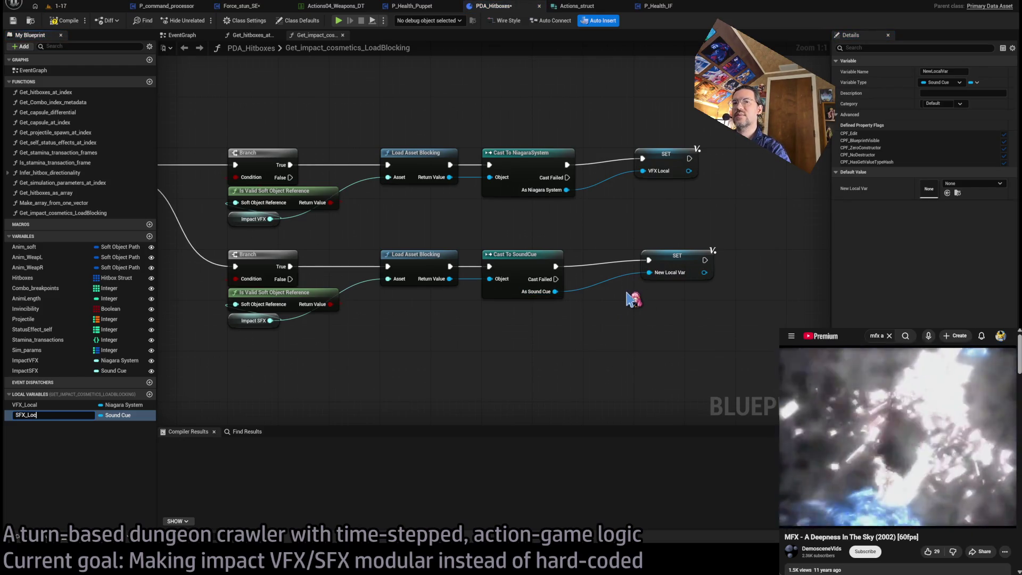
{"action": "type", "text": "al"}
{"action": "key", "text": "Return"}
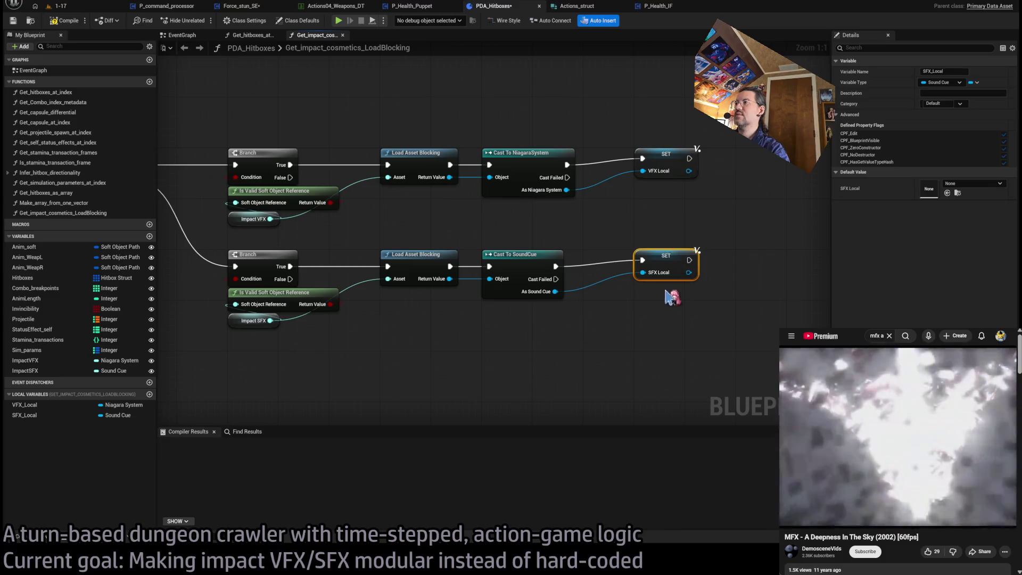
Step: Move the Return Node under the chains and wire the Sequence's new Then 2 pin to it
{"action": "scroll", "coordinate": [677, 251], "scroll_direction": "down", "scroll_amount": 2}
{"action": "left_click_drag", "start_coordinate": [577, 293], "coordinate": [552, 158]}
{"action": "left_click", "coordinate": [416, 149]}
{"action": "mouse_move", "coordinate": [416, 147]}
{"action": "left_mouse_down"}
{"action": "mouse_move", "coordinate": [499, 280]}
{"action": "mouse_move", "coordinate": [538, 275]}
{"action": "left_mouse_up"}
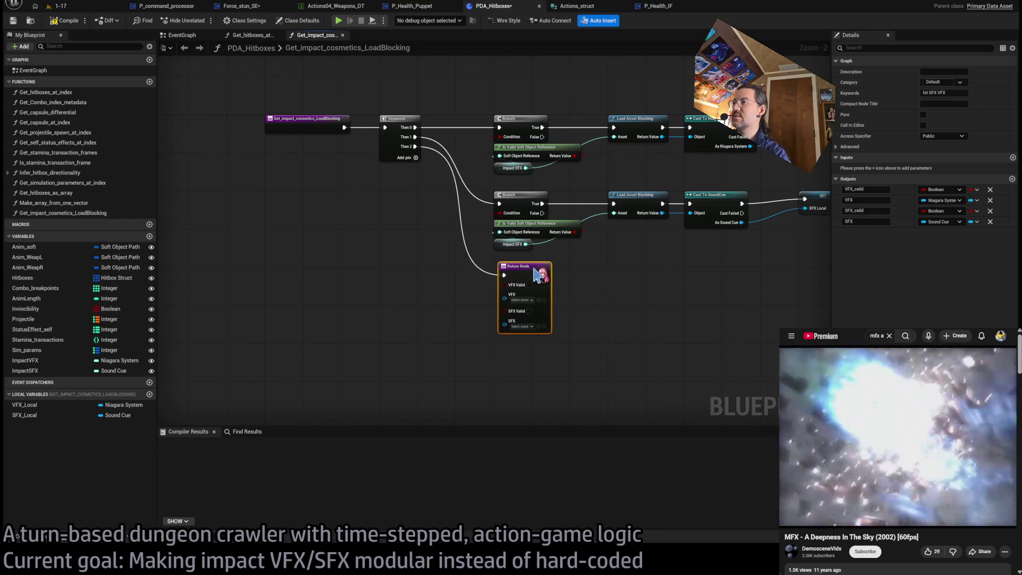
Step: Connect VFX_Local and SFX_Local getters to the Return Node's VFX and SFX pins
{"action": "left_click", "coordinate": [24, 405]}
{"action": "left_click_drag", "start_coordinate": [410, 332], "coordinate": [486, 308]}
{"action": "mouse_move", "coordinate": [25, 414]}
{"action": "left_mouse_down"}
{"action": "mouse_move", "coordinate": [486, 325]}
{"action": "mouse_move", "coordinate": [344, 305]}
{"action": "mouse_move", "coordinate": [337, 286]}
{"action": "left_mouse_up"}
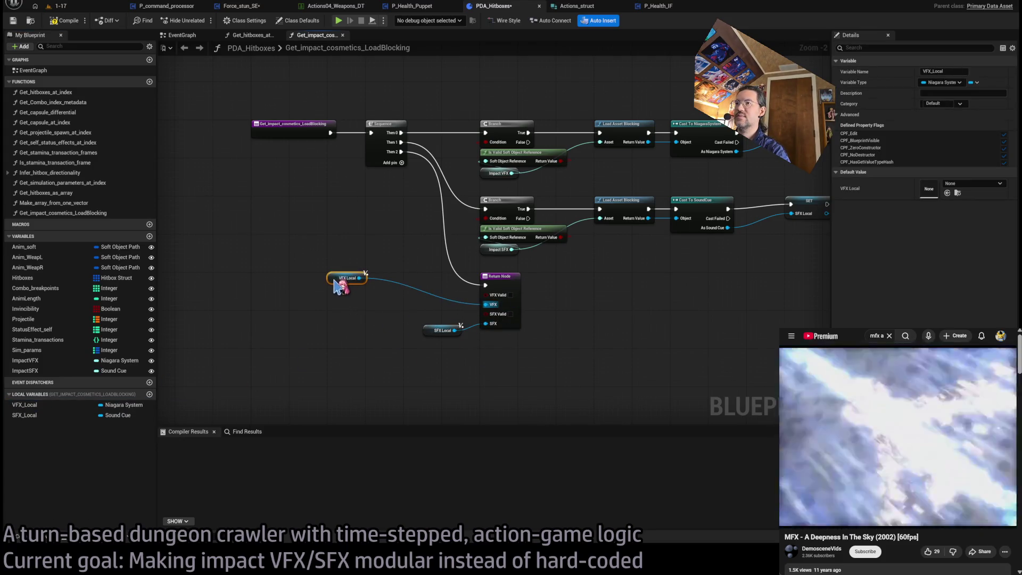
{"action": "left_click_drag", "start_coordinate": [430, 334], "coordinate": [333, 327]}
Step: Add Is Valid checks on VFX_Local and SFX_Local feeding the Return Node's validity outputs
{"action": "scroll", "coordinate": [354, 303], "scroll_direction": "up", "scroll_amount": 1}
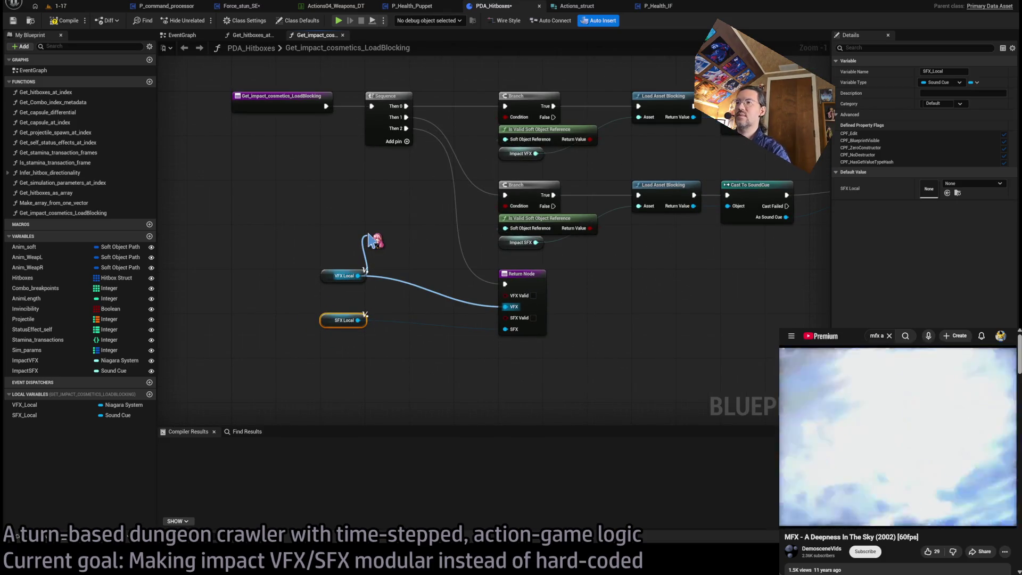
{"action": "left_click", "coordinate": [394, 242]}
{"action": "mouse_move", "coordinate": [391, 240]}
{"action": "left_mouse_down"}
{"action": "mouse_move", "coordinate": [349, 255]}
{"action": "mouse_move", "coordinate": [519, 294]}
{"action": "left_mouse_up"}
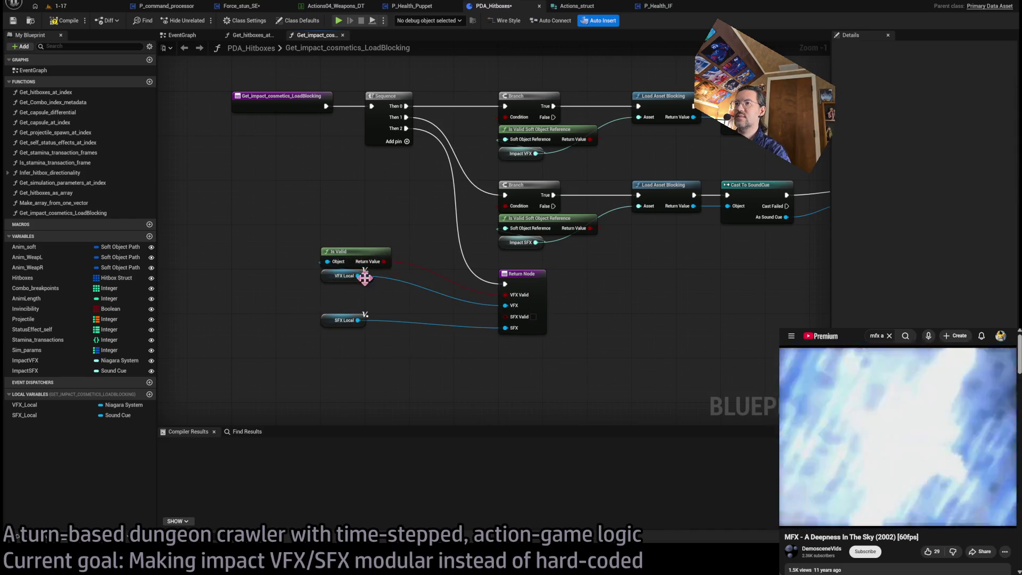
{"action": "key", "text": "ctrl+c"}
{"action": "key", "text": "ctrl+v"}
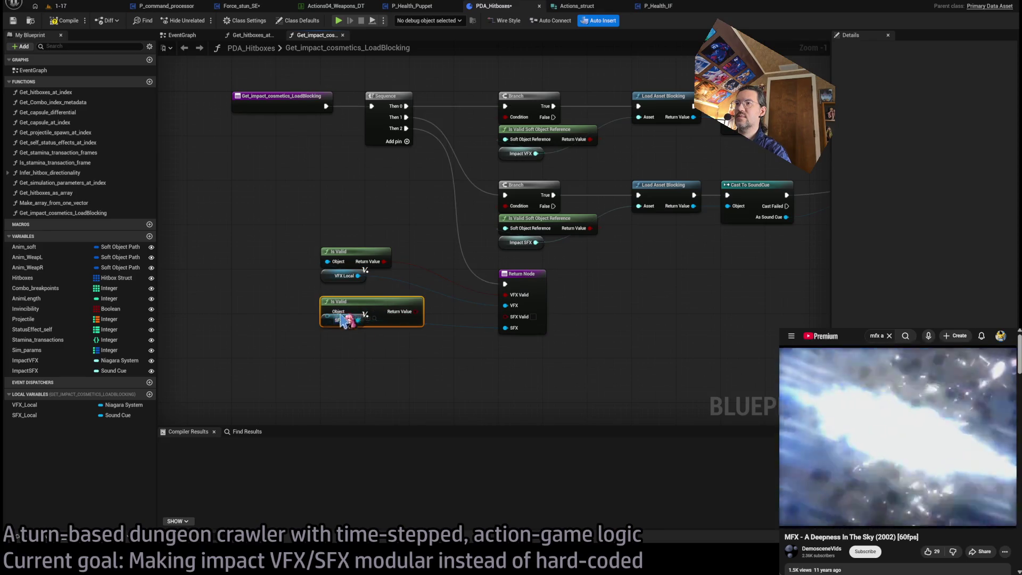
{"action": "left_click_drag", "start_coordinate": [384, 311], "coordinate": [519, 317]}
{"action": "left_click_drag", "start_coordinate": [353, 308], "coordinate": [354, 302]}
{"action": "mouse_move", "coordinate": [394, 368]}
{"action": "left_mouse_down"}
{"action": "mouse_move", "coordinate": [343, 266]}
{"action": "mouse_move", "coordinate": [357, 279]}
{"action": "left_mouse_up"}
{"action": "left_click", "coordinate": [442, 370]}
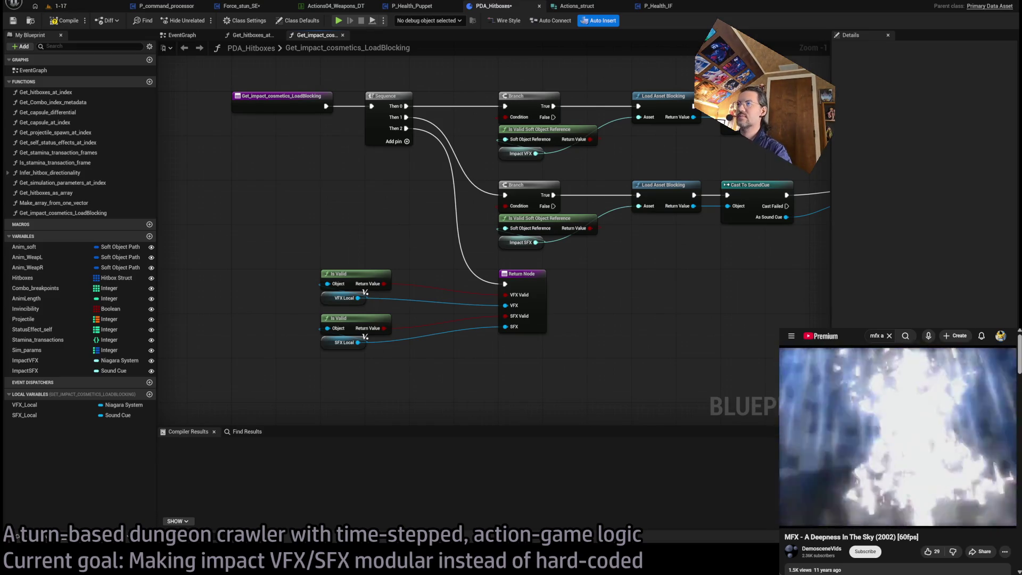
Step: Compile PDA_Hitboxes and shift the two Is Valid checks slightly right
{"action": "left_click_drag", "start_coordinate": [649, 272], "coordinate": [501, 322]}
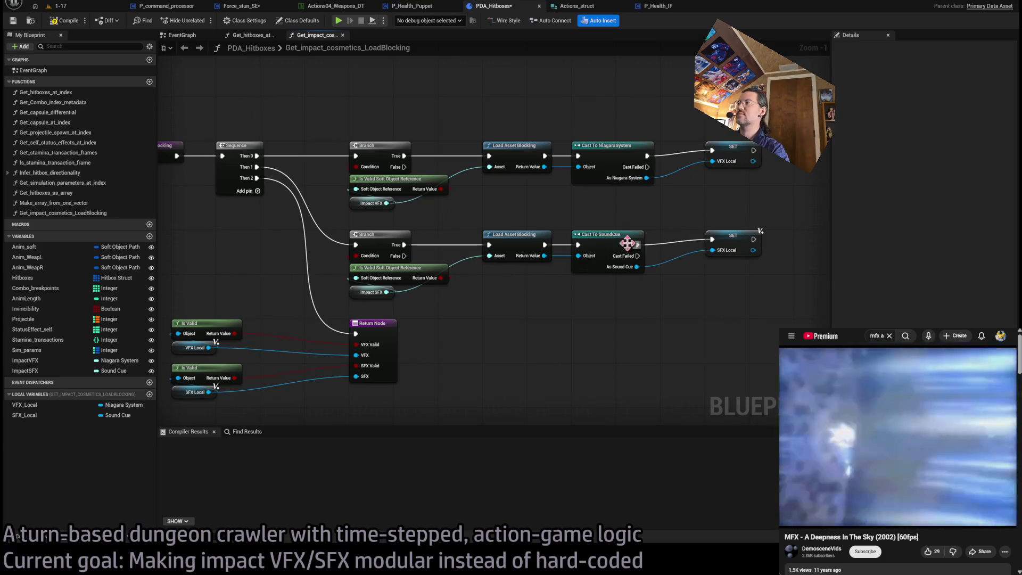
{"action": "left_click", "coordinate": [64, 20]}
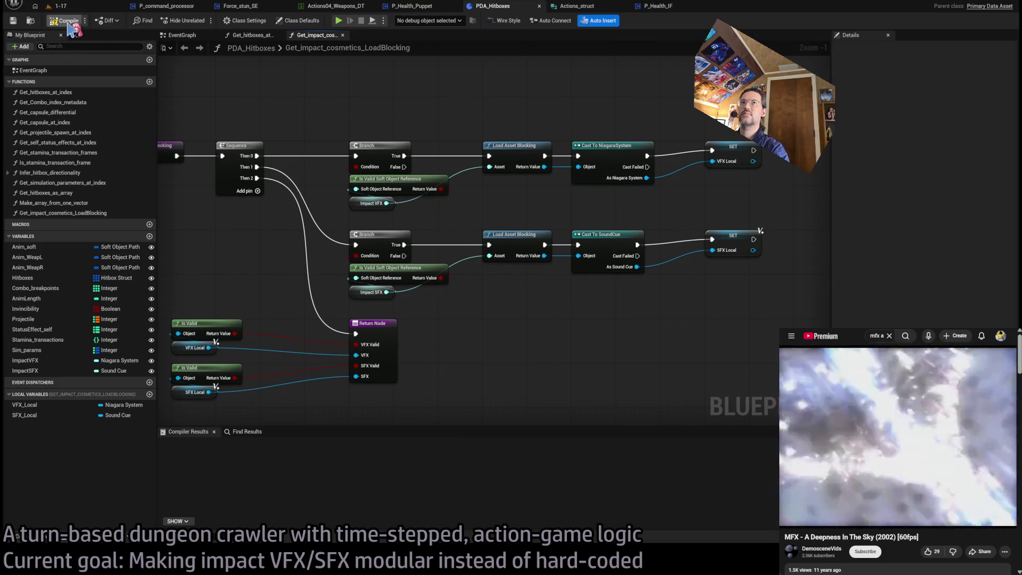
{"action": "left_click_drag", "start_coordinate": [345, 106], "coordinate": [422, 83]}
{"action": "mouse_move", "coordinate": [240, 288]}
{"action": "left_mouse_down"}
{"action": "mouse_move", "coordinate": [320, 351]}
{"action": "mouse_move", "coordinate": [322, 375]}
{"action": "left_mouse_up"}
{"action": "left_click_drag", "start_coordinate": [287, 301], "coordinate": [330, 302]}
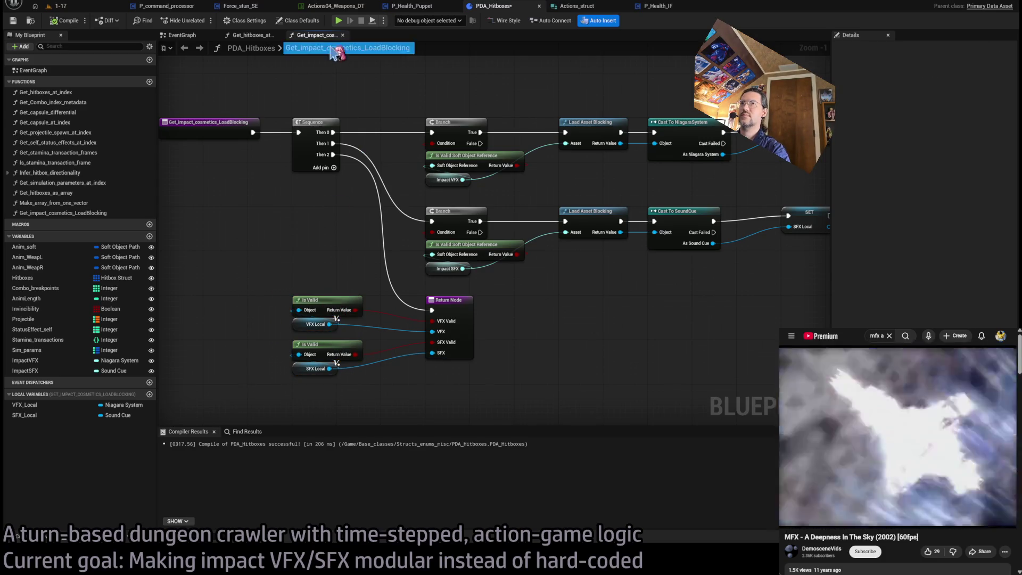
Step: Close the Get_impact_cosmetics_LoadBlocking graph to return to Get_hitboxes_at_index
{"action": "left_click", "coordinate": [342, 35]}
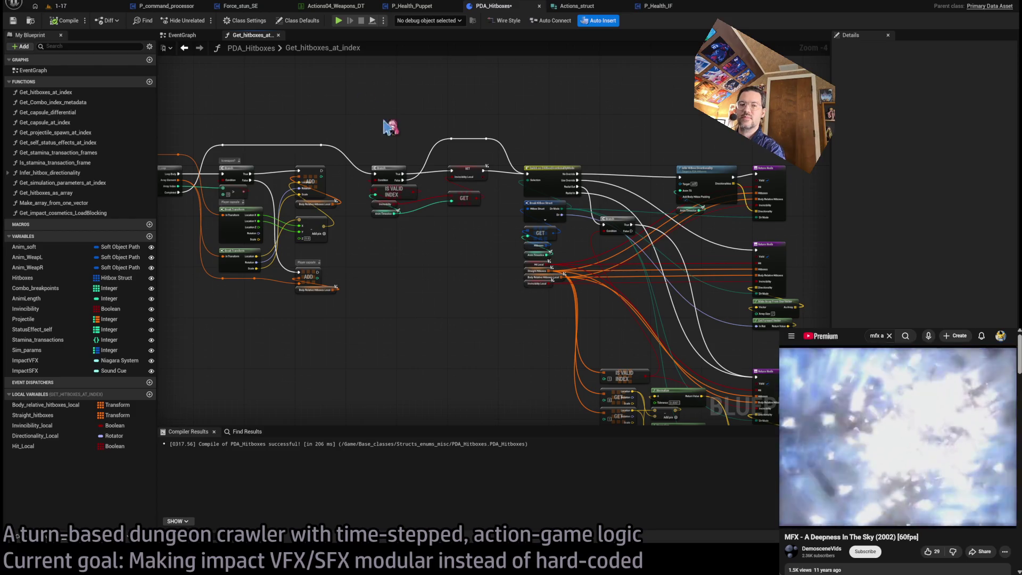
{"action": "scroll", "coordinate": [490, 256], "scroll_direction": "down", "scroll_amount": 2}
{"action": "scroll", "coordinate": [383, 200], "scroll_direction": "up", "scroll_amount": 2}
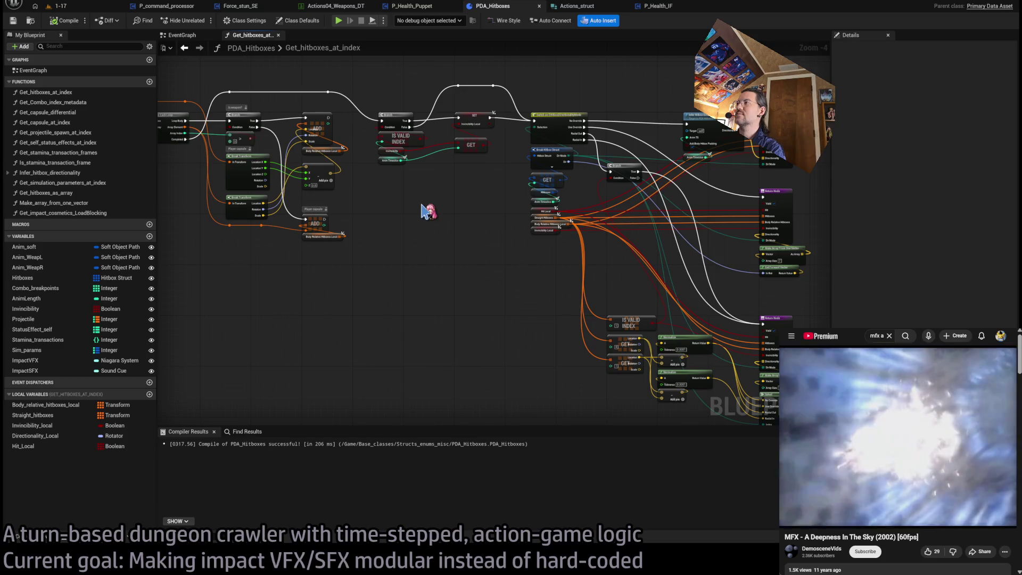
{"action": "scroll", "coordinate": [498, 224], "scroll_direction": "up", "scroll_amount": 2}
{"action": "scroll", "coordinate": [517, 231], "scroll_direction": "down", "scroll_amount": 2}
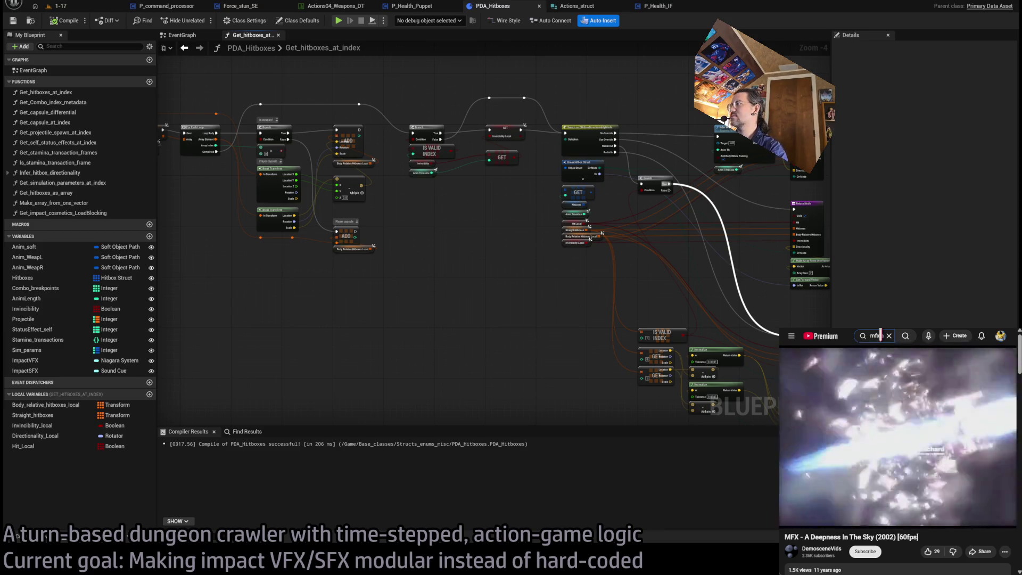
Step: Search YouTube for 'kewler', play X-MIX 2004 Ion Traxx, then switch to the Hitbox_substepper graph
{"action": "type", "text": "x-mix"}
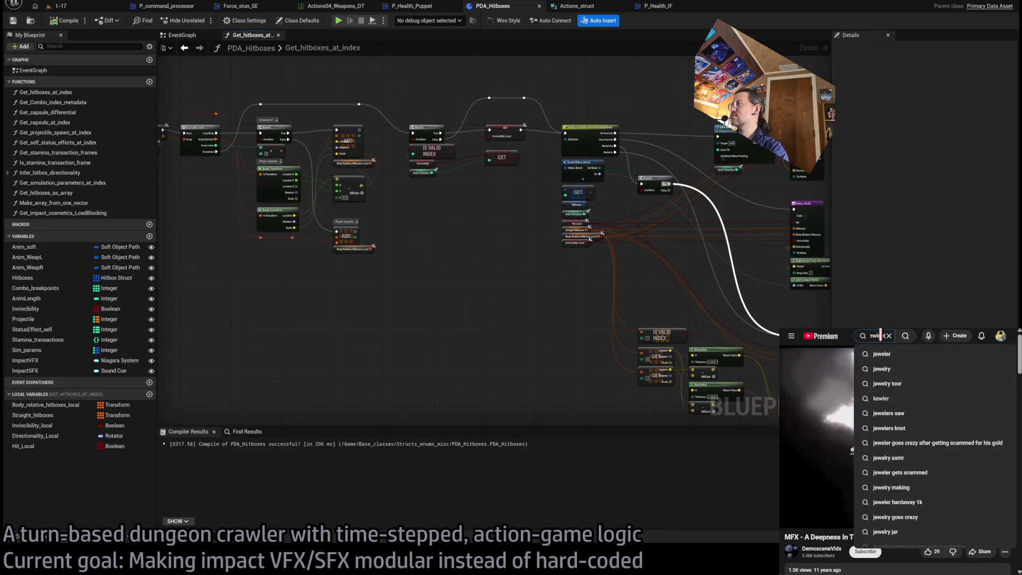
{"action": "key", "text": "BackSpace"}
{"action": "key", "text": "BackSpace"}
{"action": "key", "text": "BackSpace"}
{"action": "type", "text": "kewler -mix"}
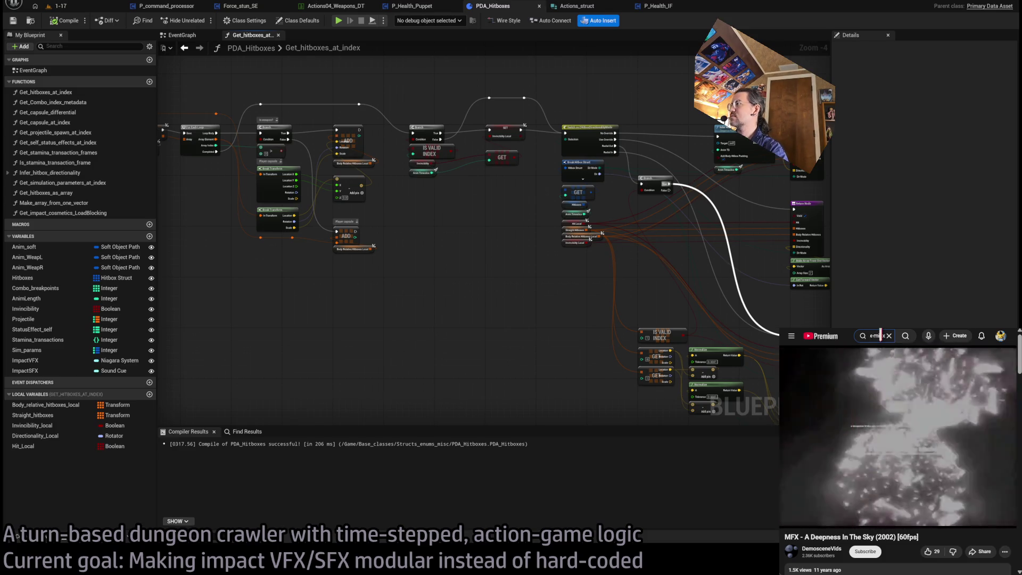
{"action": "key", "text": "Return"}
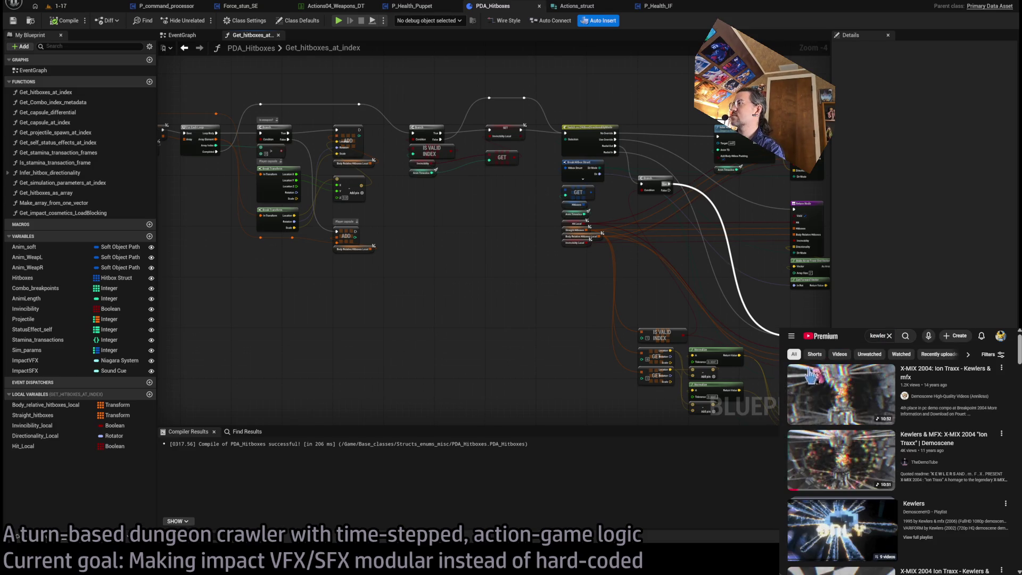
{"action": "left_click", "coordinate": [961, 454]}
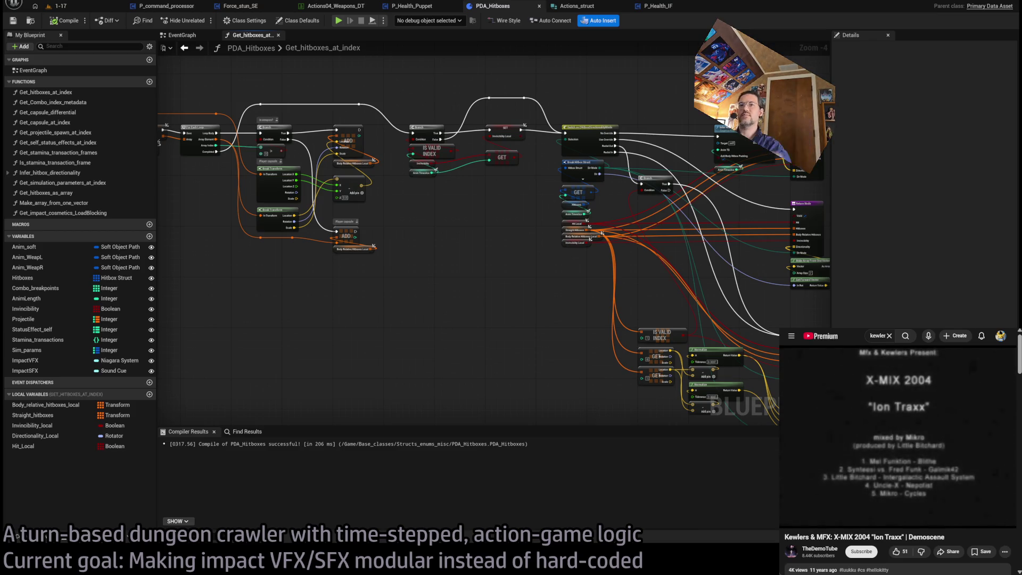
{"action": "left_click_drag", "start_coordinate": [516, 291], "coordinate": [566, 304]}
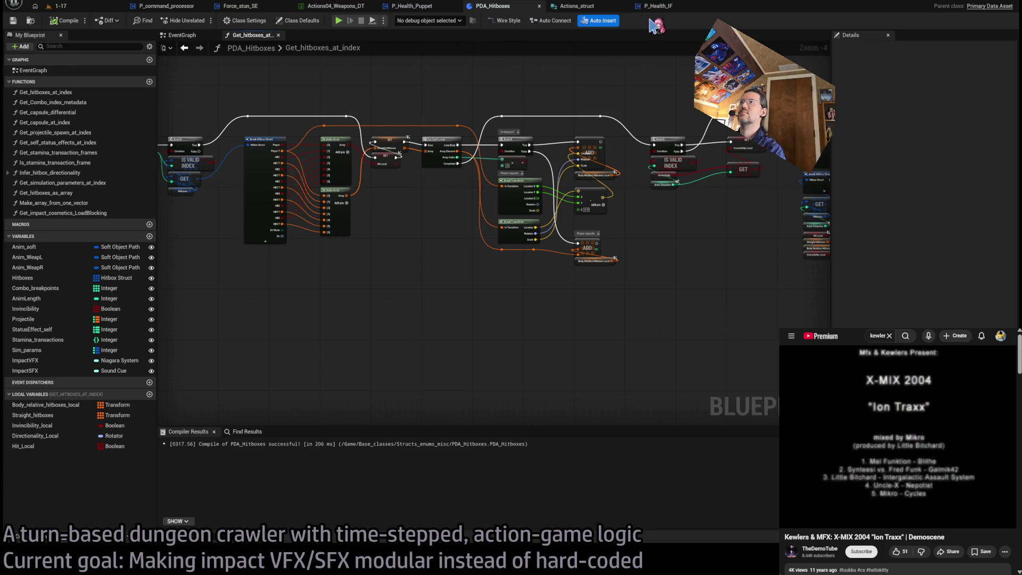
{"action": "left_click", "coordinate": [176, 6]}
{"action": "left_click_drag", "start_coordinate": [335, 199], "coordinate": [432, 218]}
{"action": "scroll", "coordinate": [498, 245], "scroll_direction": "up", "scroll_amount": 5}
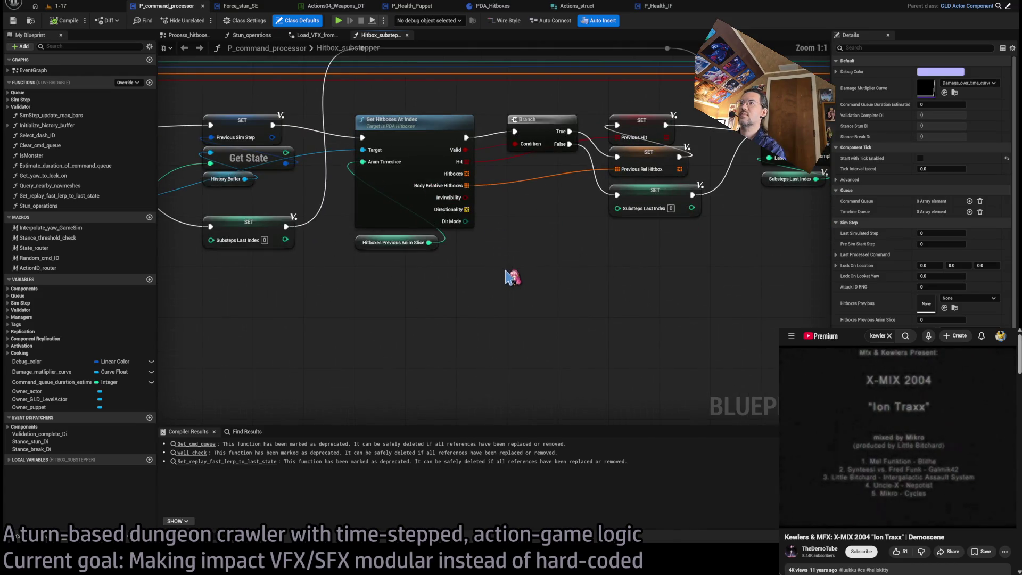
{"action": "mouse_move", "coordinate": [522, 264]}
{"action": "left_mouse_down"}
{"action": "mouse_move", "coordinate": [429, 293]}
{"action": "mouse_move", "coordinate": [630, 284]}
{"action": "mouse_move", "coordinate": [337, 269]}
{"action": "mouse_move", "coordinate": [330, 285]}
{"action": "mouse_move", "coordinate": [266, 277]}
{"action": "mouse_move", "coordinate": [426, 307]}
{"action": "left_mouse_up"}
{"action": "scroll", "coordinate": [629, 284], "scroll_direction": "down", "scroll_amount": 3}
{"action": "mouse_move", "coordinate": [451, 131]}
{"action": "left_mouse_down"}
{"action": "mouse_move", "coordinate": [452, 268]}
{"action": "mouse_move", "coordinate": [463, 141]}
{"action": "left_mouse_up"}
{"action": "scroll", "coordinate": [463, 141], "scroll_direction": "up", "scroll_amount": 3}
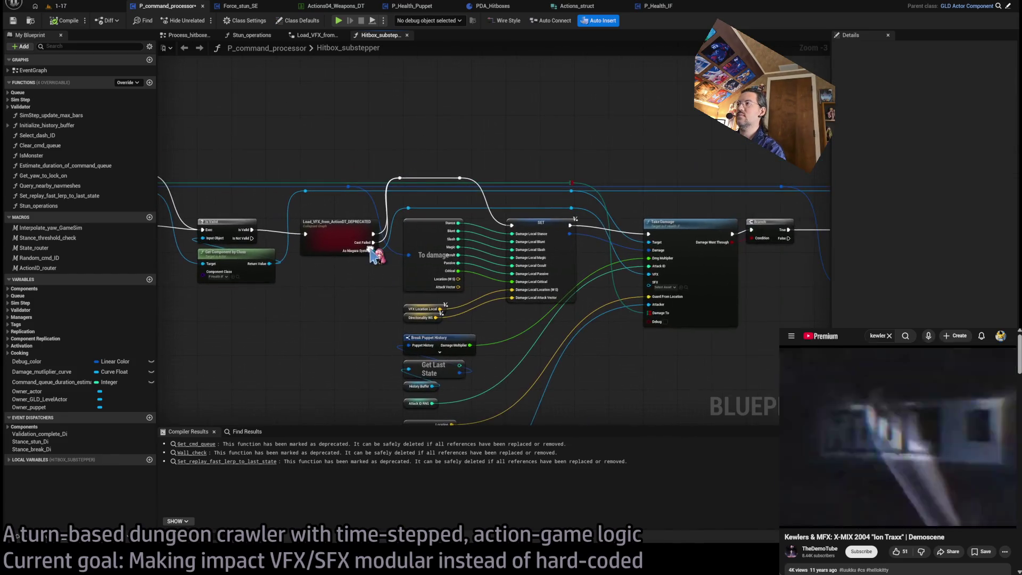
{"action": "left_click", "coordinate": [459, 234]}
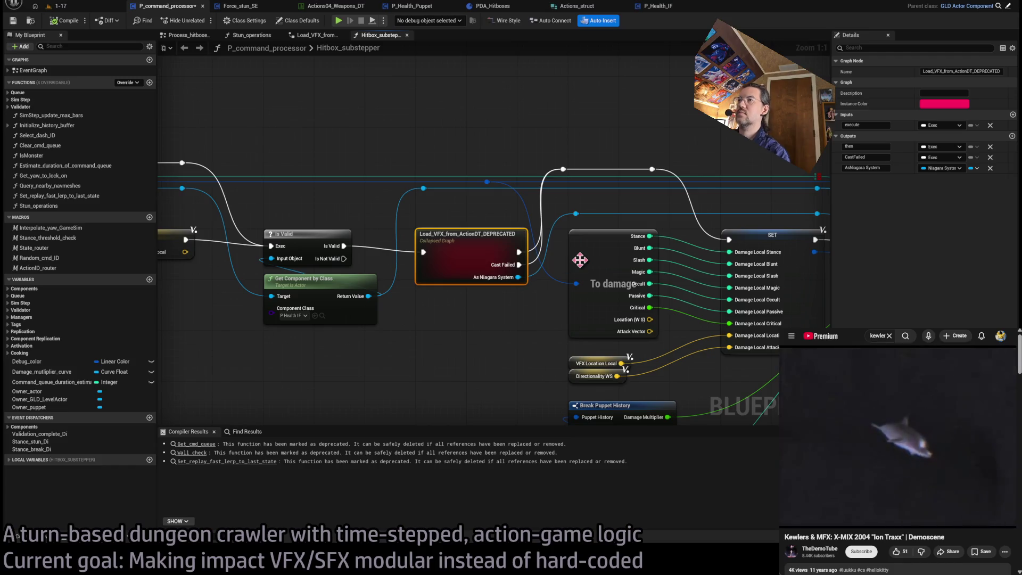
{"action": "key", "text": "F2"}
{"action": "type", "text": "Load_co"}
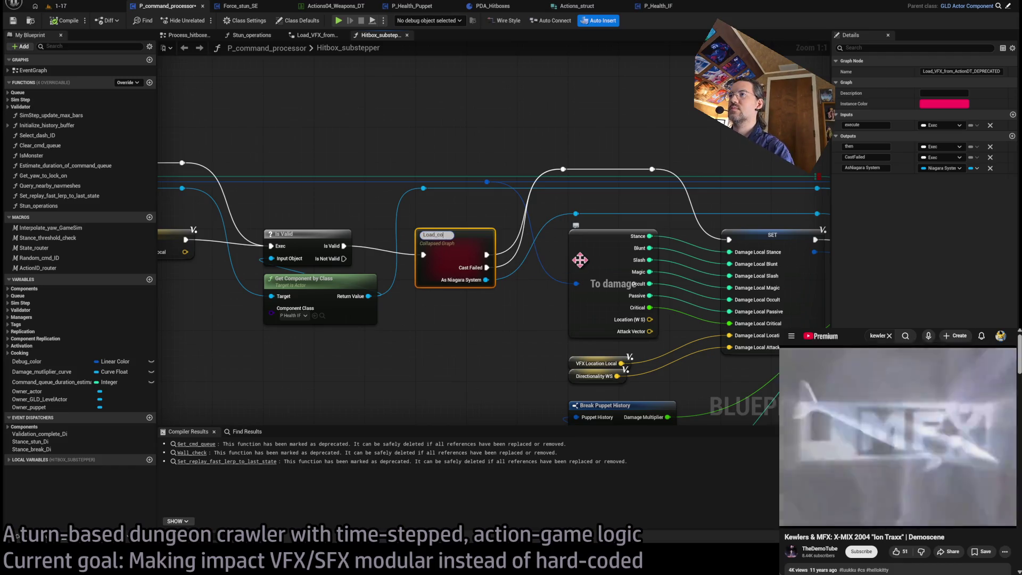
{"action": "key", "text": "Return"}
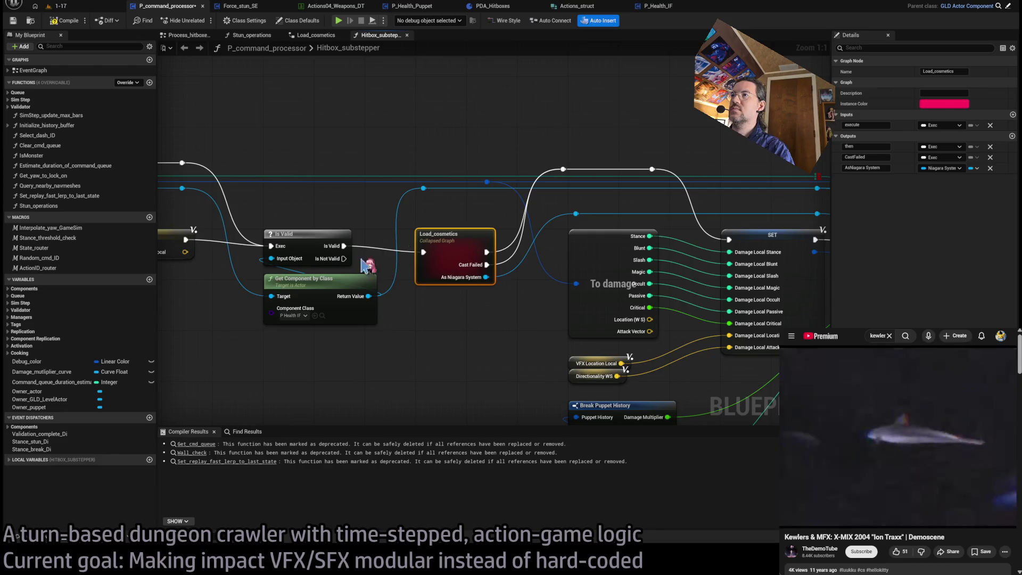
{"action": "scroll", "coordinate": [413, 250], "scroll_direction": "down", "scroll_amount": 6}
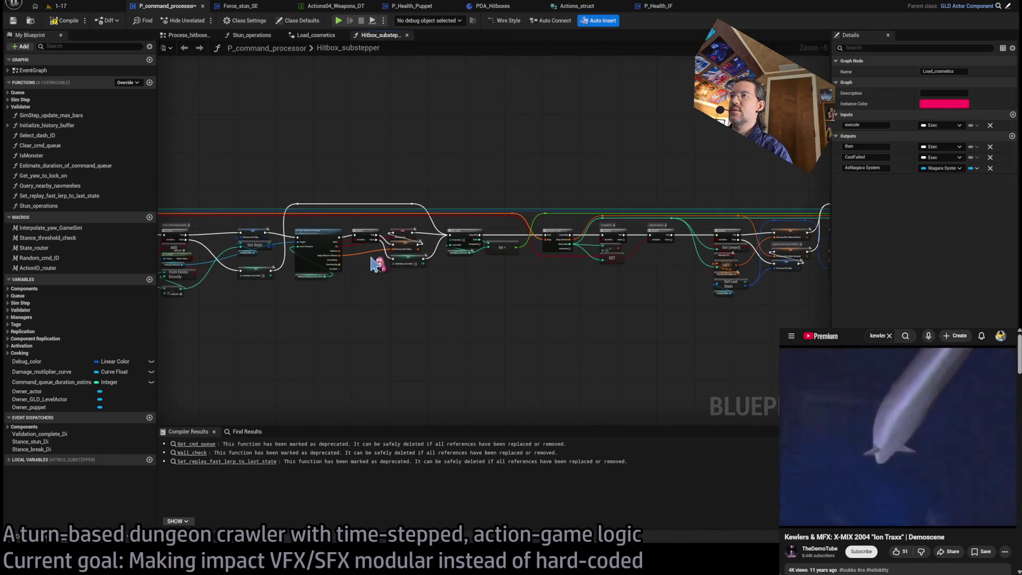
{"action": "scroll", "coordinate": [384, 251], "scroll_direction": "up", "scroll_amount": 5}
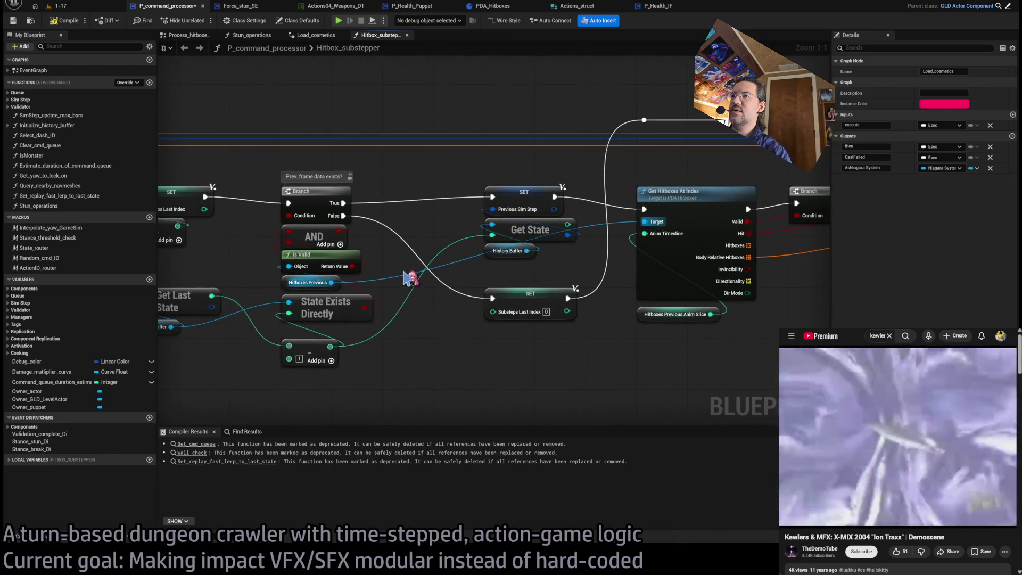
{"action": "left_click_drag", "start_coordinate": [421, 292], "coordinate": [521, 300]}
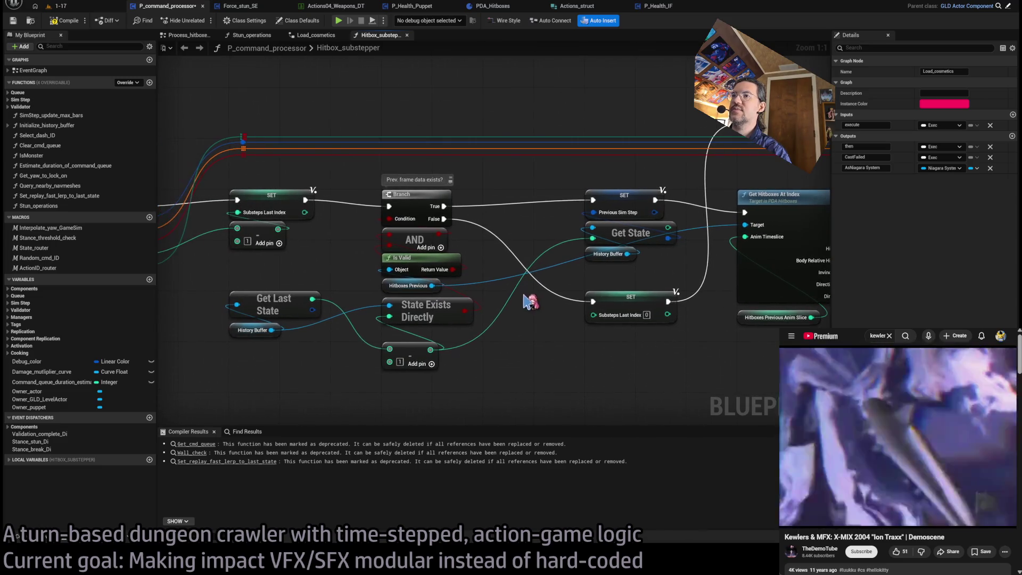
{"action": "scroll", "coordinate": [522, 300], "scroll_direction": "down", "scroll_amount": 3}
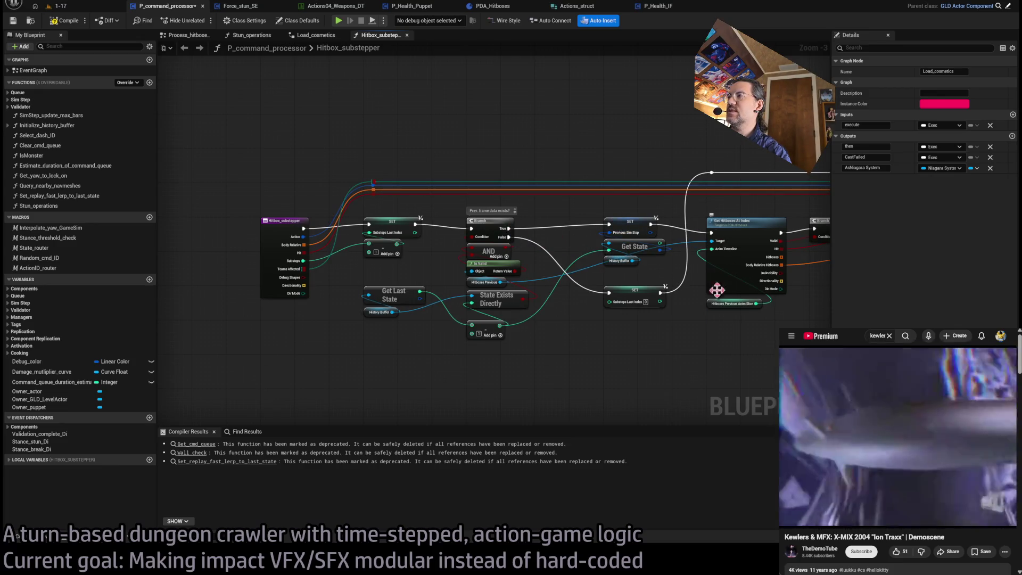
{"action": "left_click_drag", "start_coordinate": [722, 279], "coordinate": [668, 294]}
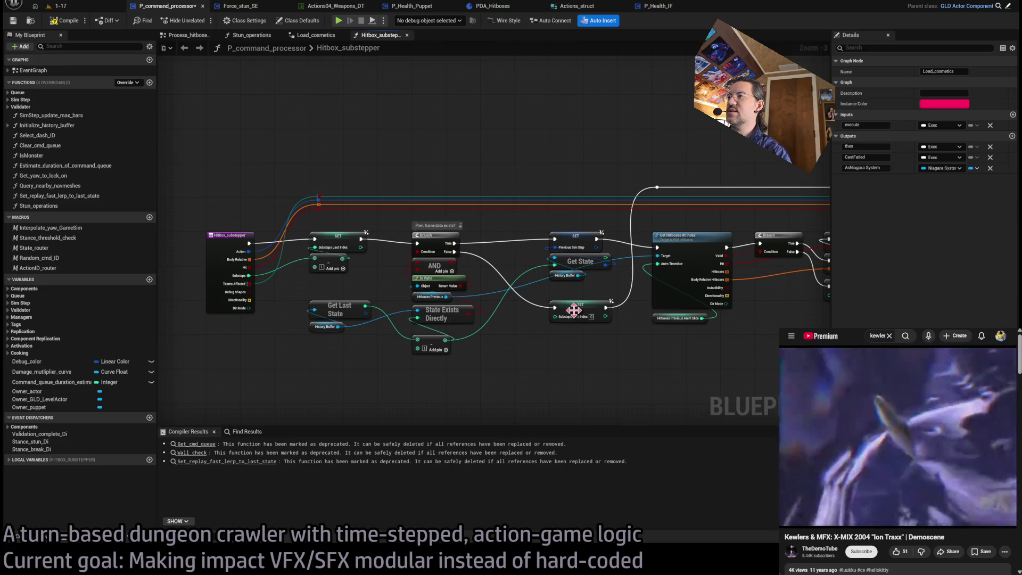
{"action": "left_click_drag", "start_coordinate": [679, 364], "coordinate": [478, 339]}
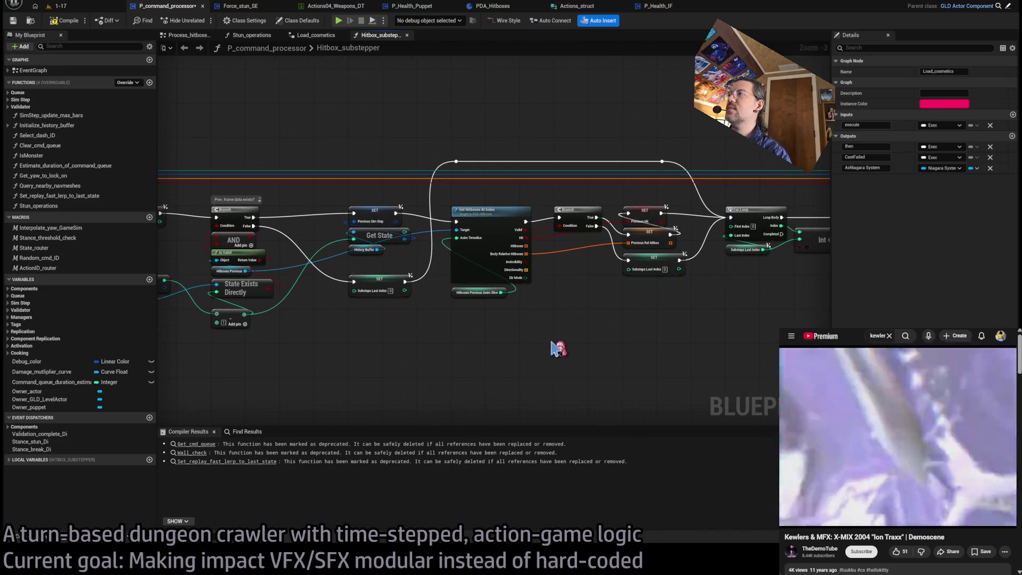
{"action": "left_click_drag", "start_coordinate": [554, 349], "coordinate": [484, 361]}
{"action": "mouse_move", "coordinate": [410, 222]}
{"action": "left_mouse_down"}
{"action": "mouse_move", "coordinate": [416, 249]}
{"action": "mouse_move", "coordinate": [600, 248]}
{"action": "left_mouse_up"}
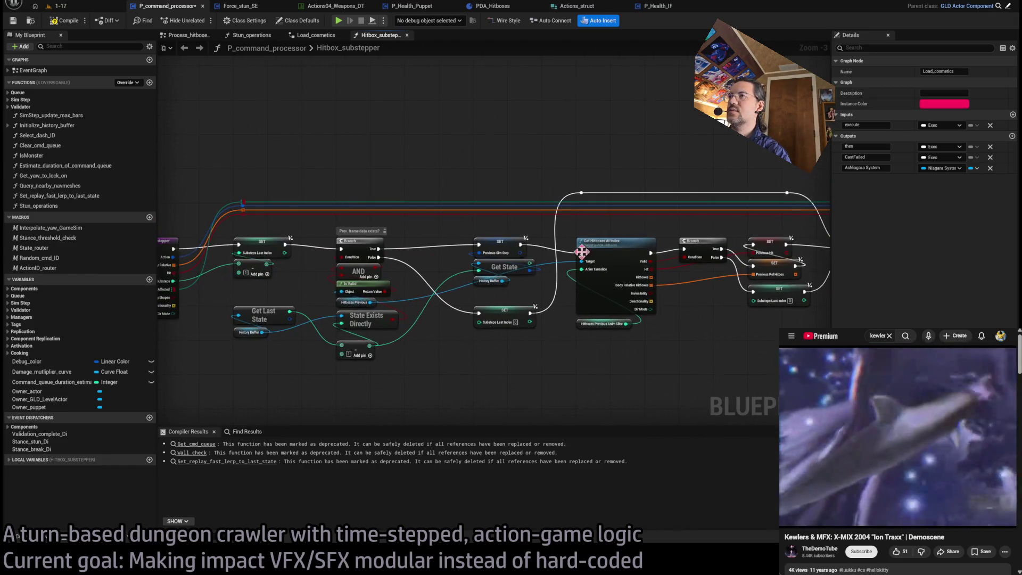
{"action": "left_click_drag", "start_coordinate": [653, 354], "coordinate": [410, 342]}
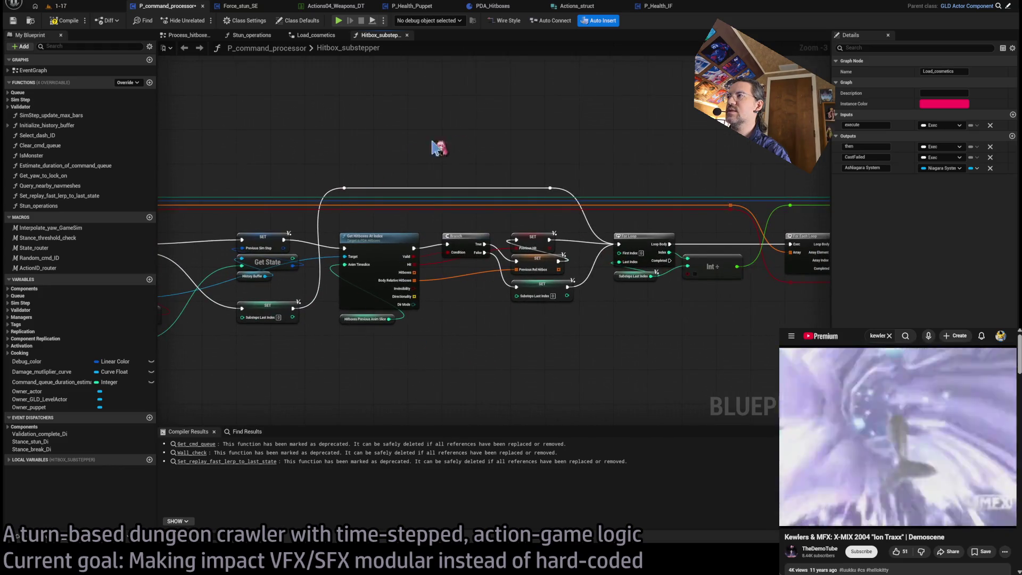
{"action": "mouse_move", "coordinate": [684, 306]}
{"action": "left_mouse_down"}
{"action": "mouse_move", "coordinate": [366, 320]}
{"action": "mouse_move", "coordinate": [343, 311]}
{"action": "left_mouse_up"}
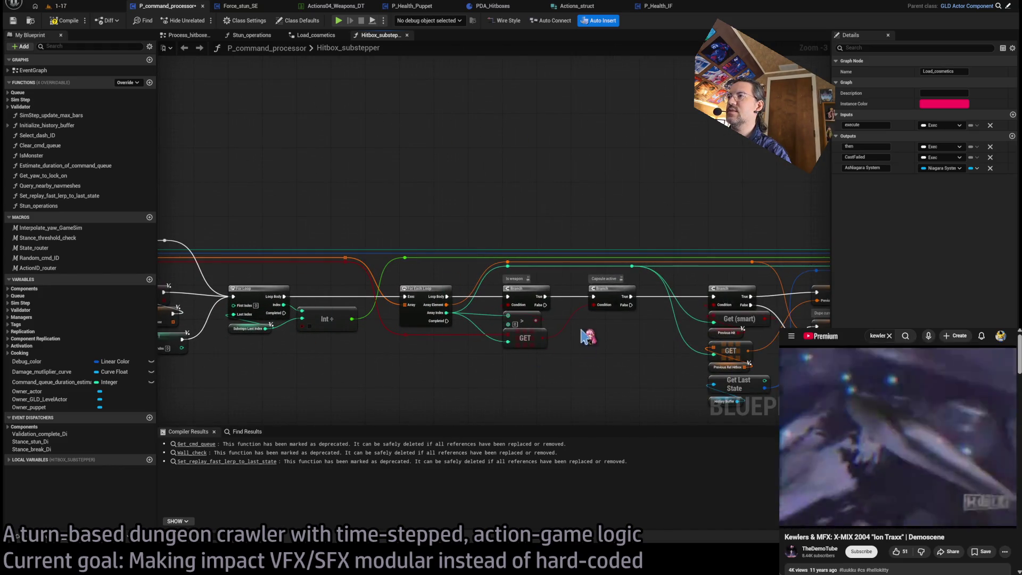
{"action": "left_click_drag", "start_coordinate": [345, 355], "coordinate": [343, 291]}
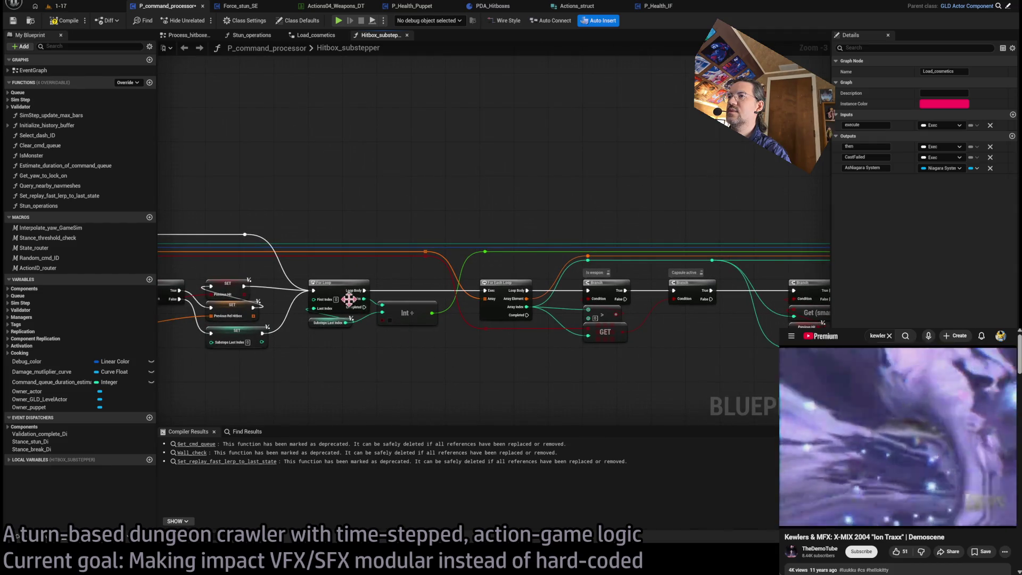
{"action": "left_click_drag", "start_coordinate": [343, 336], "coordinate": [388, 367]}
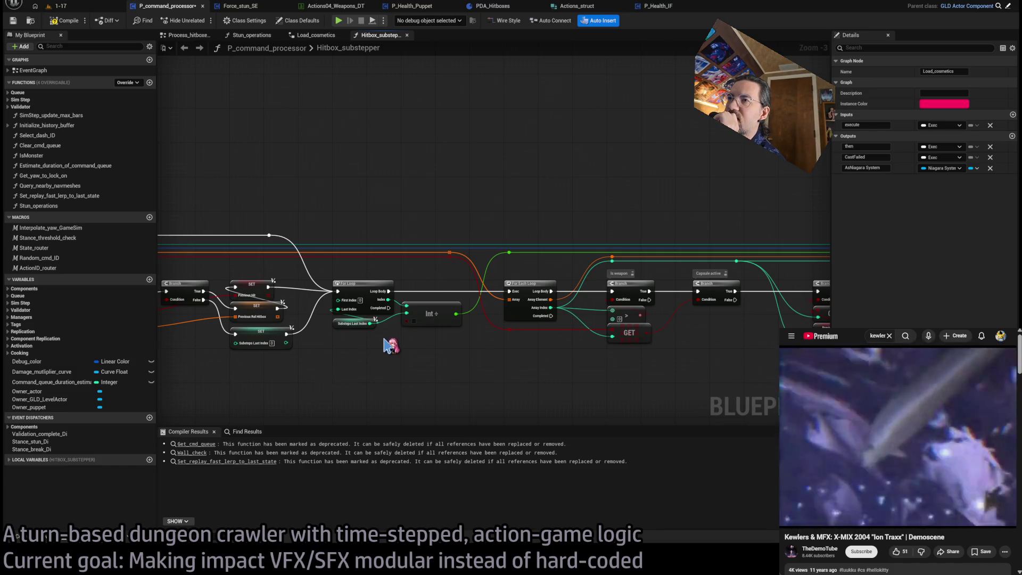
{"action": "left_click_drag", "start_coordinate": [384, 339], "coordinate": [459, 333]}
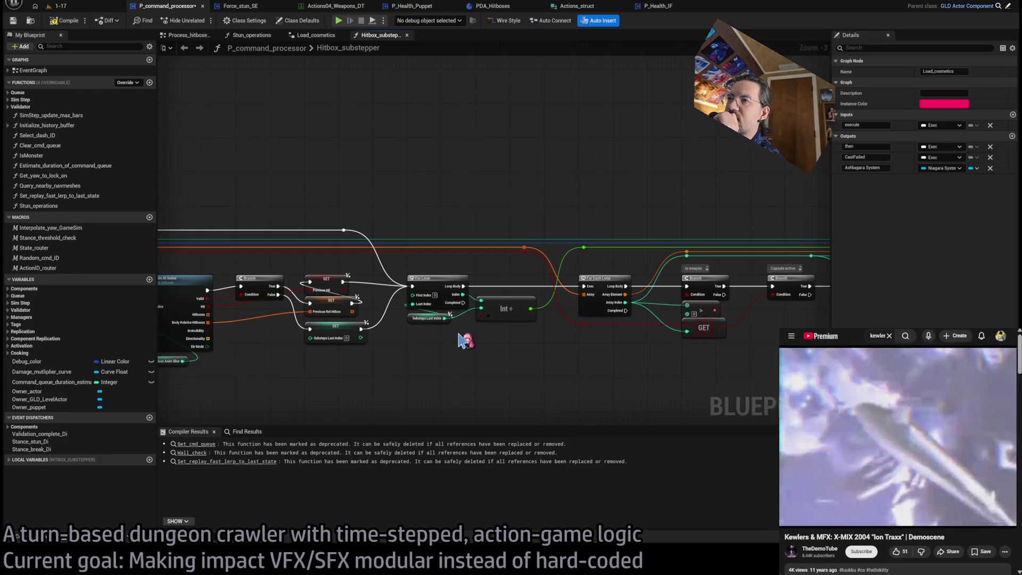
{"action": "left_click_drag", "start_coordinate": [396, 356], "coordinate": [698, 343]}
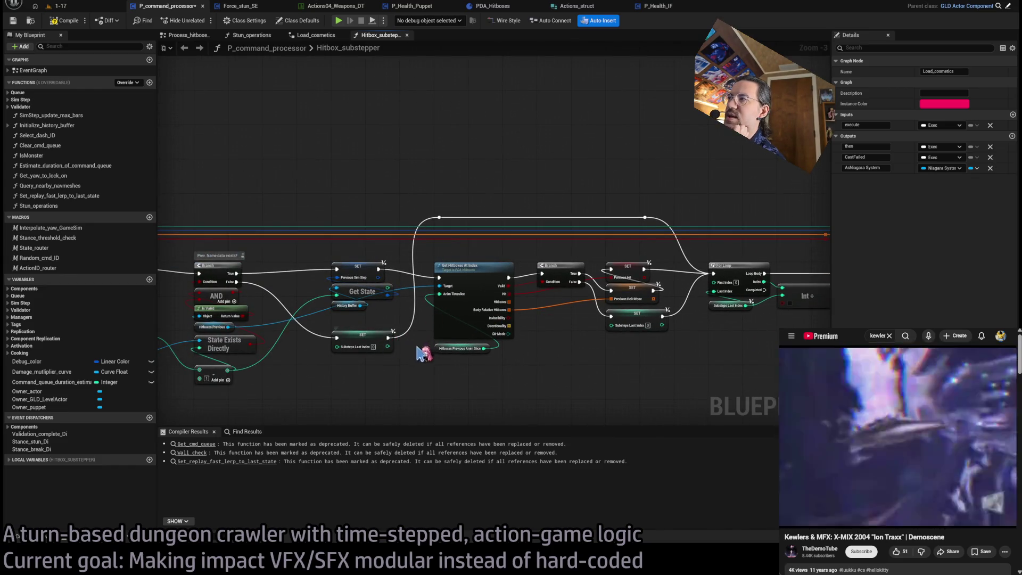
{"action": "left_click_drag", "start_coordinate": [426, 353], "coordinate": [349, 357]}
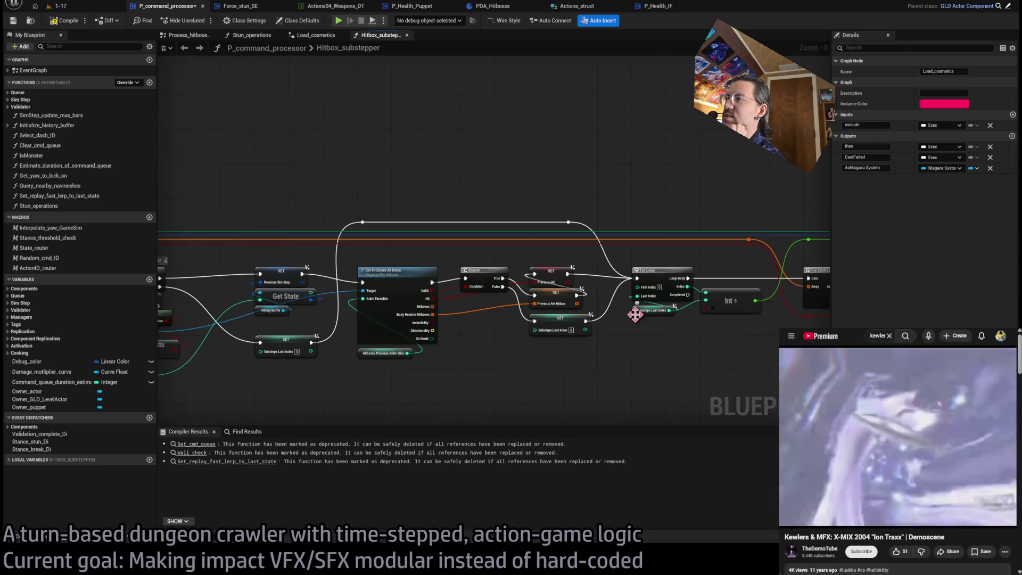
{"action": "mouse_move", "coordinate": [269, 346]}
{"action": "left_mouse_down"}
{"action": "mouse_move", "coordinate": [344, 287]}
{"action": "mouse_move", "coordinate": [520, 281]}
{"action": "left_mouse_up"}
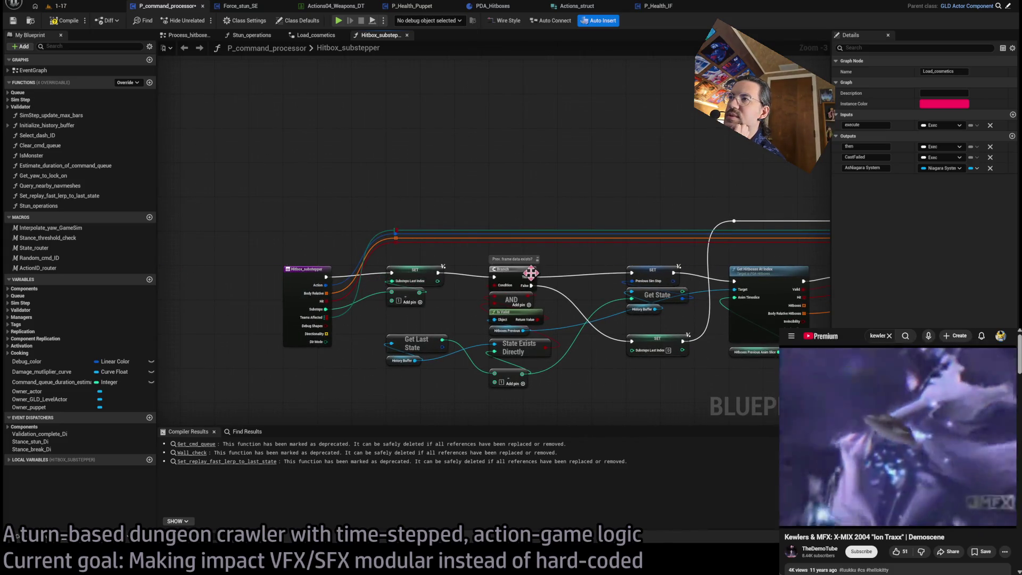
{"action": "left_click_drag", "start_coordinate": [591, 305], "coordinate": [435, 291]}
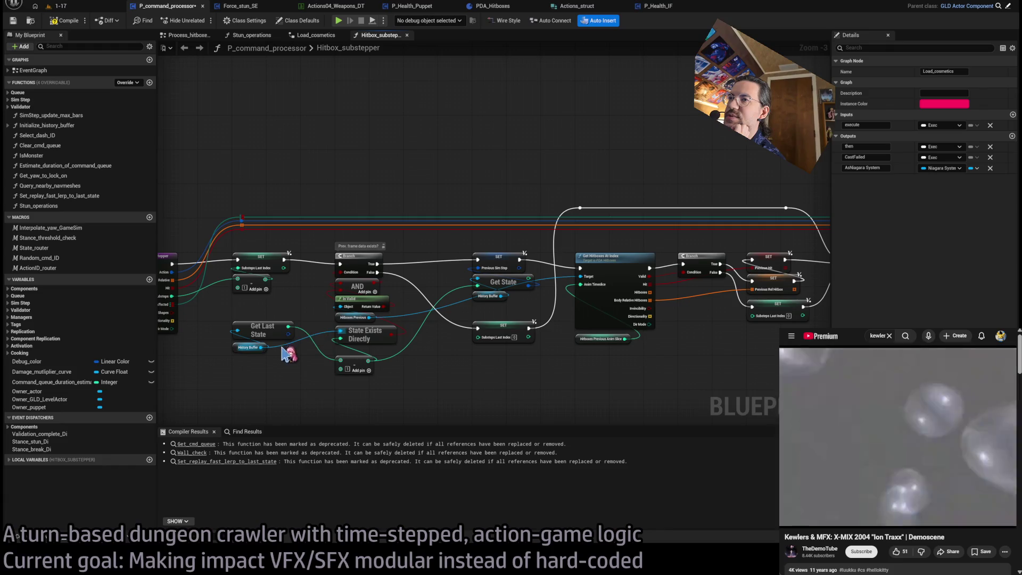
{"action": "left_click_drag", "start_coordinate": [506, 319], "coordinate": [459, 327]}
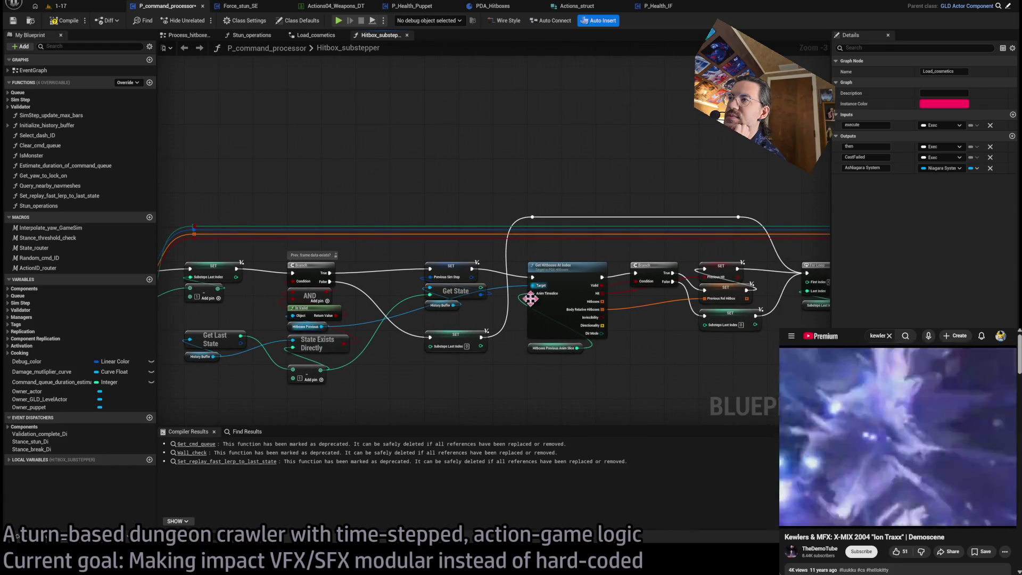
{"action": "left_click_drag", "start_coordinate": [533, 297], "coordinate": [346, 290]}
{"action": "mouse_move", "coordinate": [643, 351]}
{"action": "left_mouse_down"}
{"action": "mouse_move", "coordinate": [377, 341]}
{"action": "mouse_move", "coordinate": [329, 320]}
{"action": "mouse_move", "coordinate": [481, 331]}
{"action": "left_mouse_up"}
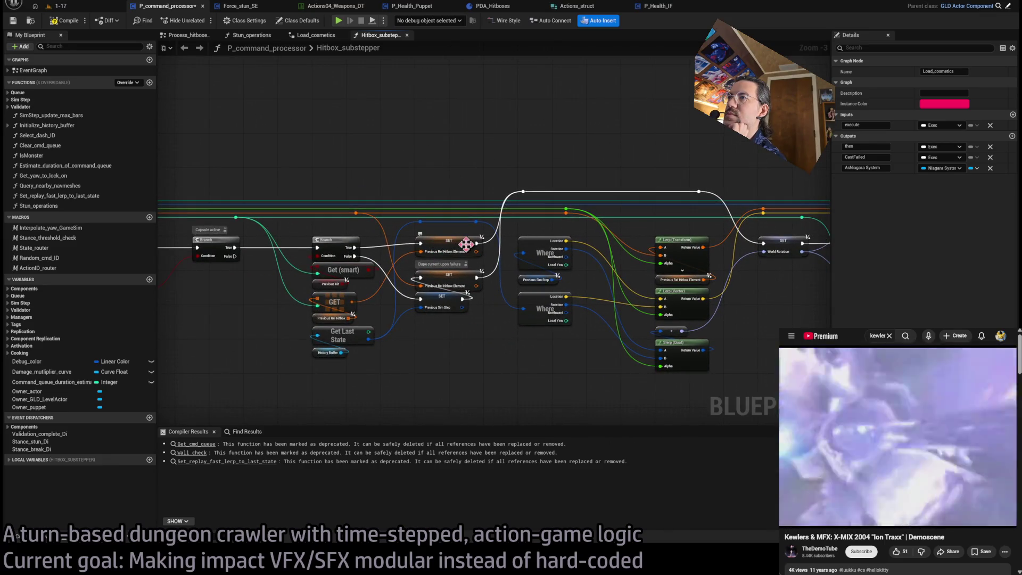
{"action": "mouse_move", "coordinate": [434, 297]}
{"action": "left_mouse_down"}
{"action": "mouse_move", "coordinate": [416, 361]}
{"action": "mouse_move", "coordinate": [459, 376]}
{"action": "mouse_move", "coordinate": [453, 333]}
{"action": "left_mouse_up"}
{"action": "left_click_drag", "start_coordinate": [488, 386], "coordinate": [299, 355]}
{"action": "left_click_drag", "start_coordinate": [250, 308], "coordinate": [443, 329]}
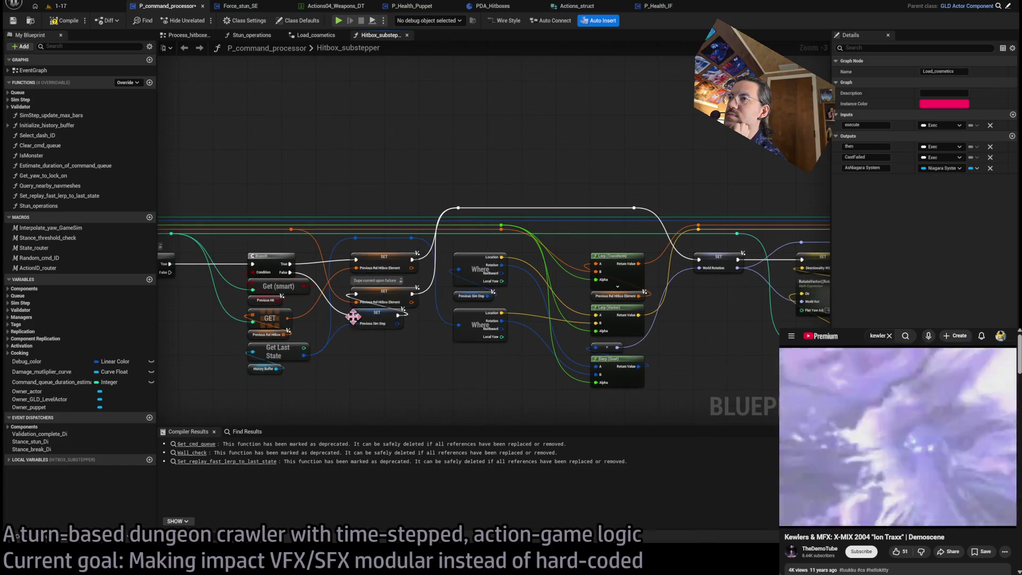
{"action": "left_click_drag", "start_coordinate": [307, 389], "coordinate": [417, 373]}
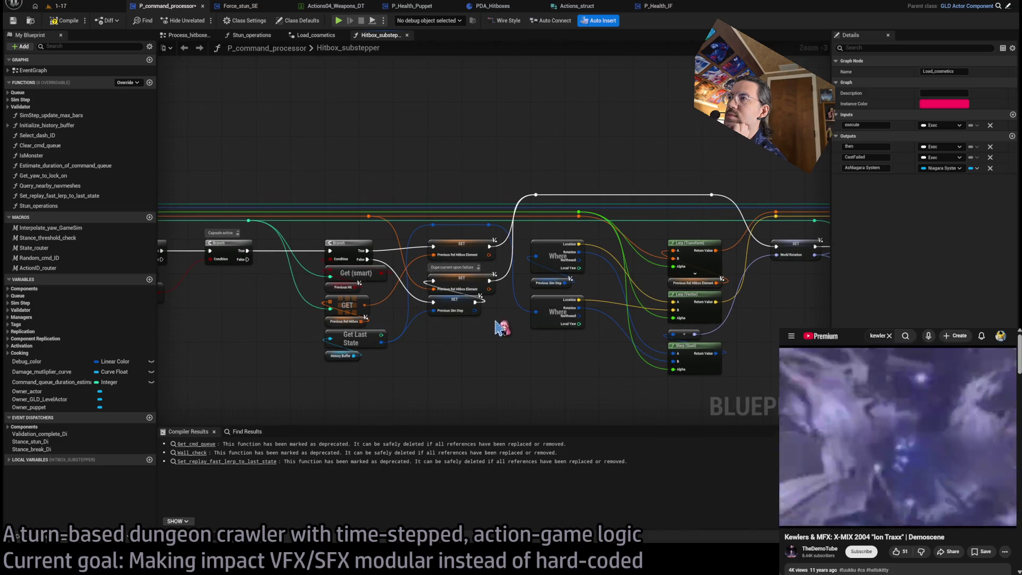
{"action": "mouse_move", "coordinate": [596, 317]}
{"action": "left_mouse_down"}
{"action": "mouse_move", "coordinate": [433, 331]}
{"action": "mouse_move", "coordinate": [415, 269]}
{"action": "left_mouse_up"}
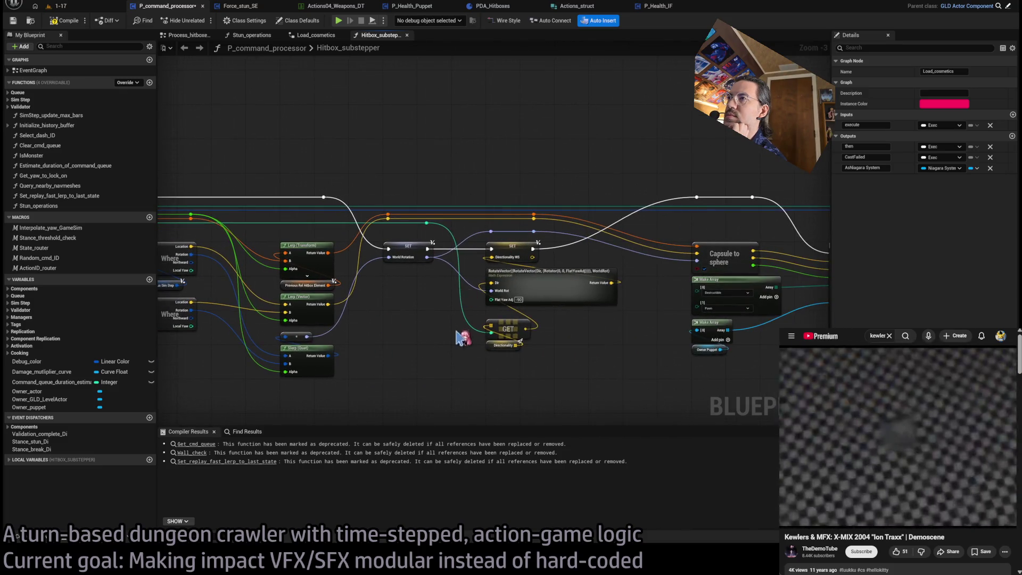
{"action": "left_click_drag", "start_coordinate": [530, 359], "coordinate": [409, 328]}
{"action": "mouse_move", "coordinate": [487, 349]}
{"action": "left_mouse_down"}
{"action": "mouse_move", "coordinate": [495, 335]}
{"action": "mouse_move", "coordinate": [569, 341]}
{"action": "left_mouse_up"}
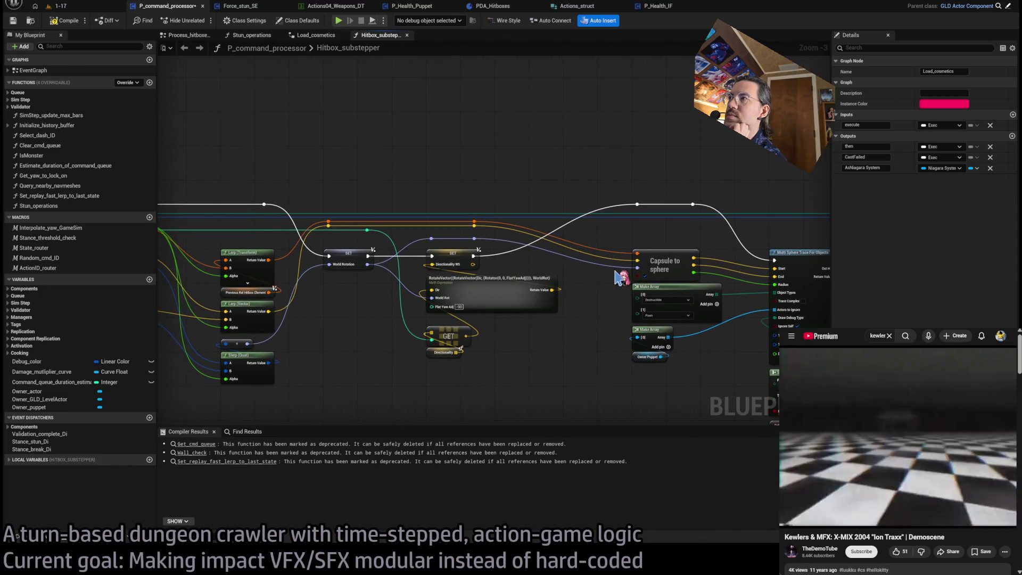
{"action": "left_click_drag", "start_coordinate": [618, 278], "coordinate": [828, 258]}
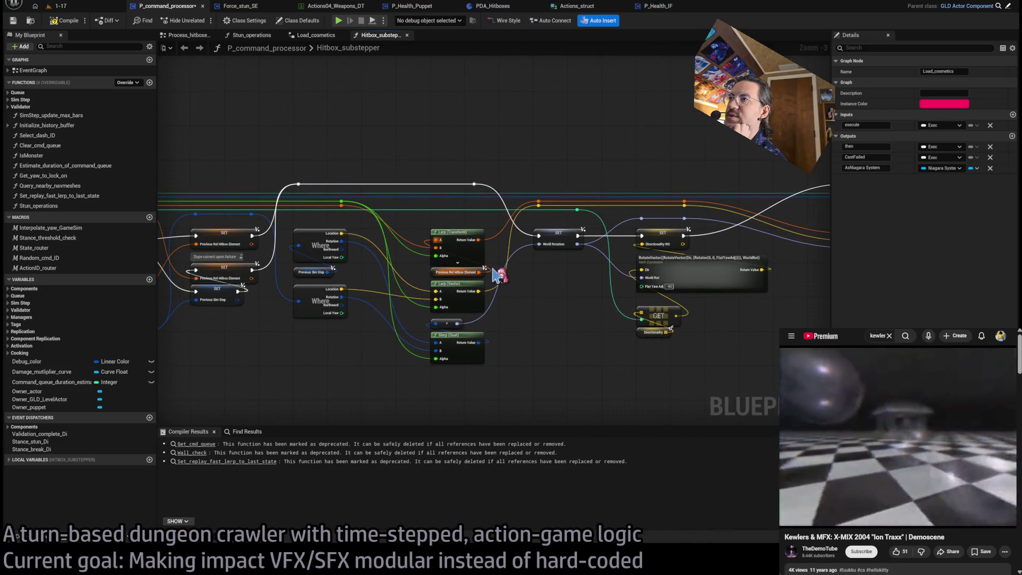
{"action": "left_click_drag", "start_coordinate": [391, 275], "coordinate": [613, 267]}
{"action": "left_click_drag", "start_coordinate": [405, 271], "coordinate": [703, 277]}
{"action": "left_click_drag", "start_coordinate": [384, 250], "coordinate": [719, 266]}
{"action": "left_click_drag", "start_coordinate": [298, 315], "coordinate": [341, 320]}
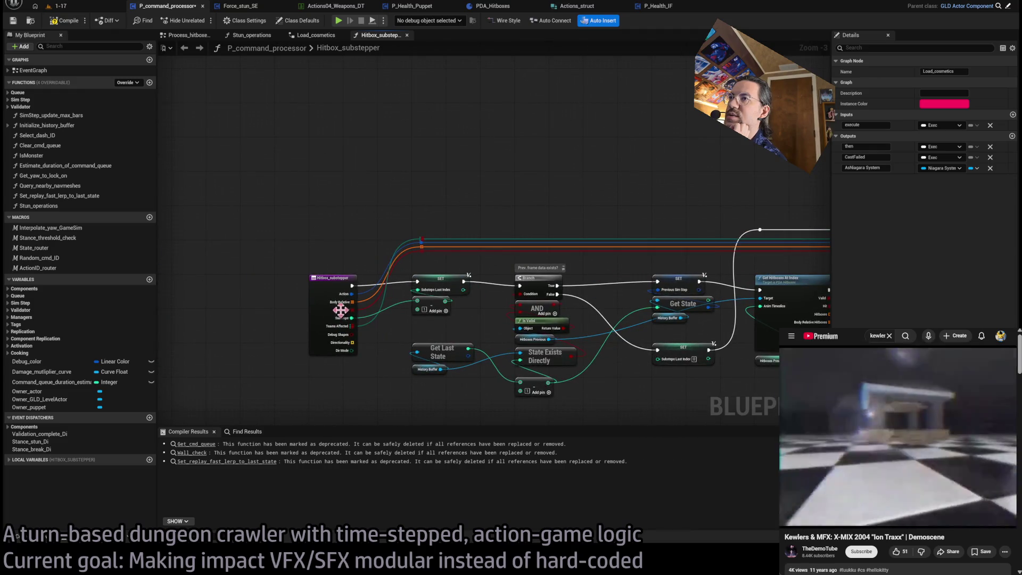
{"action": "left_click", "coordinate": [344, 277]}
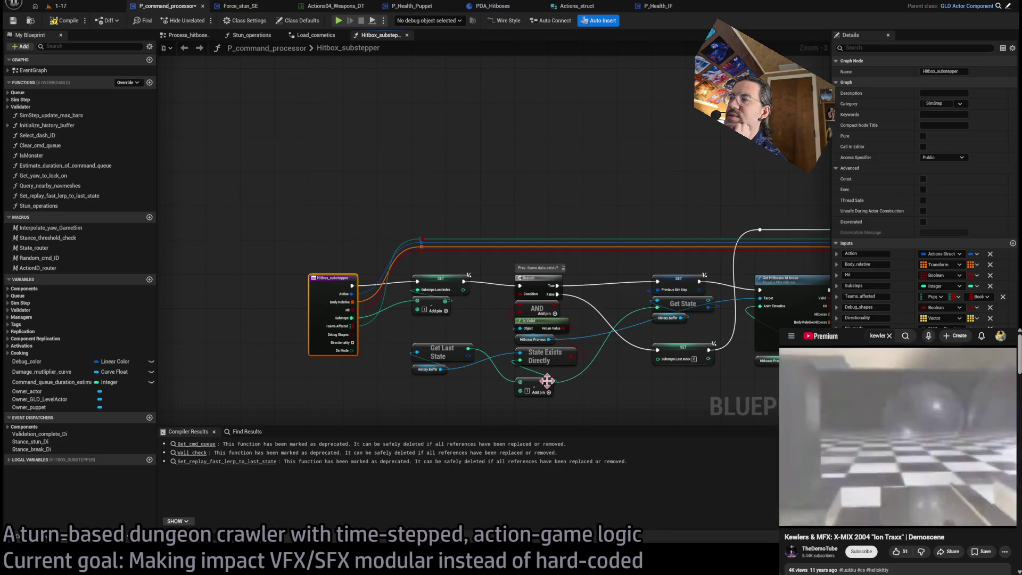
Step: Pan the Hitbox_substepper graph, inspect Hitboxes Previous, then select the entry node to view its properties
{"action": "left_click_drag", "start_coordinate": [392, 334], "coordinate": [216, 335]}
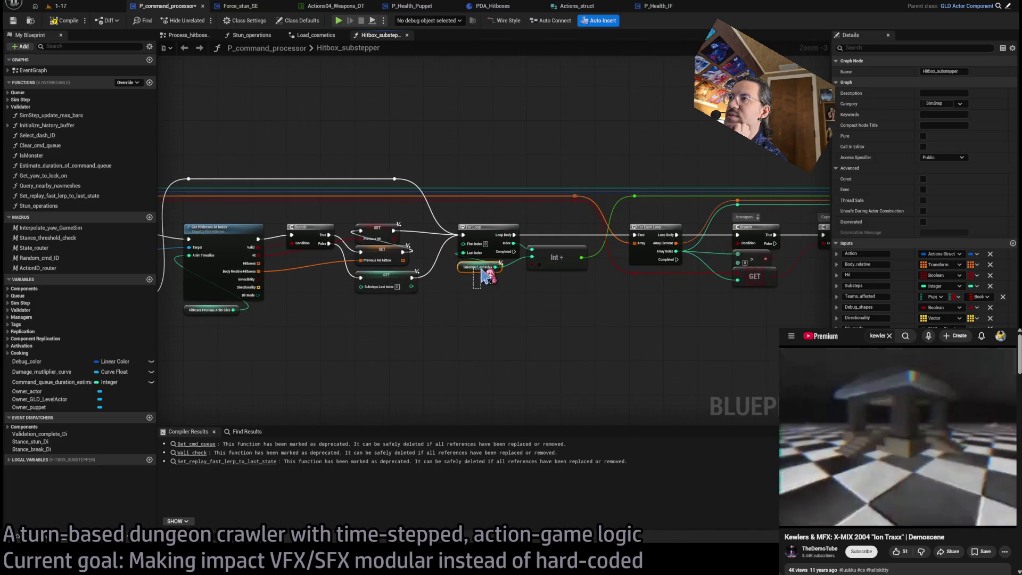
{"action": "left_click", "coordinate": [466, 307]}
{"action": "mouse_move", "coordinate": [456, 320]}
{"action": "left_mouse_down"}
{"action": "mouse_move", "coordinate": [498, 340]}
{"action": "mouse_move", "coordinate": [799, 348]}
{"action": "left_mouse_up"}
{"action": "left_click_drag", "start_coordinate": [255, 288], "coordinate": [578, 334]}
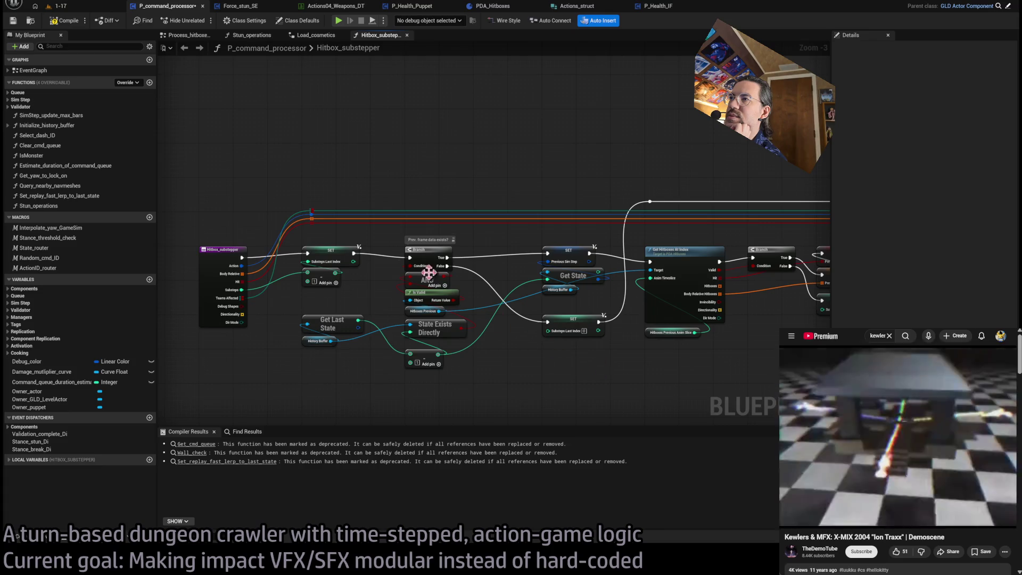
{"action": "left_click", "coordinate": [420, 310]}
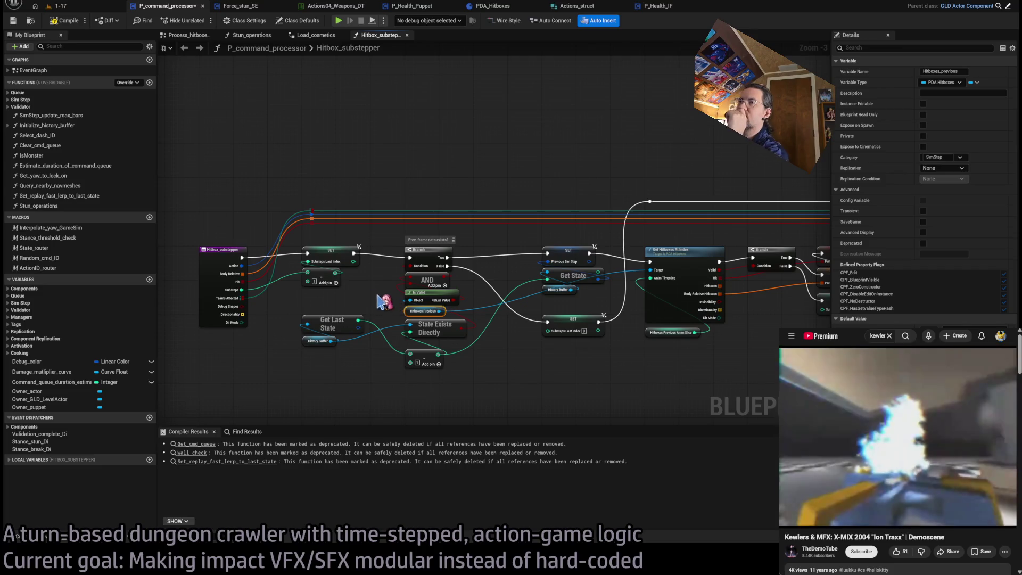
{"action": "left_click", "coordinate": [243, 283]}
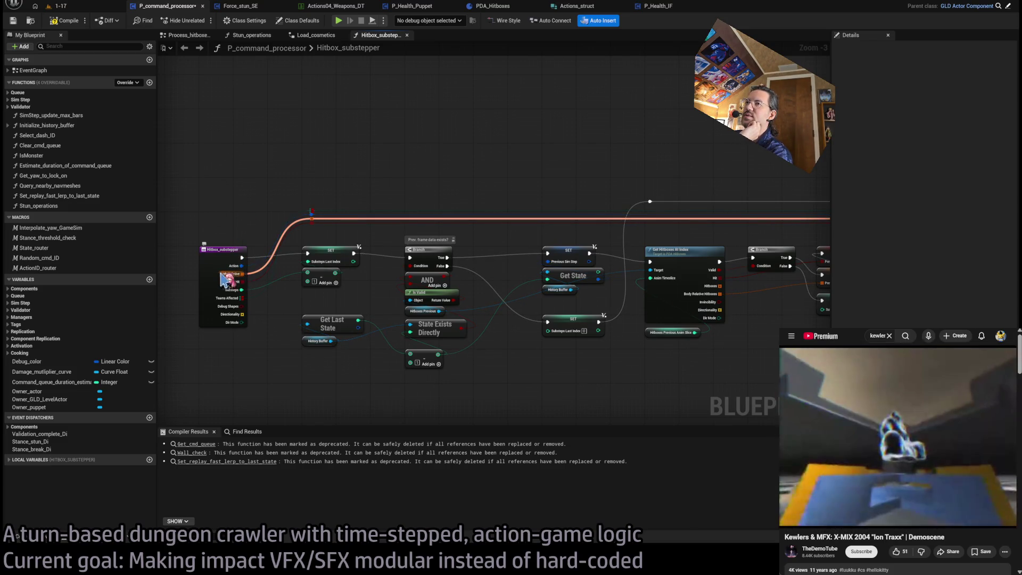
{"action": "left_click", "coordinate": [228, 279]}
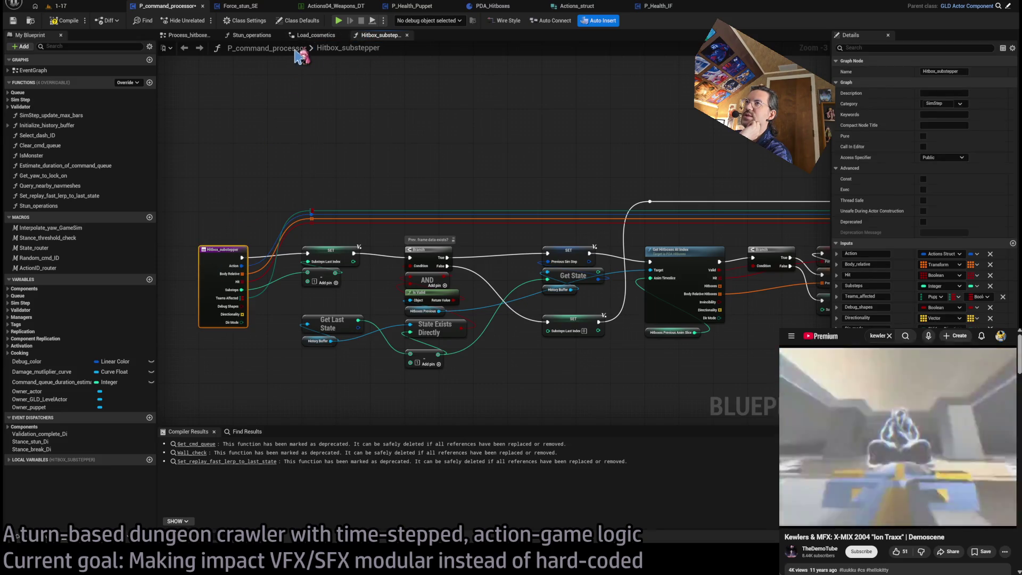
Step: Flip through the function tabs, then open Process_hitboxes_and_do_overlap_checks and select Get Hitboxes At Index
{"action": "left_click", "coordinate": [328, 36]}
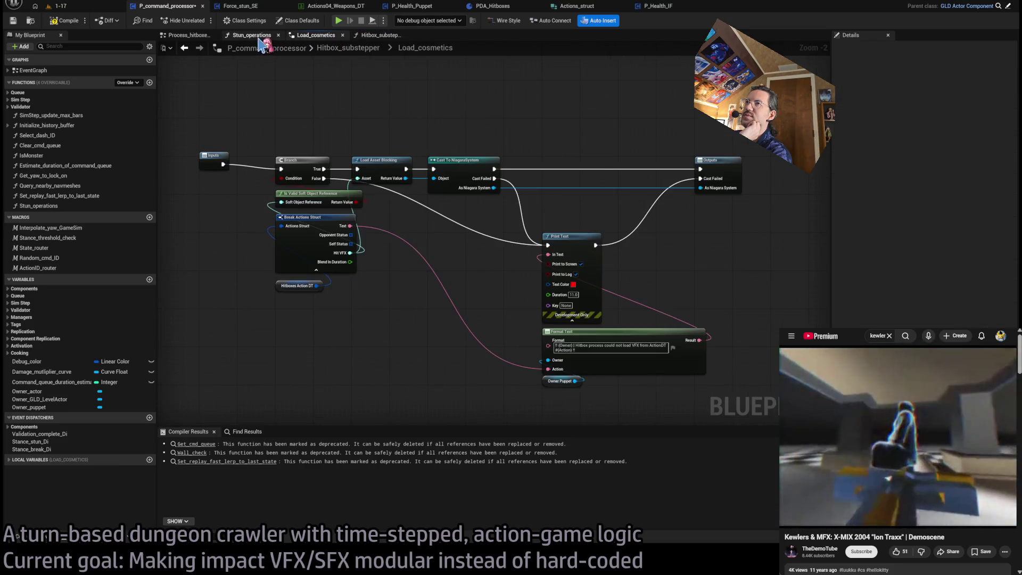
{"action": "left_click", "coordinate": [261, 36]}
{"action": "left_click", "coordinate": [380, 38]}
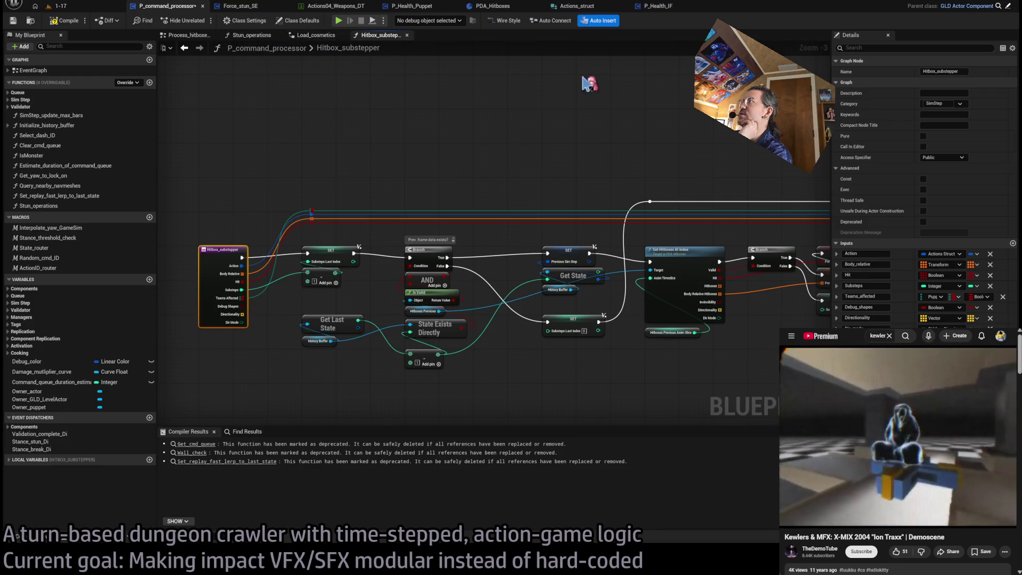
{"action": "left_click", "coordinate": [318, 36]}
{"action": "left_click", "coordinate": [256, 36]}
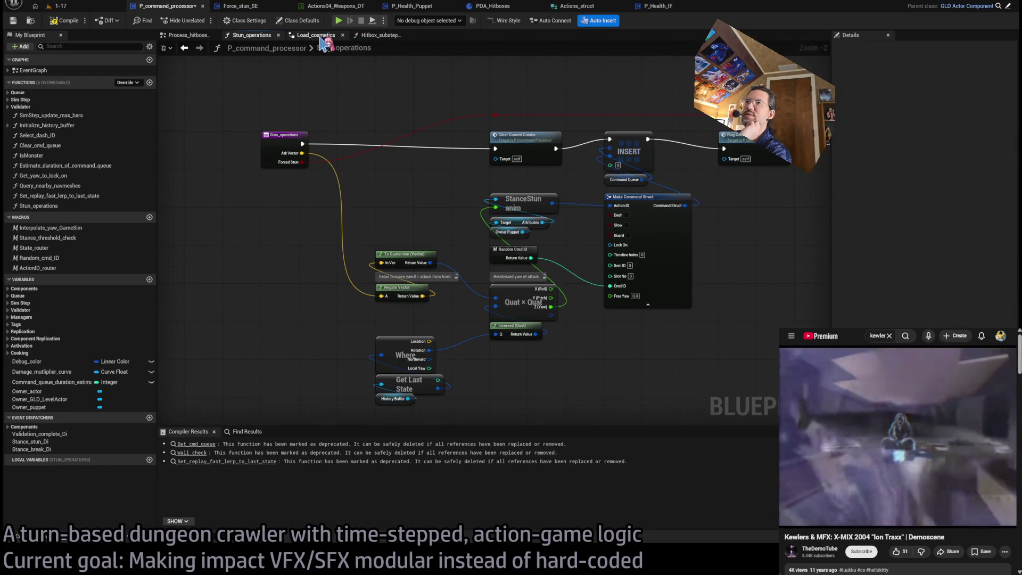
{"action": "left_click", "coordinate": [318, 37]}
{"action": "left_click", "coordinate": [379, 36]}
{"action": "left_click", "coordinate": [186, 43]}
{"action": "scroll", "coordinate": [427, 182], "scroll_direction": "down", "scroll_amount": 4}
{"action": "scroll", "coordinate": [623, 224], "scroll_direction": "up", "scroll_amount": 6}
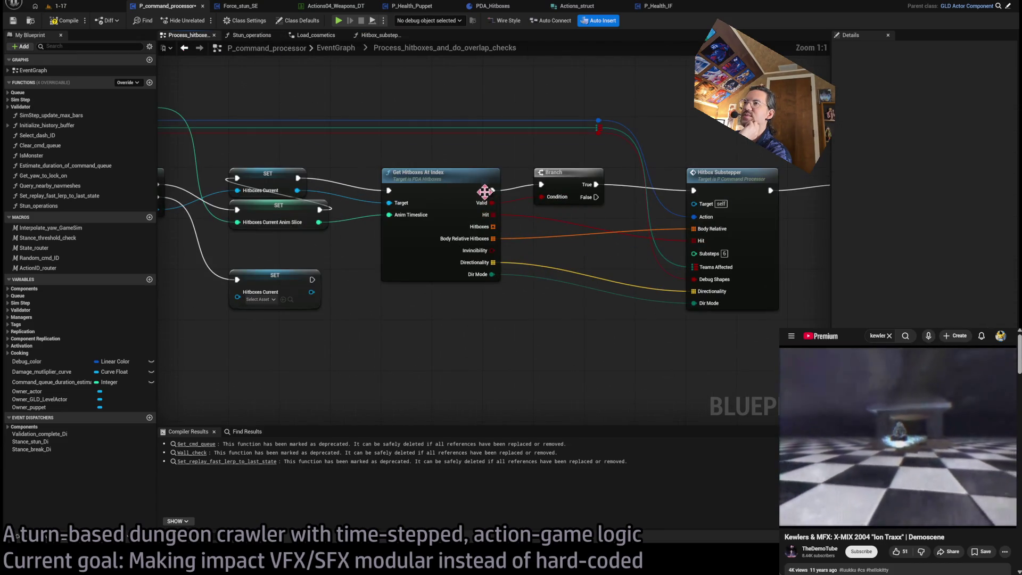
{"action": "left_click", "coordinate": [427, 211]}
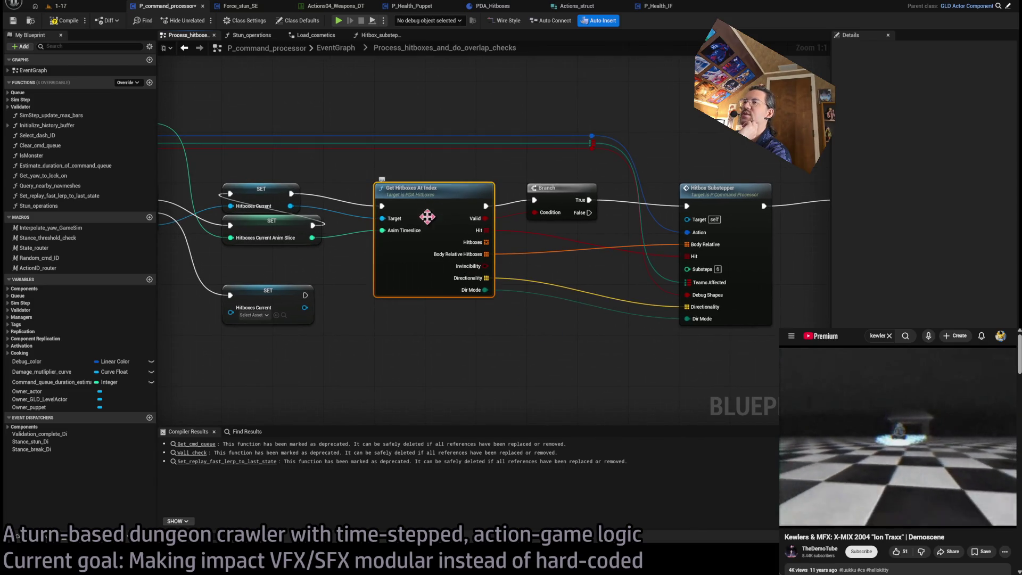
{"action": "double_click", "coordinate": [389, 219]}
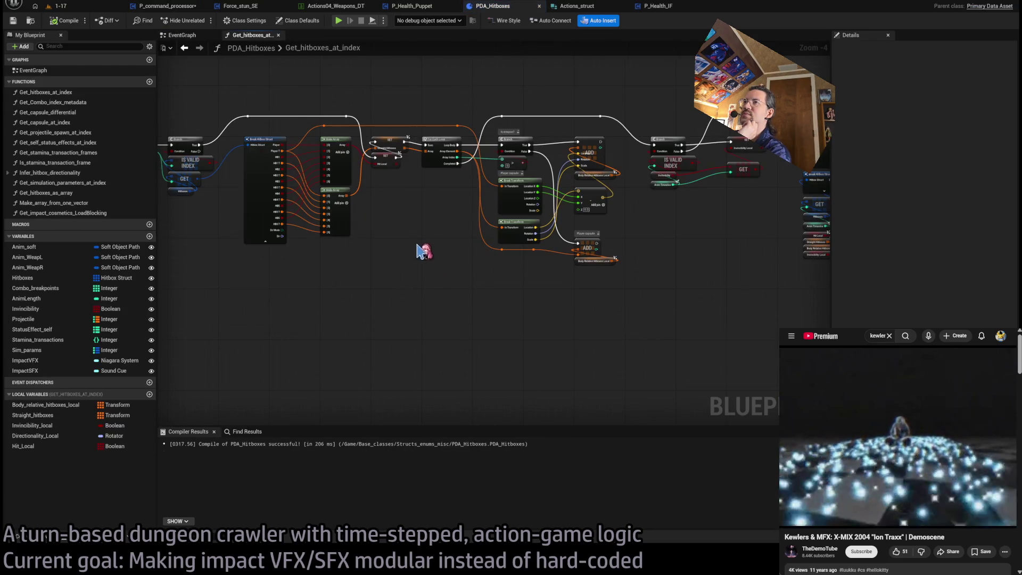
{"action": "left_click_drag", "start_coordinate": [667, 286], "coordinate": [425, 267]}
{"action": "mouse_move", "coordinate": [578, 278]}
{"action": "left_mouse_down"}
{"action": "mouse_move", "coordinate": [532, 312]}
{"action": "mouse_move", "coordinate": [572, 298]}
{"action": "mouse_move", "coordinate": [394, 299]}
{"action": "left_mouse_up"}
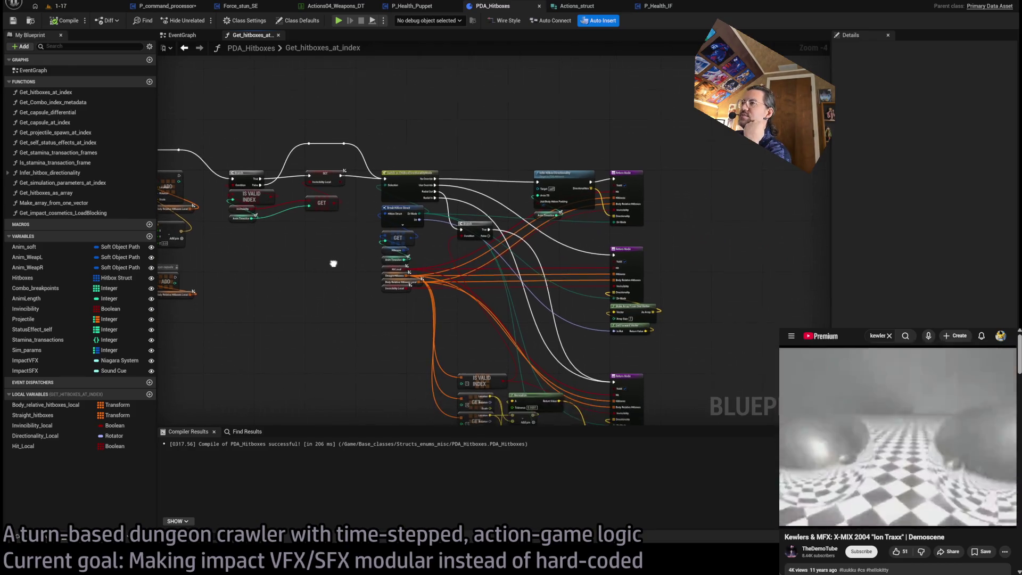
{"action": "scroll", "coordinate": [552, 243], "scroll_direction": "up", "scroll_amount": 2}
{"action": "scroll", "coordinate": [551, 242], "scroll_direction": "down", "scroll_amount": 4}
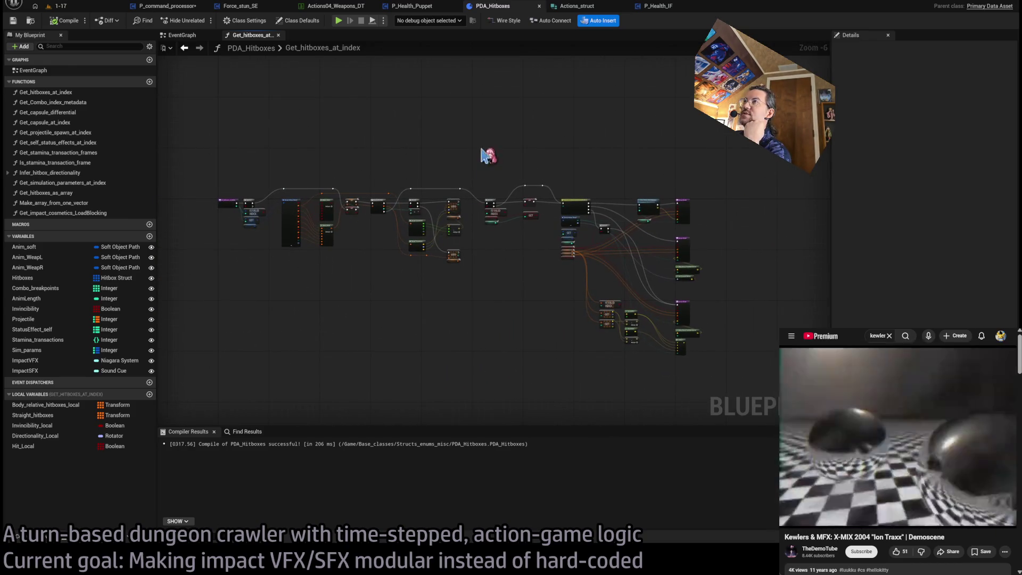
{"action": "middle_click", "coordinate": [235, 36]}
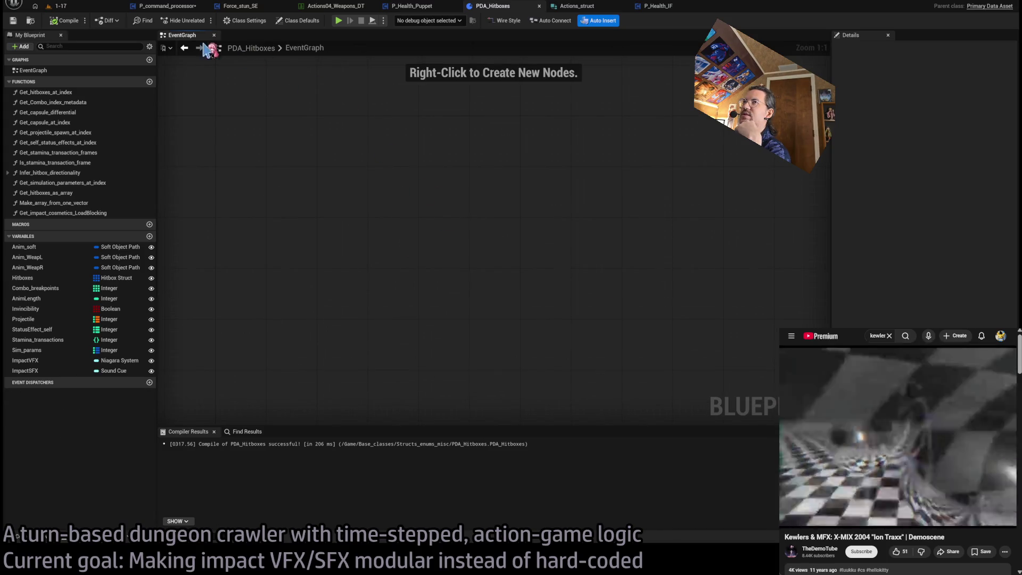
{"action": "scroll", "coordinate": [495, 10], "scroll_direction": "up", "scroll_amount": 1}
{"action": "scroll", "coordinate": [532, 7], "scroll_direction": "down", "scroll_amount": 3}
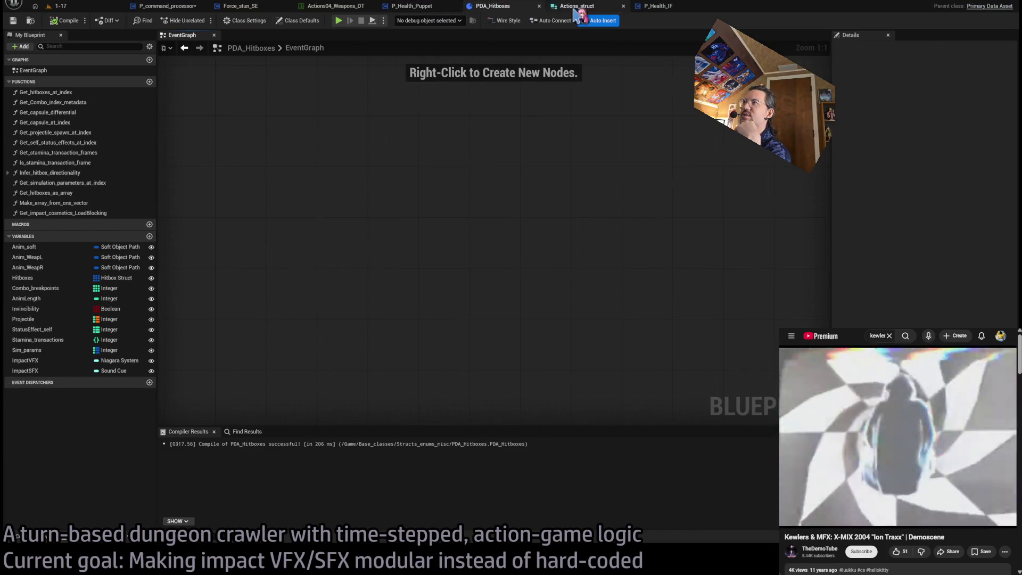
{"action": "scroll", "coordinate": [538, 6], "scroll_direction": "up", "scroll_amount": 6}
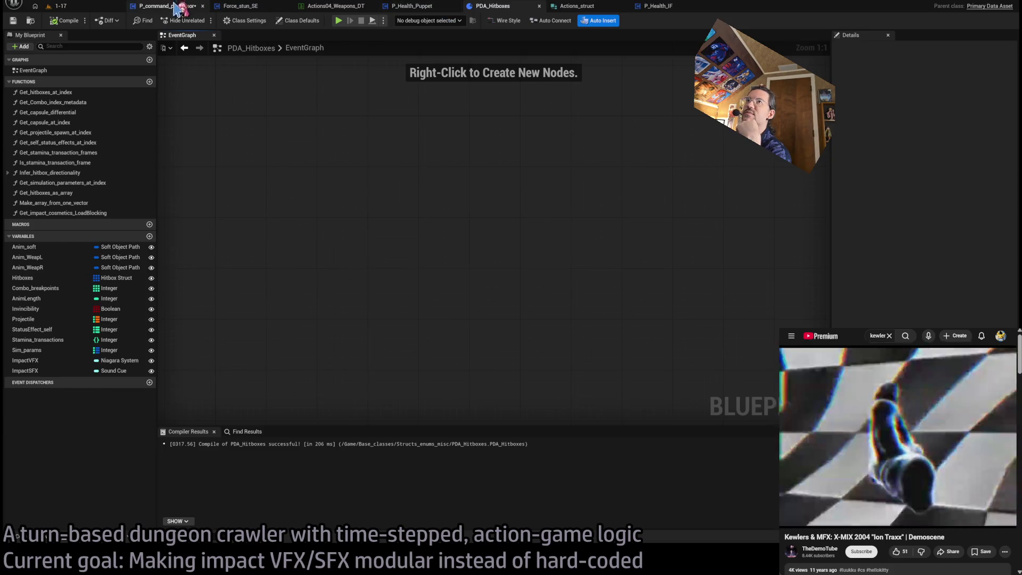
{"action": "left_click", "coordinate": [423, 308]}
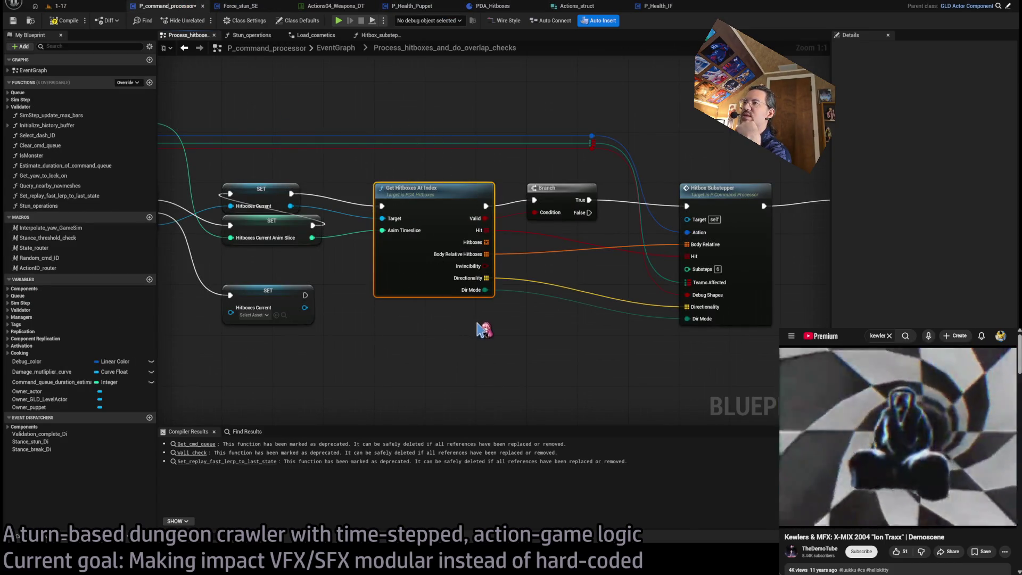
{"action": "left_click_drag", "start_coordinate": [475, 312], "coordinate": [409, 321]}
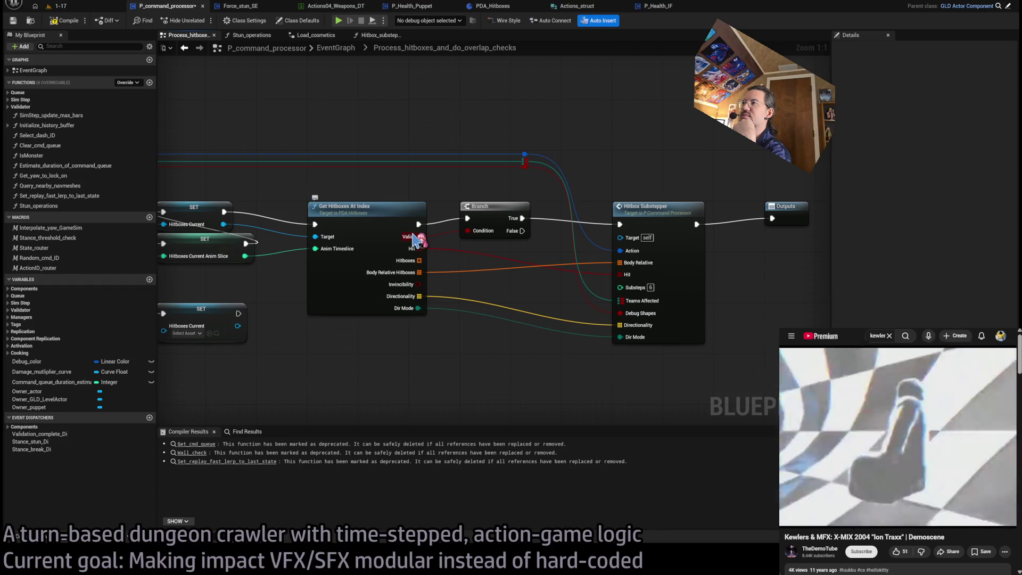
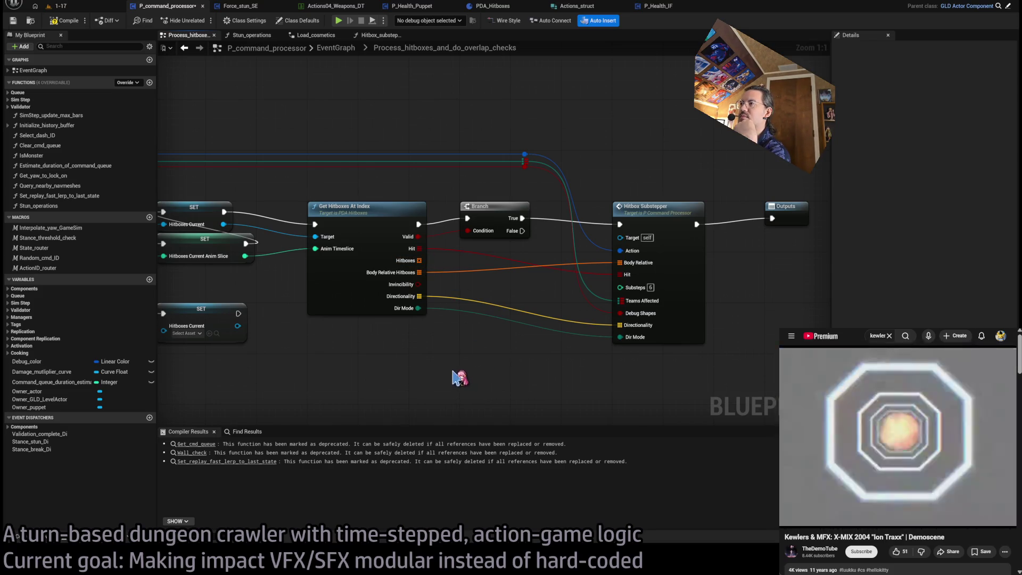
Step: Locate and select the Get Hitboxes At Index node in the current graph
{"action": "mouse_move", "coordinate": [425, 355]}
{"action": "left_mouse_down"}
{"action": "mouse_move", "coordinate": [323, 190]}
{"action": "mouse_move", "coordinate": [365, 220]}
{"action": "left_mouse_up"}
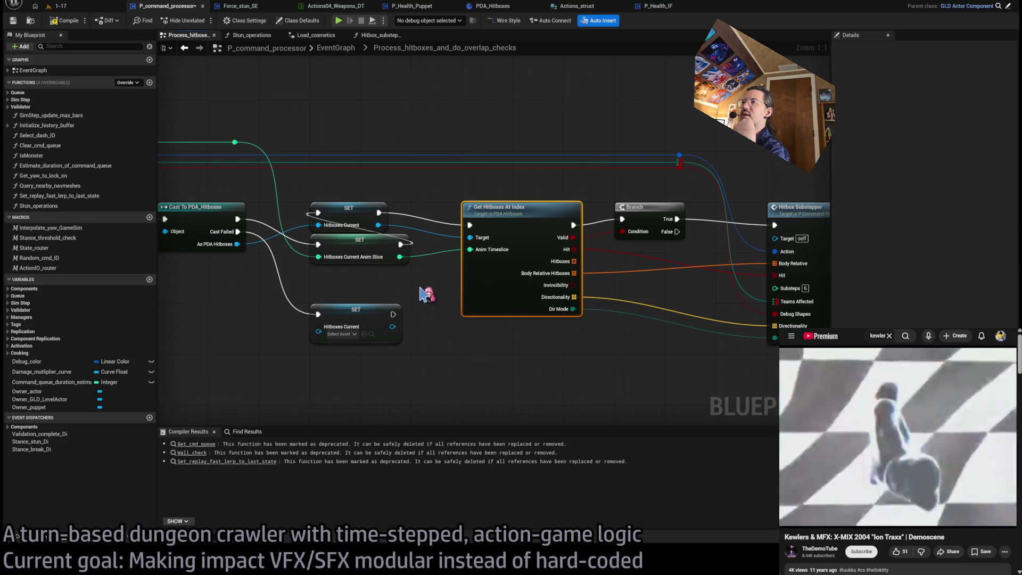
{"action": "mouse_move", "coordinate": [426, 293]}
{"action": "left_mouse_down"}
{"action": "mouse_move", "coordinate": [454, 285]}
{"action": "mouse_move", "coordinate": [360, 282]}
{"action": "left_mouse_up"}
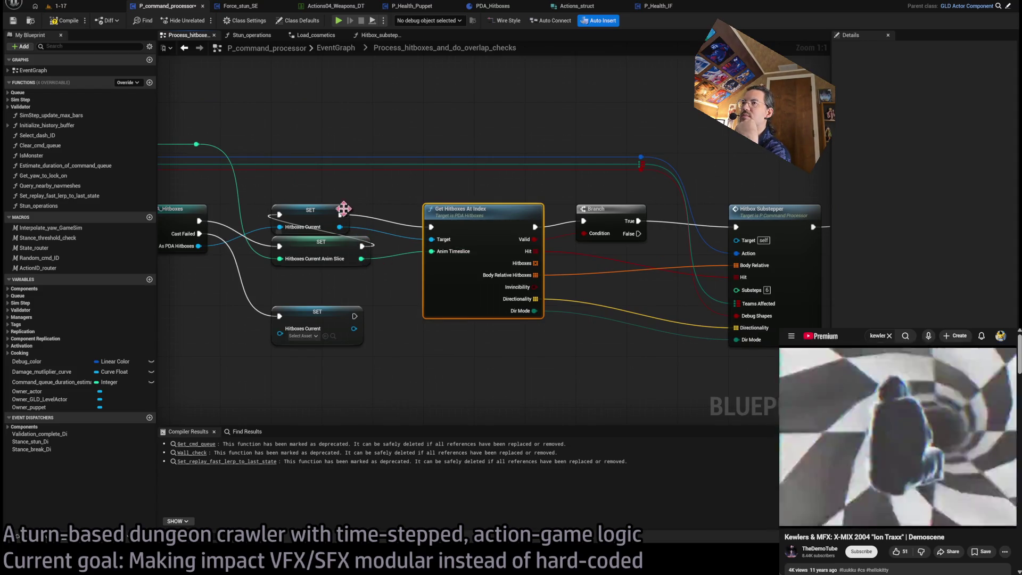
{"action": "left_click_drag", "start_coordinate": [367, 212], "coordinate": [342, 213]}
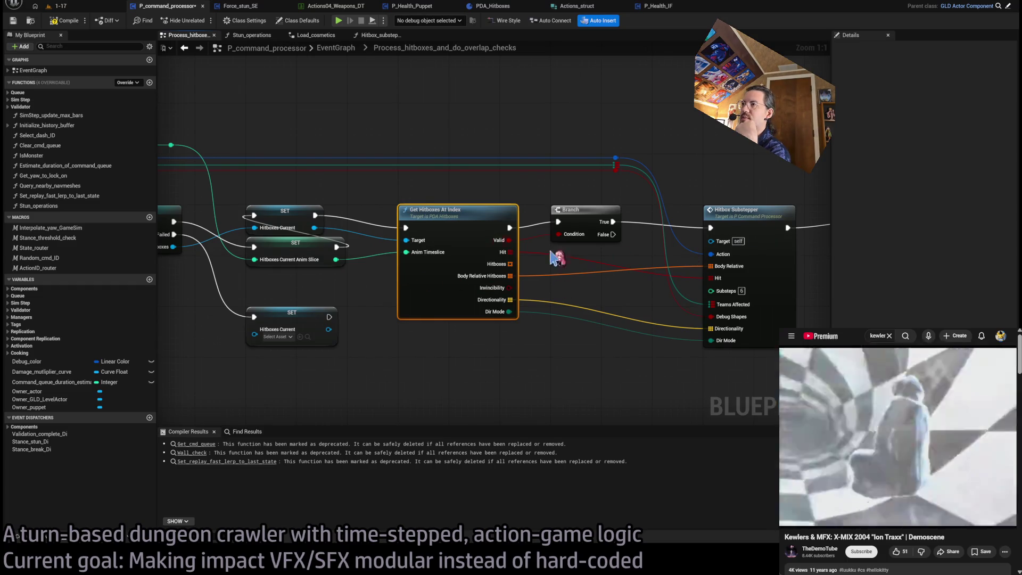
{"action": "mouse_move", "coordinate": [270, 194]}
{"action": "left_mouse_down"}
{"action": "mouse_move", "coordinate": [455, 288]}
{"action": "mouse_move", "coordinate": [472, 261]}
{"action": "left_mouse_up"}
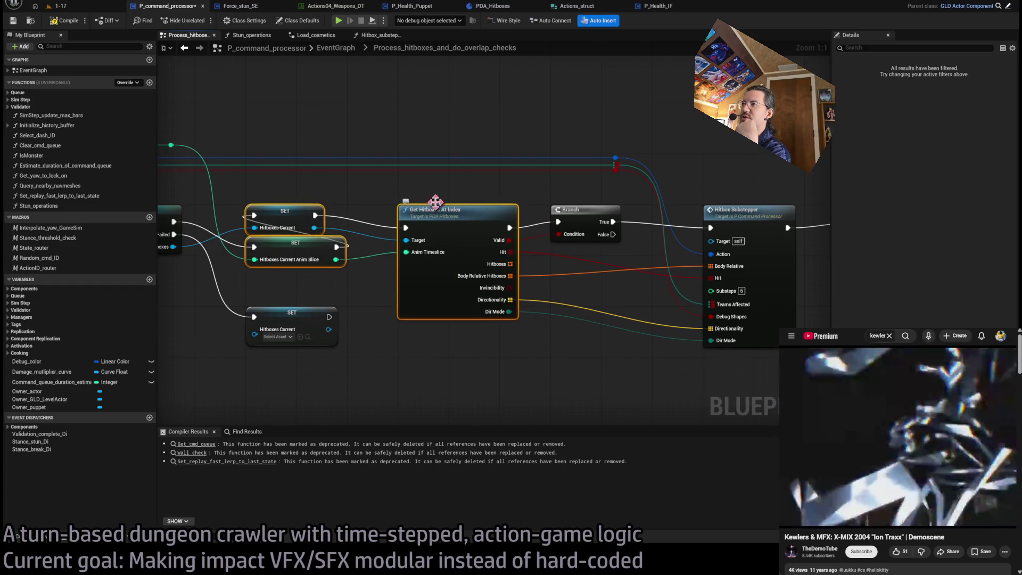
{"action": "left_click_drag", "start_coordinate": [754, 236], "coordinate": [624, 360]}
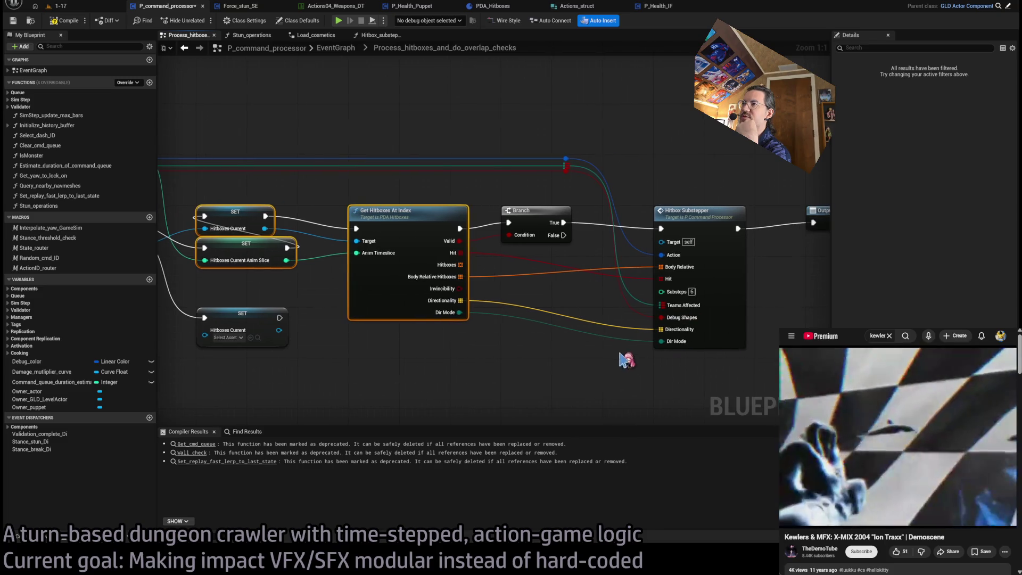
{"action": "left_click", "coordinate": [394, 342]}
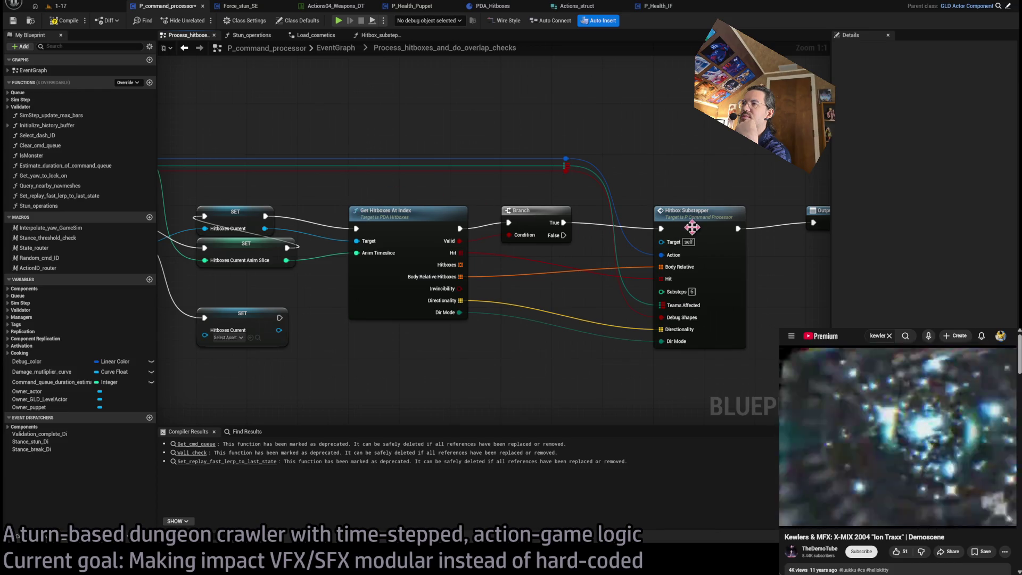
{"action": "left_click", "coordinate": [409, 218]}
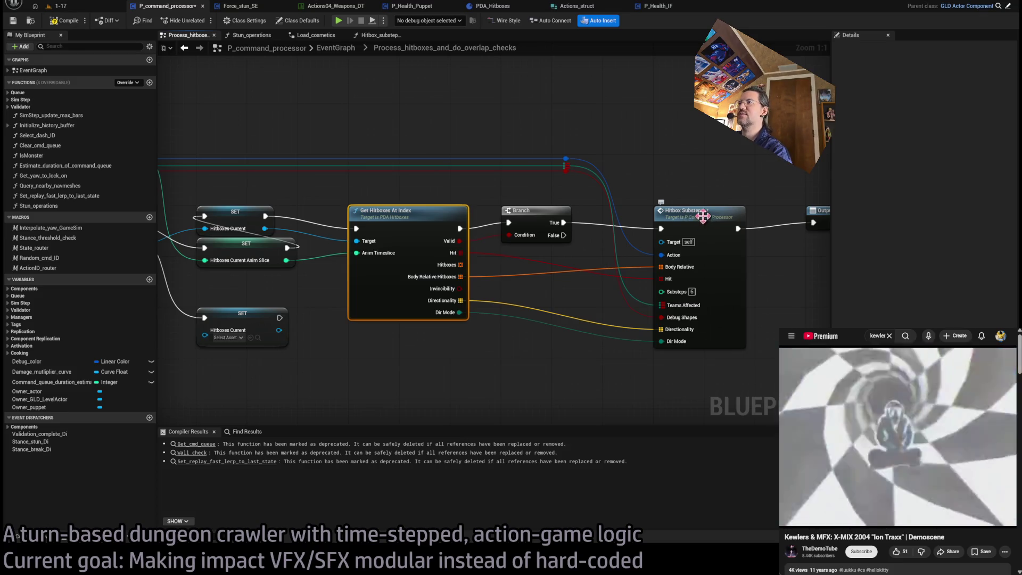
{"action": "left_click_drag", "start_coordinate": [510, 245], "coordinate": [789, 240]}
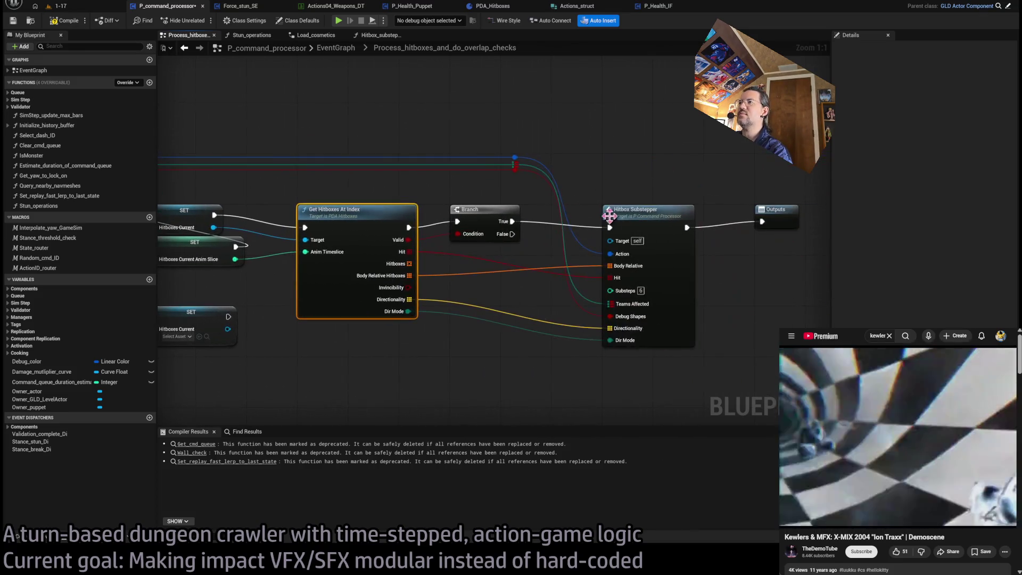
Step: In Hitbox_substepper, shift the node chain right and paste Get Hitboxes At Index after the first SET
{"action": "double_click", "coordinate": [445, 265]}
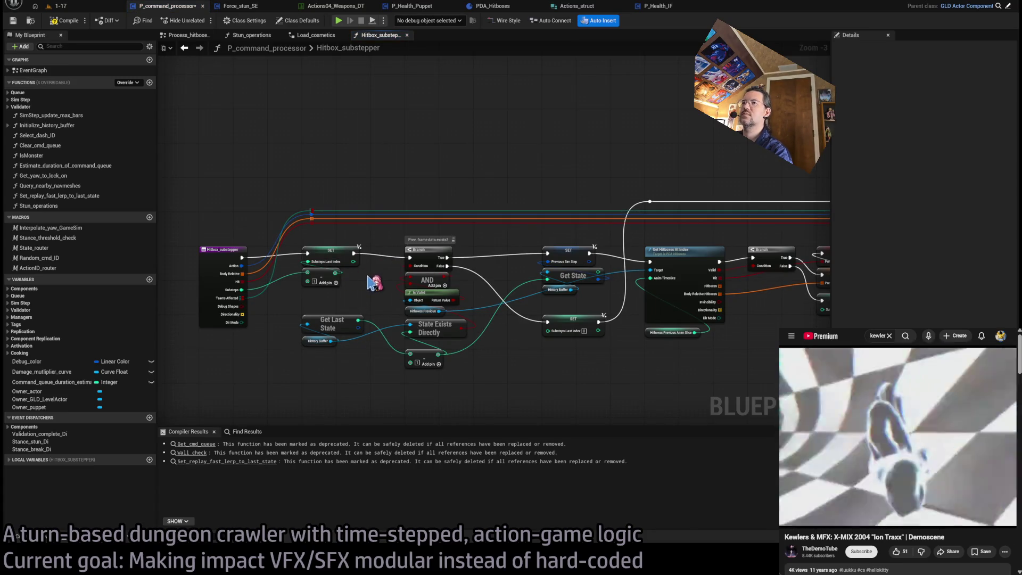
{"action": "scroll", "coordinate": [394, 266], "scroll_direction": "down", "scroll_amount": 7}
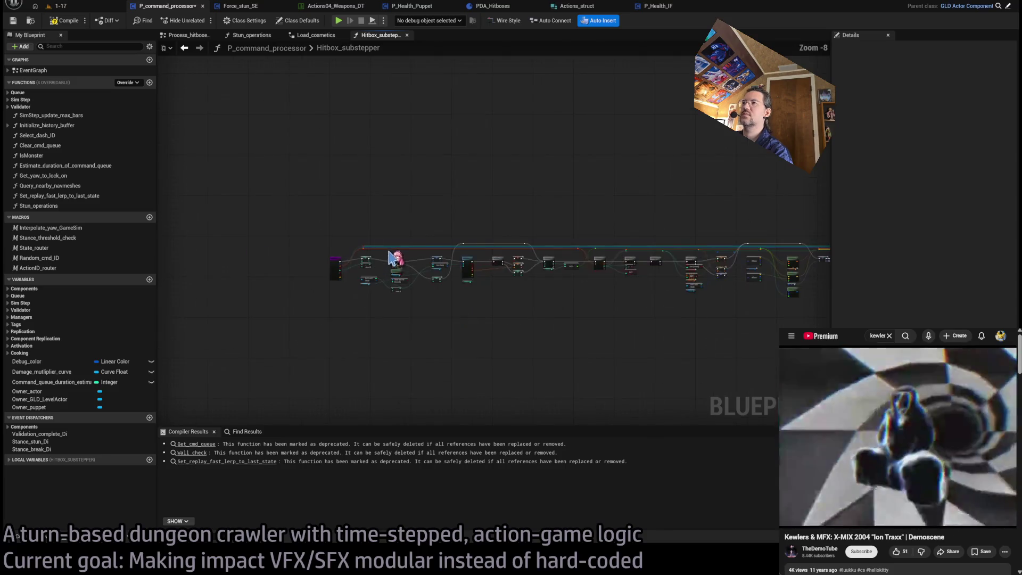
{"action": "scroll", "coordinate": [634, 251], "scroll_direction": "down", "scroll_amount": 2}
{"action": "mouse_move", "coordinate": [826, 198]}
{"action": "left_mouse_down"}
{"action": "mouse_move", "coordinate": [254, 250]}
{"action": "mouse_move", "coordinate": [269, 276]}
{"action": "mouse_move", "coordinate": [270, 242]}
{"action": "left_mouse_up"}
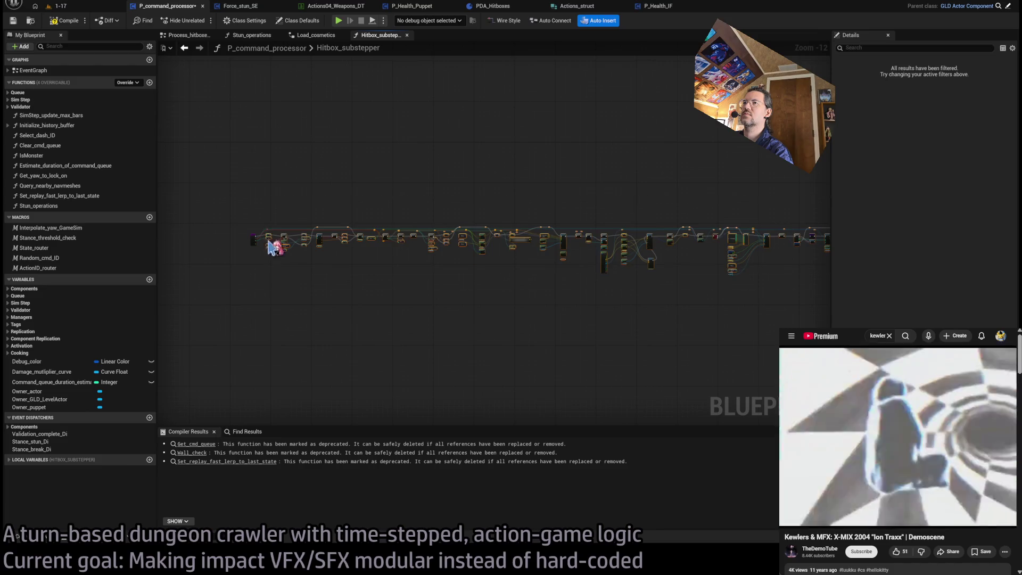
{"action": "scroll", "coordinate": [272, 241], "scroll_direction": "up", "scroll_amount": 9}
{"action": "scroll", "coordinate": [273, 242], "scroll_direction": "up", "scroll_amount": 3}
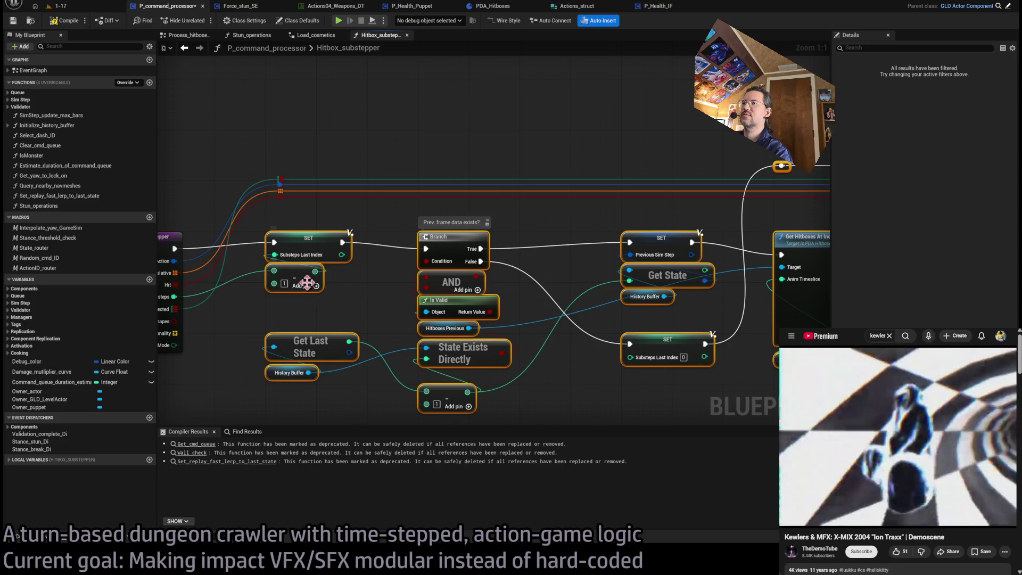
{"action": "mouse_move", "coordinate": [437, 239]}
{"action": "left_mouse_down"}
{"action": "mouse_move", "coordinate": [812, 248]}
{"action": "mouse_move", "coordinate": [479, 269]}
{"action": "mouse_move", "coordinate": [660, 253]}
{"action": "left_mouse_up"}
{"action": "mouse_move", "coordinate": [346, 313]}
{"action": "left_mouse_down"}
{"action": "mouse_move", "coordinate": [549, 281]}
{"action": "mouse_move", "coordinate": [589, 213]}
{"action": "left_mouse_up"}
{"action": "key", "text": "ctrl+v"}
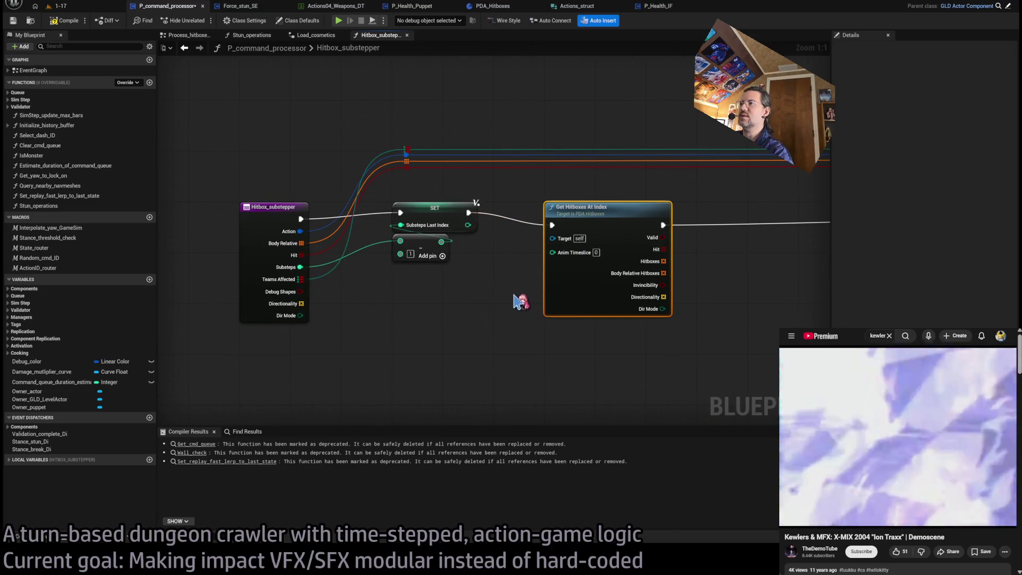
{"action": "left_click", "coordinate": [293, 237]}
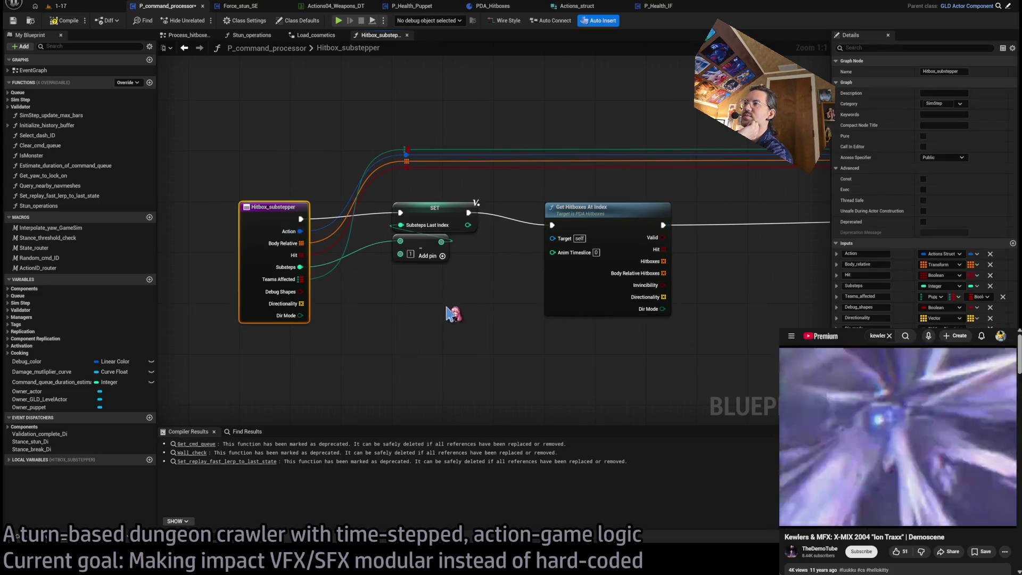
Step: Create a Current Hitboxes DA input from Target and a Current TS input for Anim Timeslice, ordered first
{"action": "left_click_drag", "start_coordinate": [555, 240], "coordinate": [283, 218]}
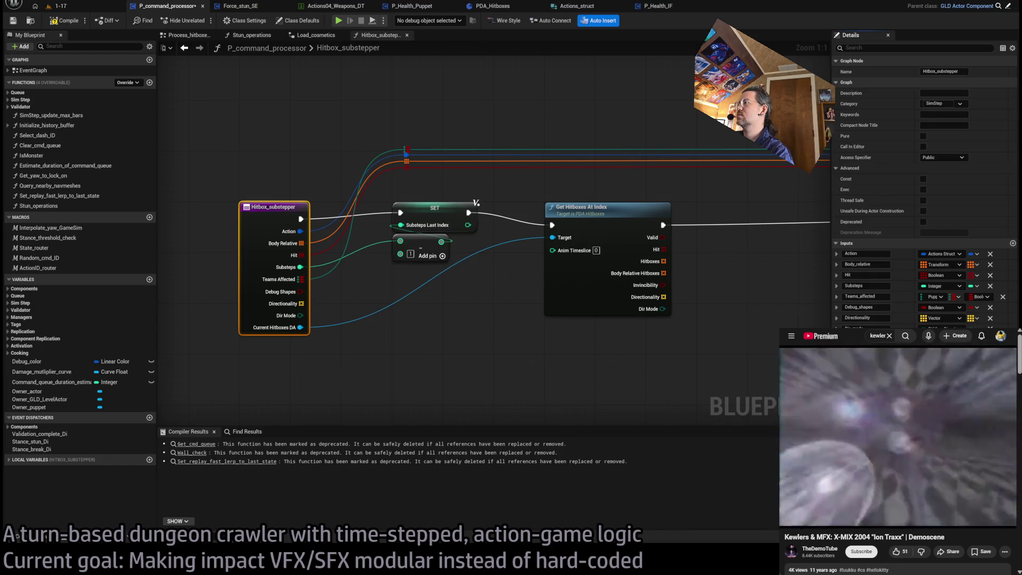
{"action": "left_click_drag", "start_coordinate": [838, 301], "coordinate": [840, 256]}
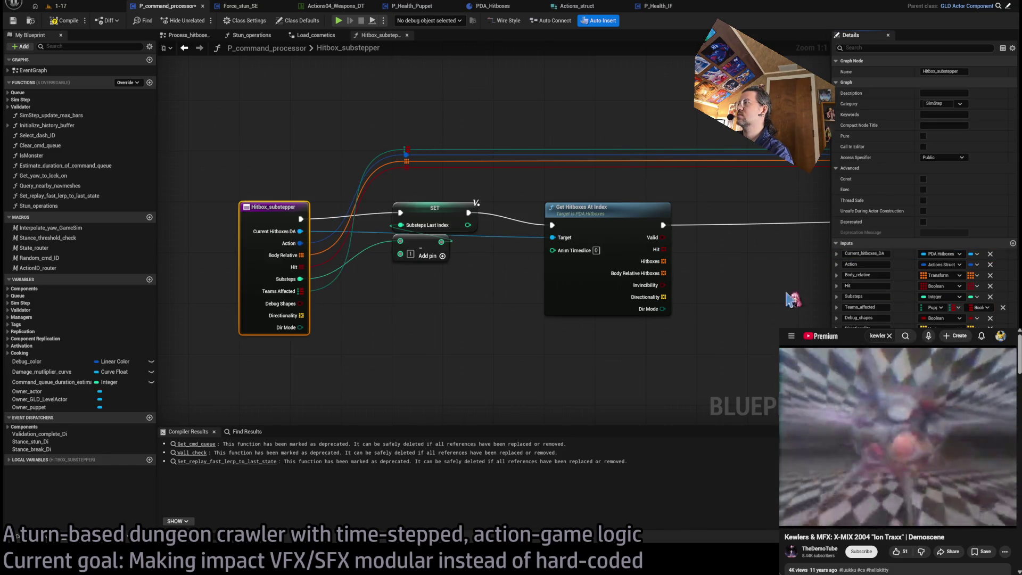
{"action": "left_click", "coordinate": [1013, 243]}
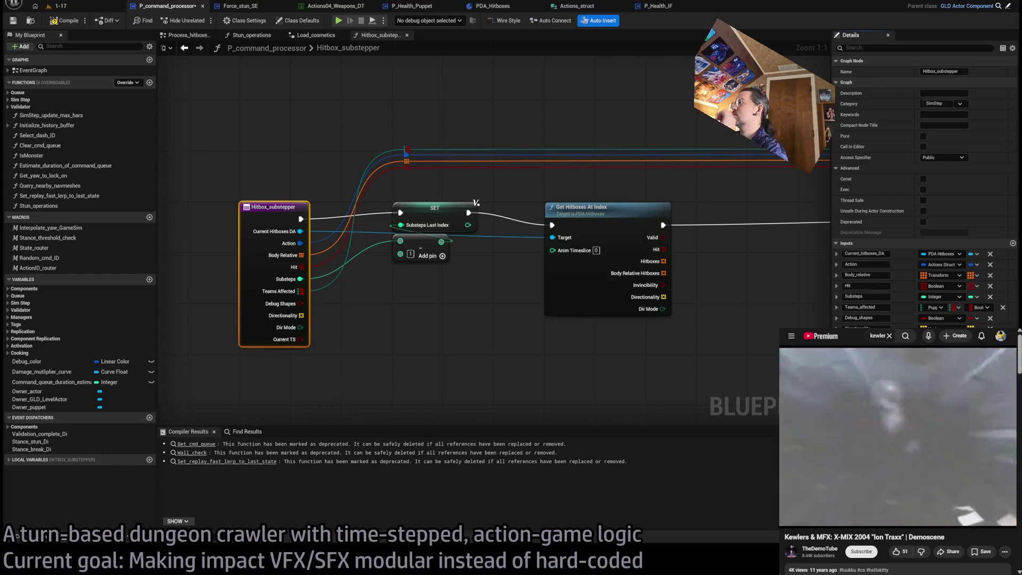
{"action": "mouse_move", "coordinate": [553, 250]}
{"action": "left_mouse_down"}
{"action": "mouse_move", "coordinate": [369, 333]}
{"action": "mouse_move", "coordinate": [301, 340]}
{"action": "left_mouse_up"}
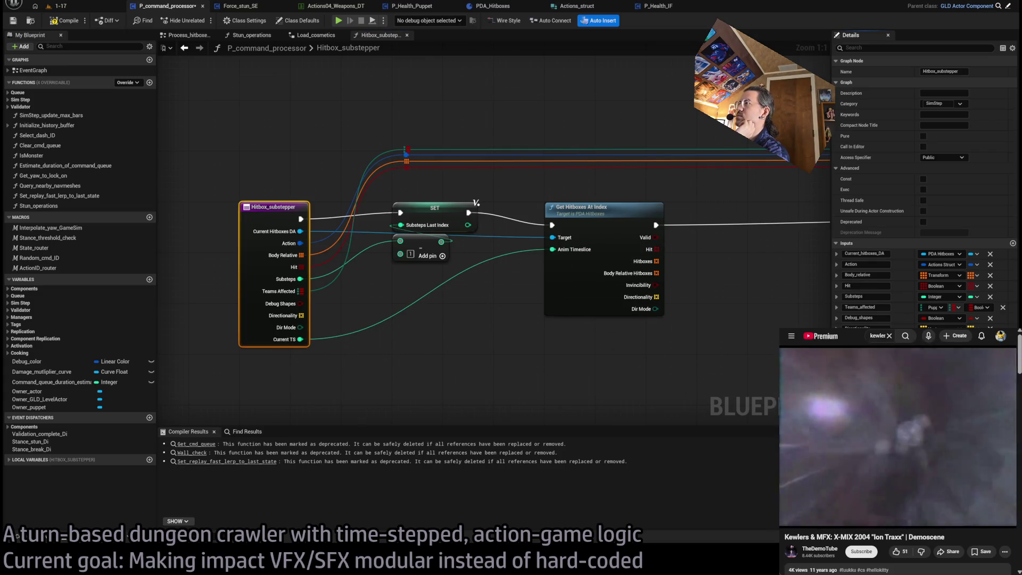
{"action": "left_click_drag", "start_coordinate": [845, 264], "coordinate": [845, 260]}
{"action": "left_click_drag", "start_coordinate": [684, 372], "coordinate": [620, 401]}
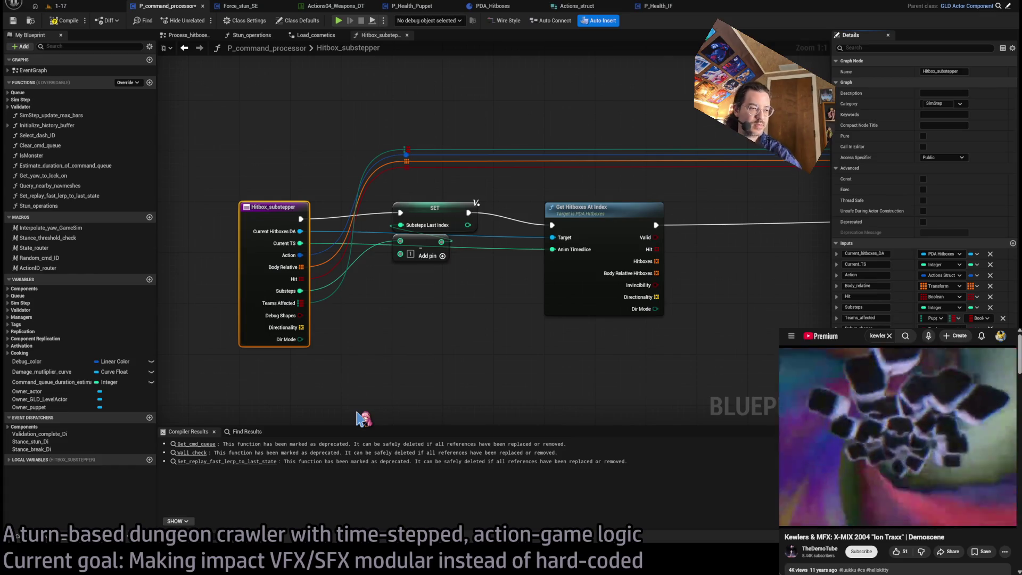
Step: Add two reroute points on the Target wire and raise them above the SET node
{"action": "mouse_move", "coordinate": [511, 250]}
{"action": "left_mouse_down"}
{"action": "mouse_move", "coordinate": [494, 330]}
{"action": "mouse_move", "coordinate": [448, 227]}
{"action": "mouse_move", "coordinate": [459, 227]}
{"action": "mouse_move", "coordinate": [400, 232]}
{"action": "mouse_move", "coordinate": [433, 306]}
{"action": "mouse_move", "coordinate": [389, 236]}
{"action": "left_mouse_up"}
{"action": "double_click", "coordinate": [485, 319]}
{"action": "double_click", "coordinate": [434, 223]}
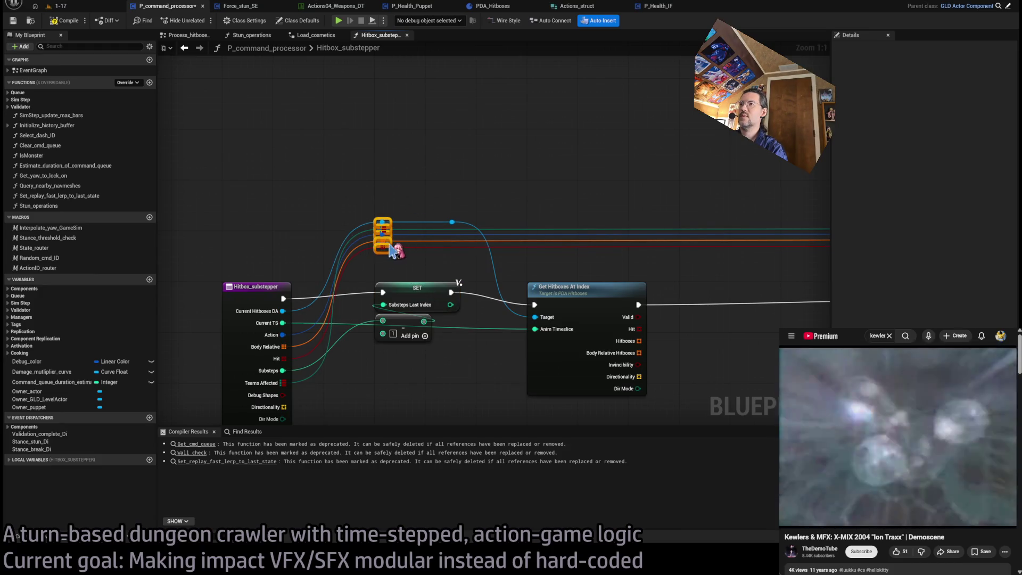
Step: Add a reroute point on the Anim Timeslice wire, lined up with the Target reroutes
{"action": "mouse_move", "coordinate": [345, 190]}
{"action": "left_mouse_down"}
{"action": "mouse_move", "coordinate": [470, 224]}
{"action": "mouse_move", "coordinate": [459, 207]}
{"action": "mouse_move", "coordinate": [457, 217]}
{"action": "left_mouse_up"}
{"action": "double_click", "coordinate": [491, 327]}
{"action": "mouse_move", "coordinate": [491, 326]}
{"action": "left_mouse_down"}
{"action": "mouse_move", "coordinate": [397, 236]}
{"action": "mouse_move", "coordinate": [457, 228]}
{"action": "left_mouse_up"}
{"action": "mouse_move", "coordinate": [636, 242]}
{"action": "left_mouse_down"}
{"action": "mouse_move", "coordinate": [612, 182]}
{"action": "mouse_move", "coordinate": [605, 205]}
{"action": "left_mouse_up"}
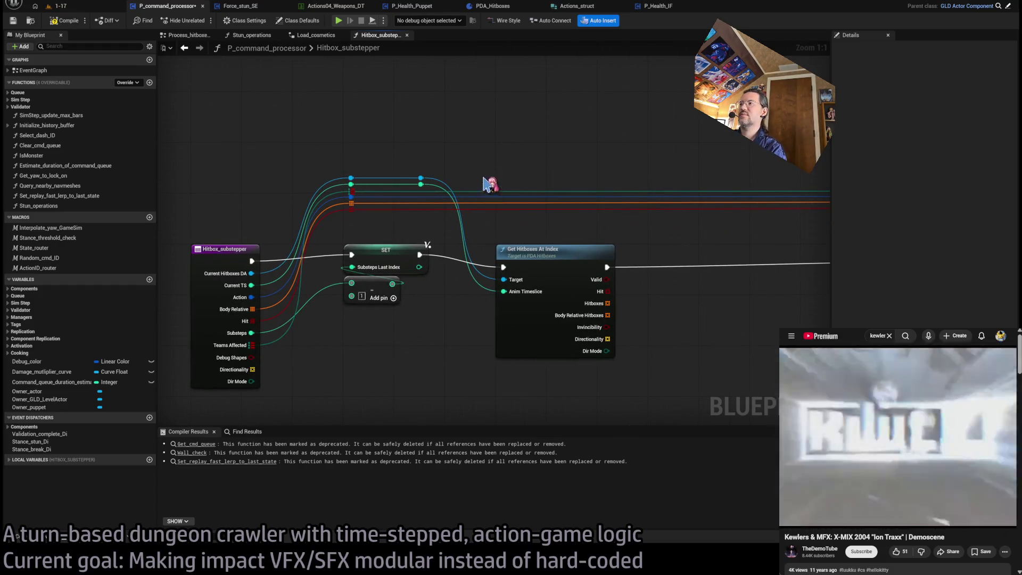
{"action": "left_click_drag", "start_coordinate": [549, 144], "coordinate": [485, 126]}
{"action": "scroll", "coordinate": [646, 287], "scroll_direction": "up", "scroll_amount": 1}
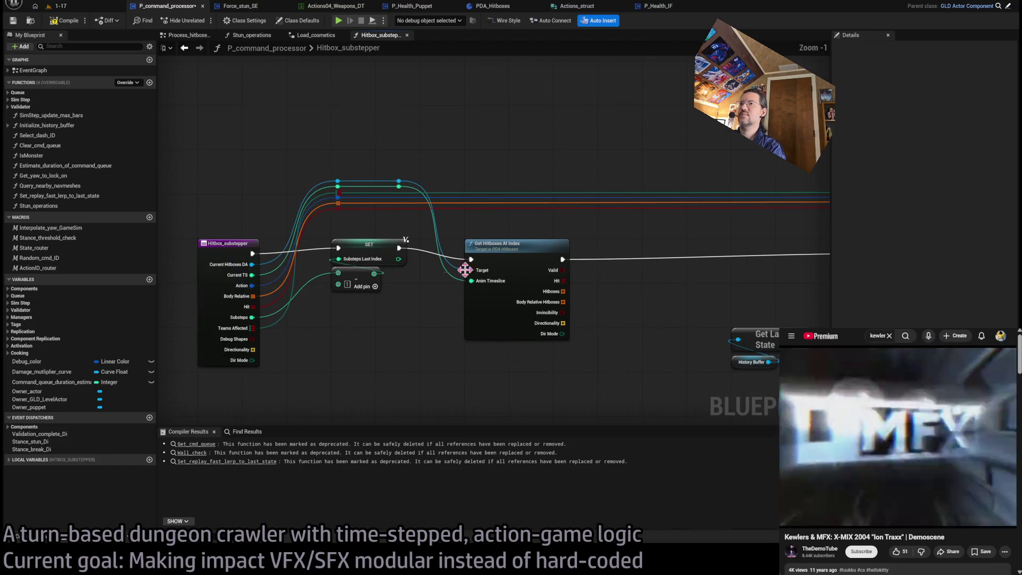
{"action": "scroll", "coordinate": [377, 263], "scroll_direction": "down", "scroll_amount": 1}
{"action": "mouse_move", "coordinate": [287, 210]}
{"action": "left_mouse_down"}
{"action": "mouse_move", "coordinate": [330, 228]}
{"action": "mouse_move", "coordinate": [335, 242]}
{"action": "left_mouse_up"}
Step: Move the orange/red reroute knot right and feed it from Get Hitboxes At Index's Hit output
{"action": "left_click", "coordinate": [324, 216]}
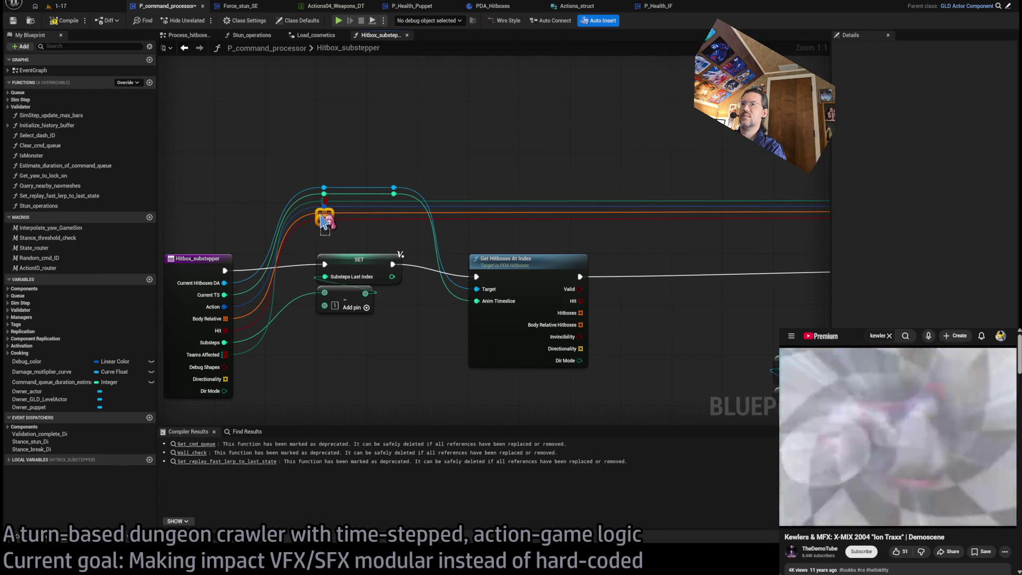
{"action": "left_click_drag", "start_coordinate": [331, 215], "coordinate": [666, 215]}
{"action": "left_click_drag", "start_coordinate": [580, 313], "coordinate": [655, 214]}
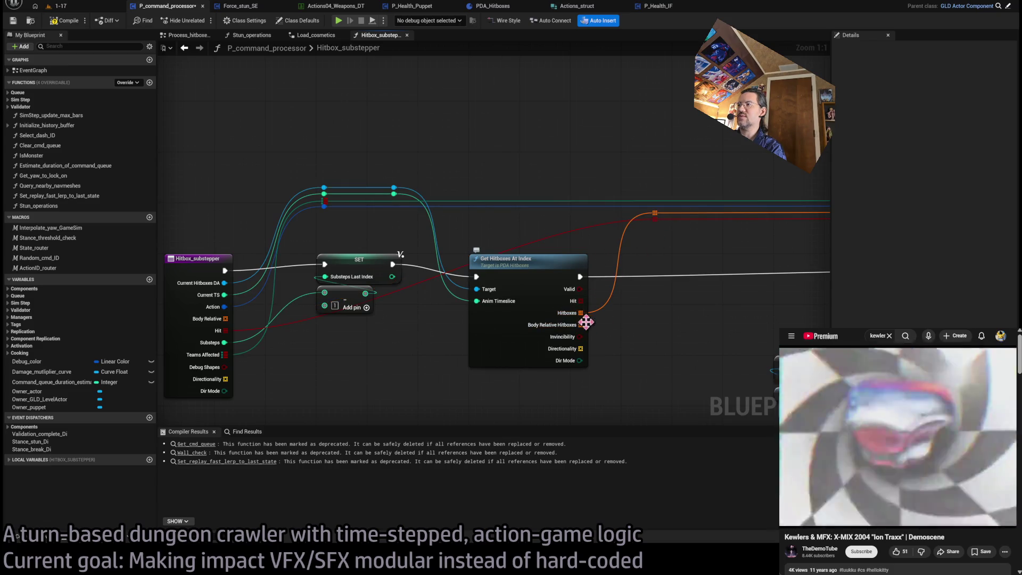
{"action": "key", "text": "ctrl+z"}
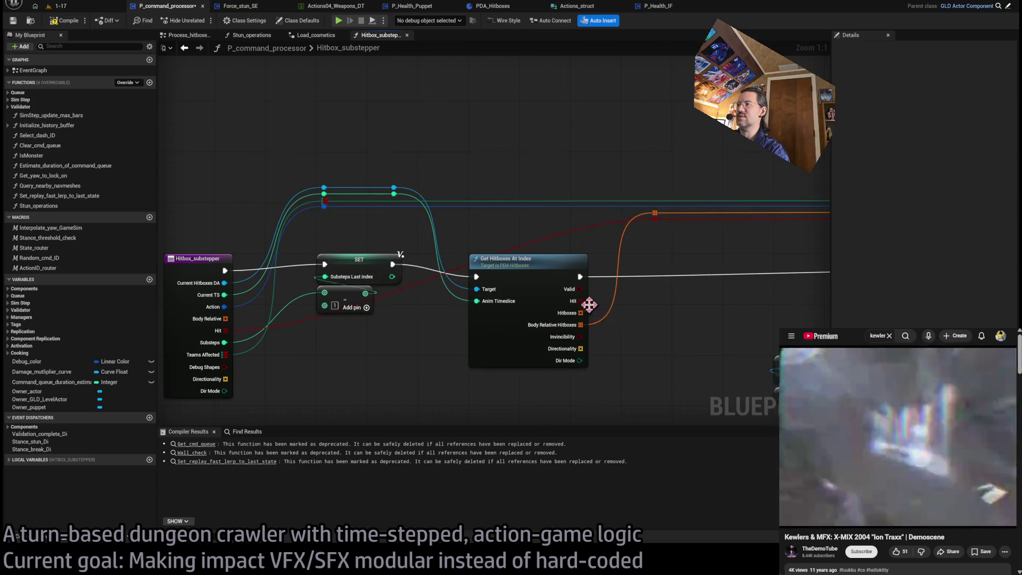
{"action": "mouse_move", "coordinate": [581, 303]}
{"action": "left_mouse_down"}
{"action": "mouse_move", "coordinate": [662, 229]}
{"action": "mouse_move", "coordinate": [656, 218]}
{"action": "left_mouse_up"}
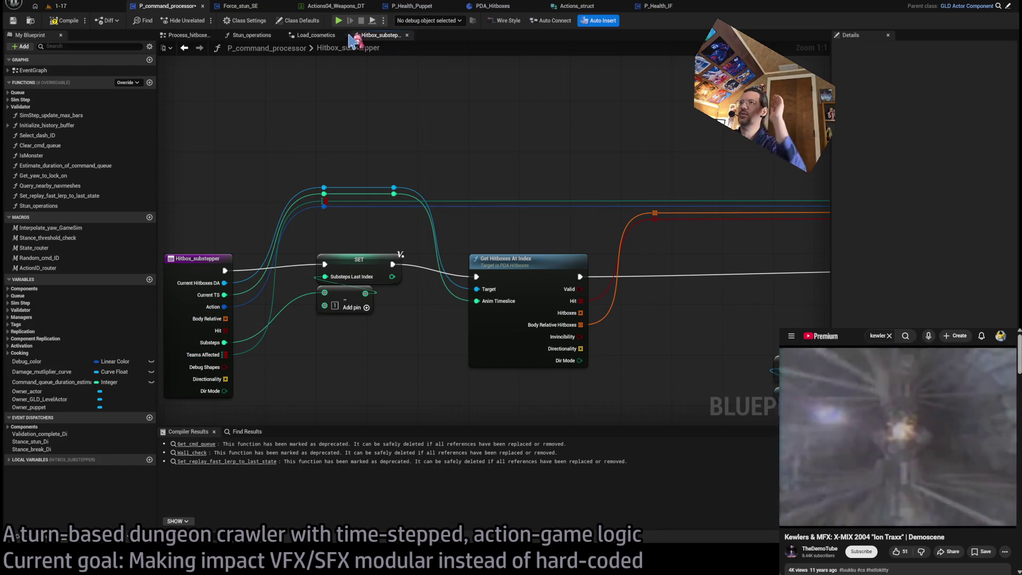
Step: Close the Load_cosmetics and Stun_operations graph tabs and go back to Hitbox_substepper
{"action": "left_click", "coordinate": [319, 36]}
{"action": "left_click", "coordinate": [380, 36]}
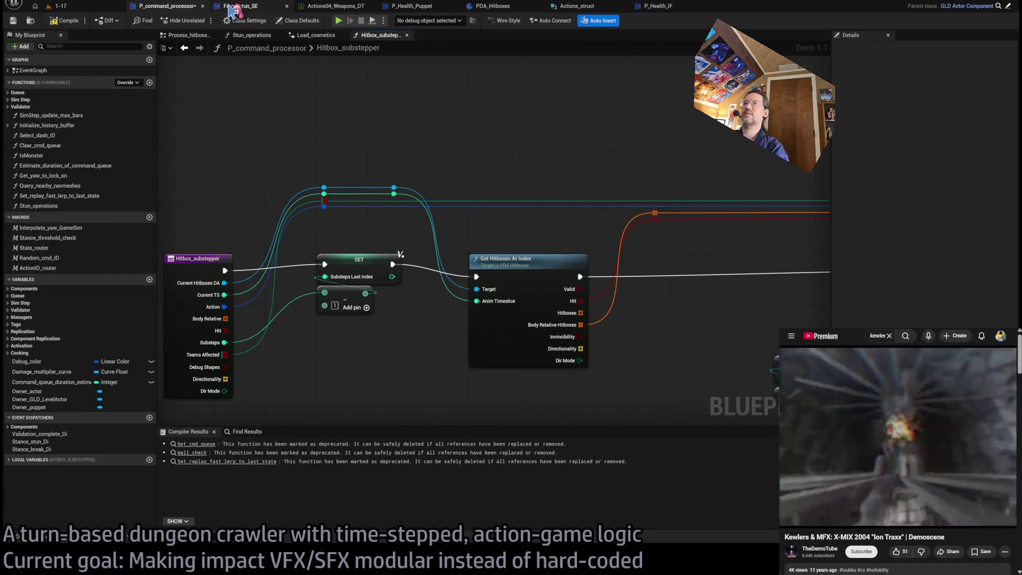
{"action": "left_click", "coordinate": [313, 35]}
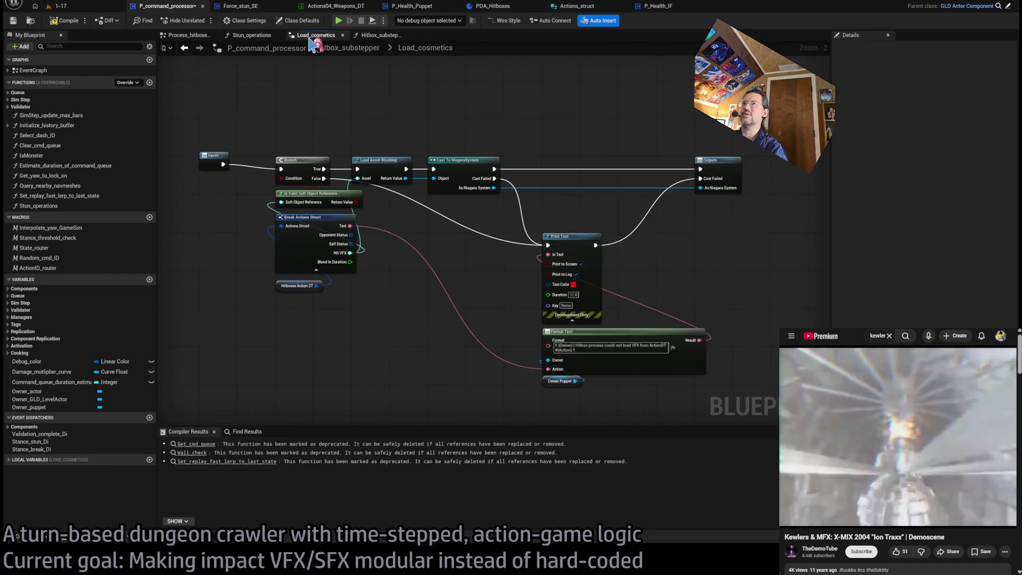
{"action": "middle_click", "coordinate": [311, 36]}
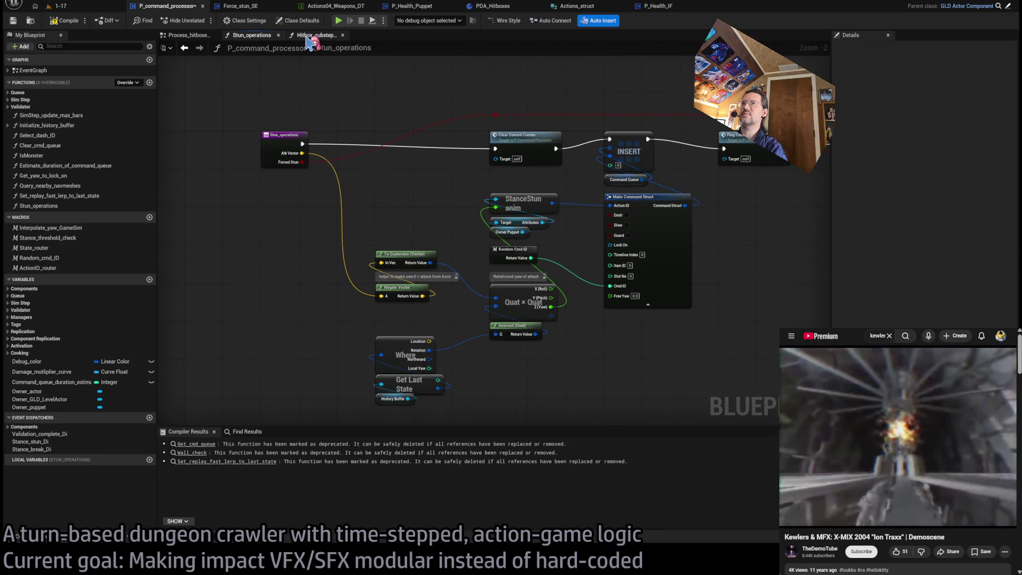
{"action": "key", "text": "alt+Left"}
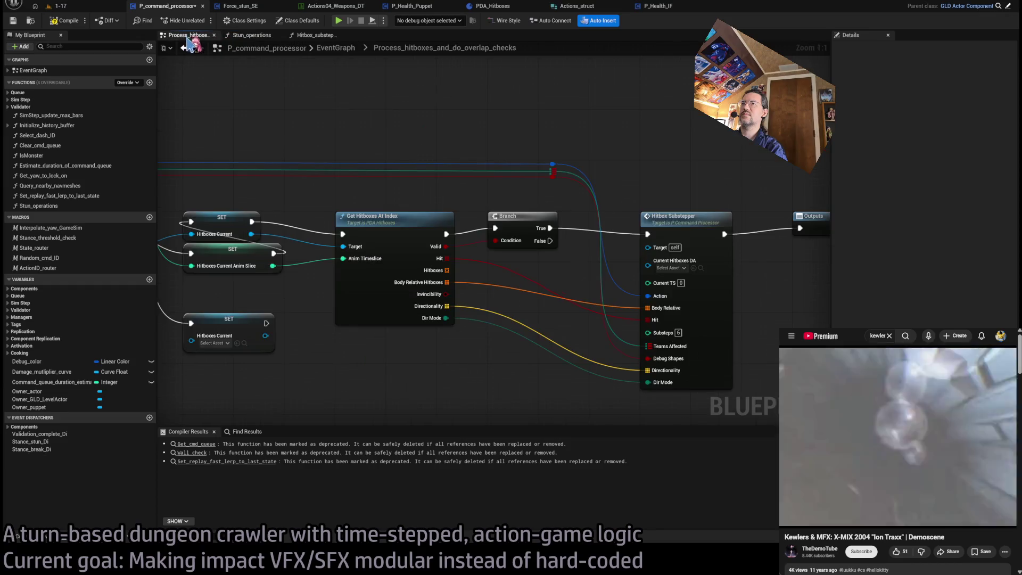
{"action": "middle_click", "coordinate": [257, 39]}
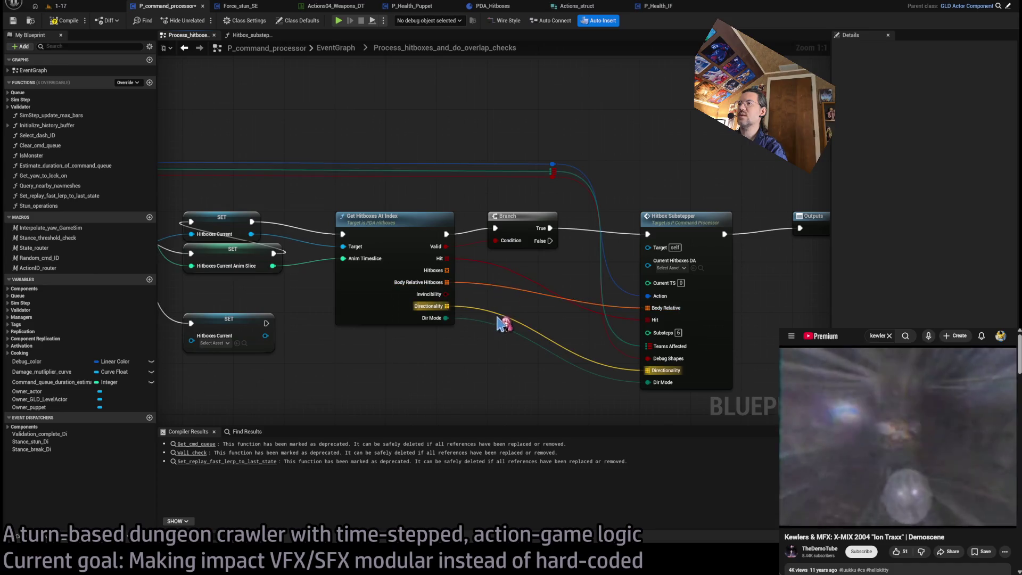
{"action": "left_click", "coordinate": [249, 35]}
{"action": "mouse_move", "coordinate": [394, 205]}
{"action": "left_mouse_down"}
{"action": "mouse_move", "coordinate": [300, 159]}
{"action": "mouse_move", "coordinate": [524, 331]}
{"action": "left_mouse_up"}
{"action": "scroll", "coordinate": [534, 305], "scroll_direction": "down", "scroll_amount": 3}
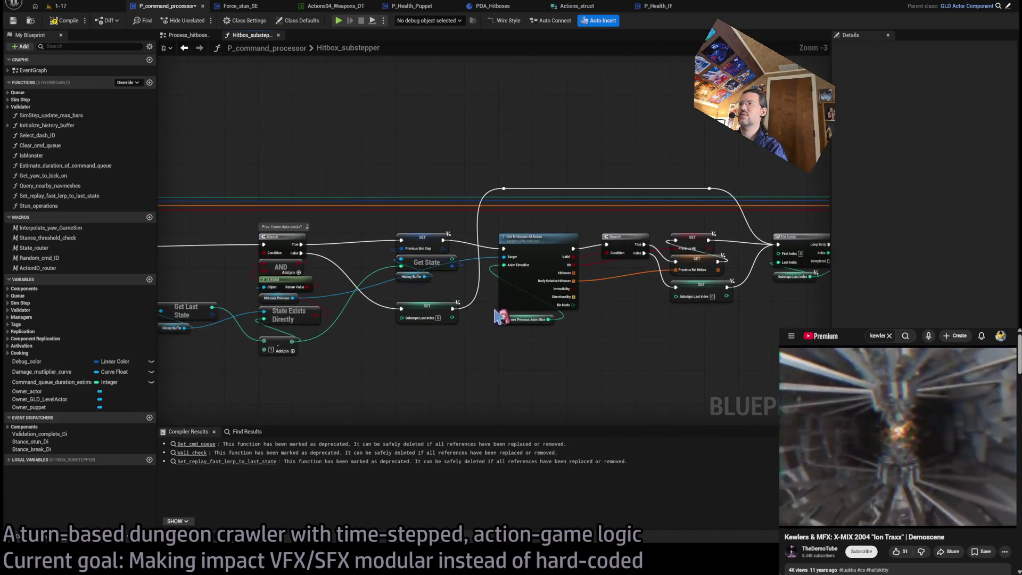
Step: Undo and redo the recent edits, ending with the Directionality local variable set restored
{"action": "mouse_move", "coordinate": [623, 333]}
{"action": "left_mouse_down"}
{"action": "mouse_move", "coordinate": [349, 303]}
{"action": "mouse_move", "coordinate": [383, 288]}
{"action": "mouse_move", "coordinate": [612, 331]}
{"action": "mouse_move", "coordinate": [548, 301]}
{"action": "mouse_move", "coordinate": [587, 313]}
{"action": "mouse_move", "coordinate": [570, 286]}
{"action": "left_mouse_up"}
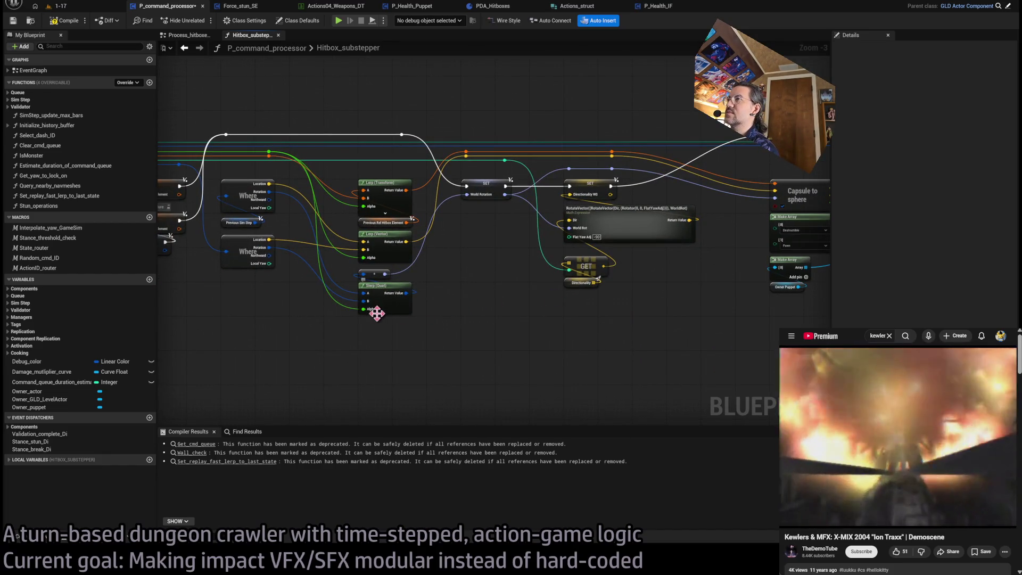
{"action": "left_click_drag", "start_coordinate": [396, 313], "coordinate": [816, 297]}
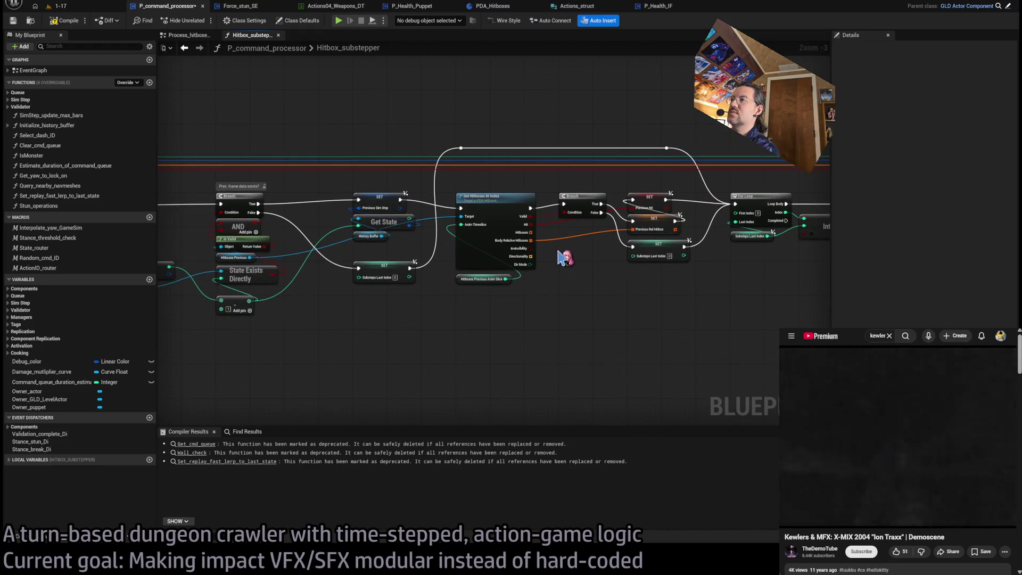
{"action": "scroll", "coordinate": [570, 261], "scroll_direction": "up", "scroll_amount": 3}
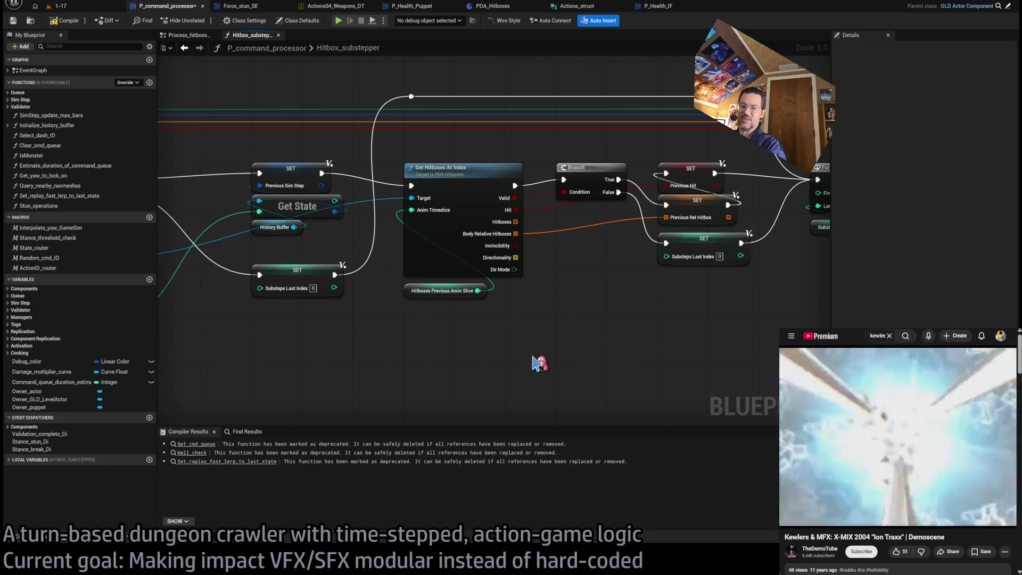
{"action": "key", "text": "ctrl+z"}
{"action": "key", "text": "ctrl+z"}
{"action": "key", "text": "ctrl+z"}
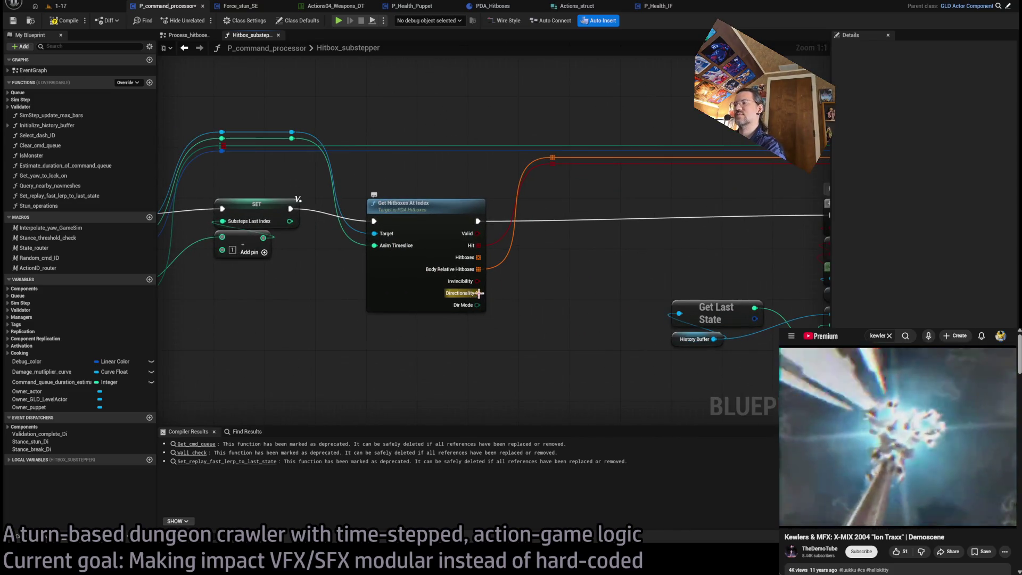
{"action": "left_click", "coordinate": [481, 297]}
{"action": "key", "text": "ctrl+y"}
{"action": "key", "text": "ctrl+y"}
{"action": "key", "text": "ctrl+y"}
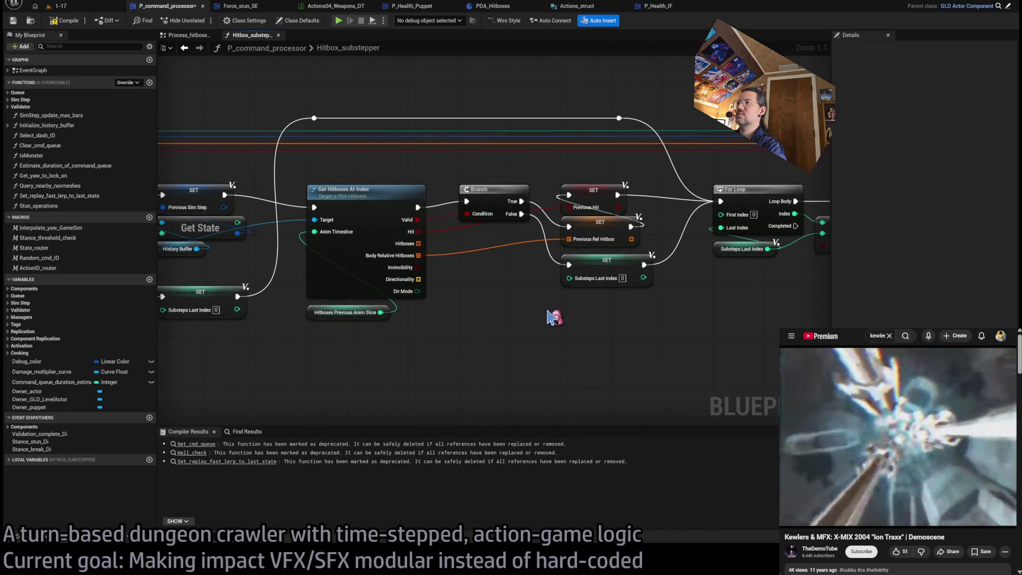
{"action": "key", "text": "ctrl+z"}
{"action": "key", "text": "ctrl+z"}
{"action": "key", "text": "ctrl+z"}
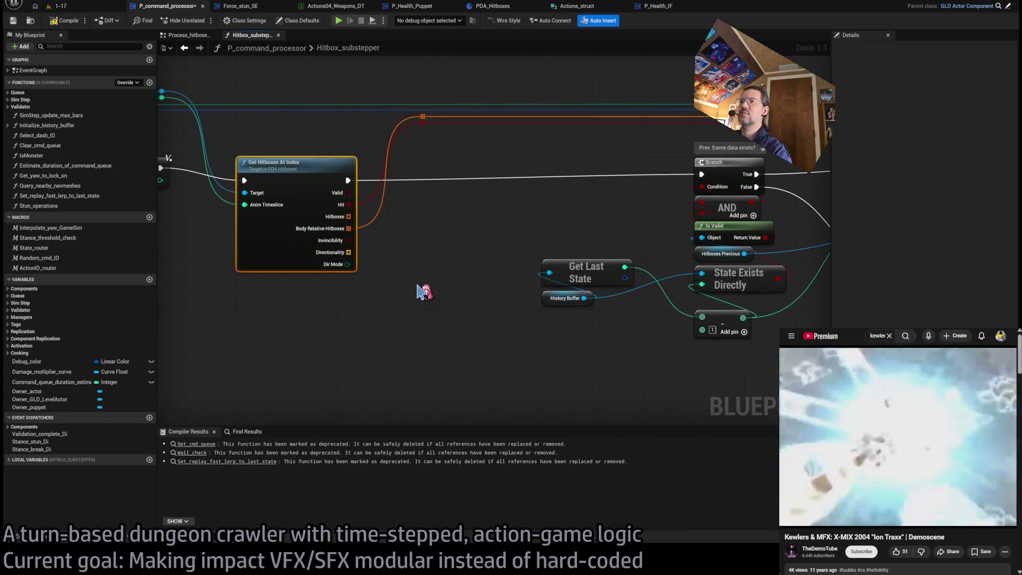
{"action": "key", "text": "ctrl+y"}
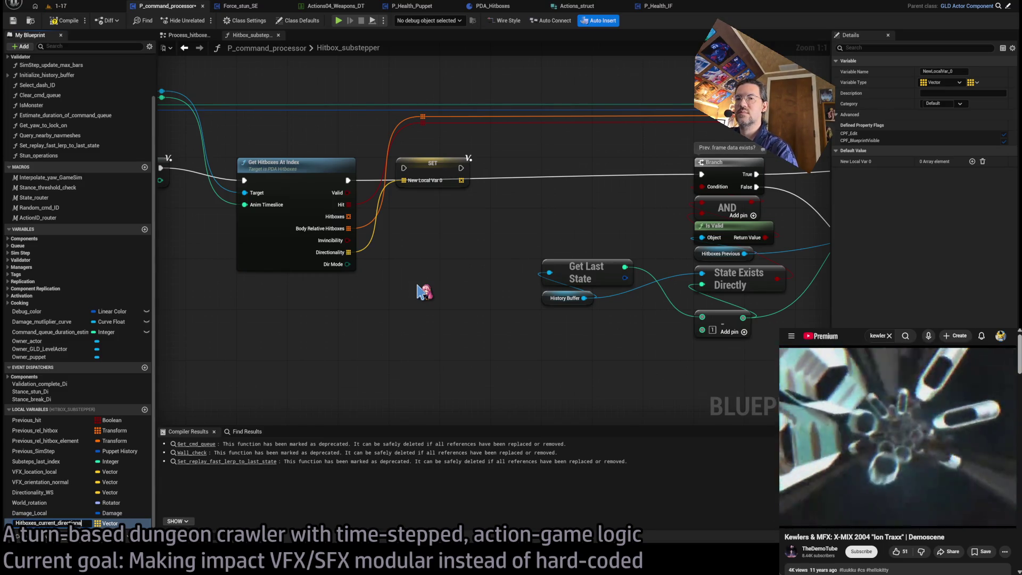
Step: Name the locals Hitboxes_current_directionalities and Hitboxes_current_directionality_mode and stack their SET nodes
{"action": "key", "text": "Return"}
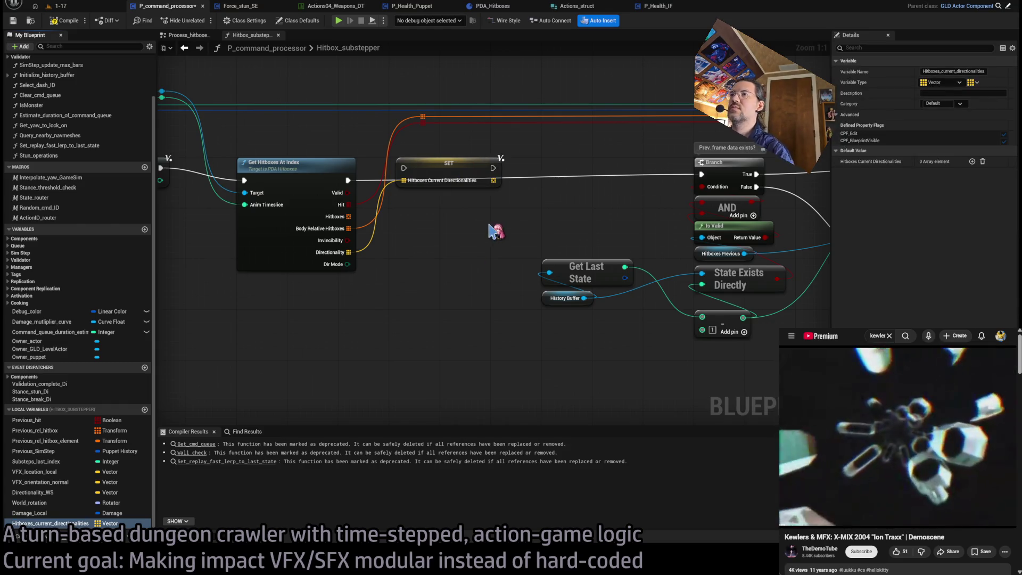
{"action": "left_click_drag", "start_coordinate": [445, 167], "coordinate": [489, 167]}
{"action": "left_click", "coordinate": [430, 123]}
{"action": "left_click_drag", "start_coordinate": [430, 125], "coordinate": [454, 128]}
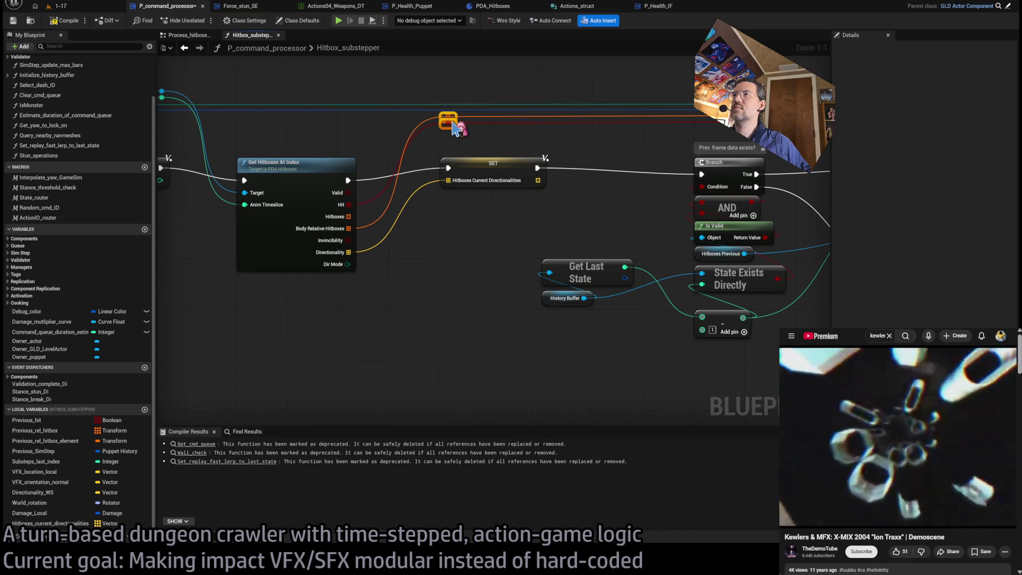
{"action": "left_click", "coordinate": [351, 269]}
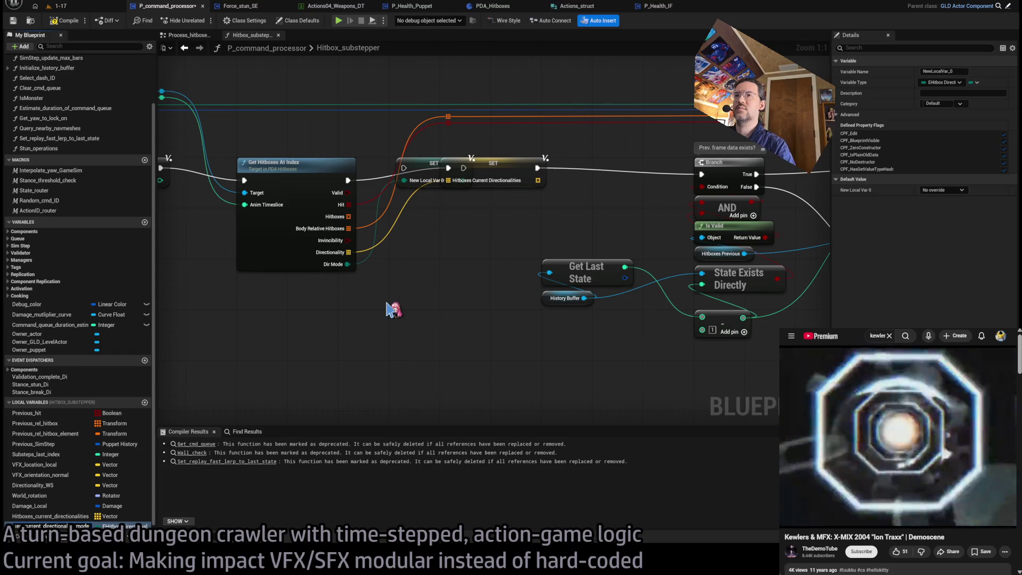
{"action": "key", "text": "Return"}
{"action": "mouse_move", "coordinate": [423, 167]}
{"action": "left_mouse_down"}
{"action": "mouse_move", "coordinate": [463, 231]}
{"action": "mouse_move", "coordinate": [464, 193]}
{"action": "mouse_move", "coordinate": [448, 199]}
{"action": "left_mouse_up"}
Step: Chain the two SET nodes and place a Hitboxes Current Directionalities getter below the GET node
{"action": "left_click_drag", "start_coordinate": [550, 200], "coordinate": [449, 168]}
{"action": "scroll", "coordinate": [490, 267], "scroll_direction": "down", "scroll_amount": 2}
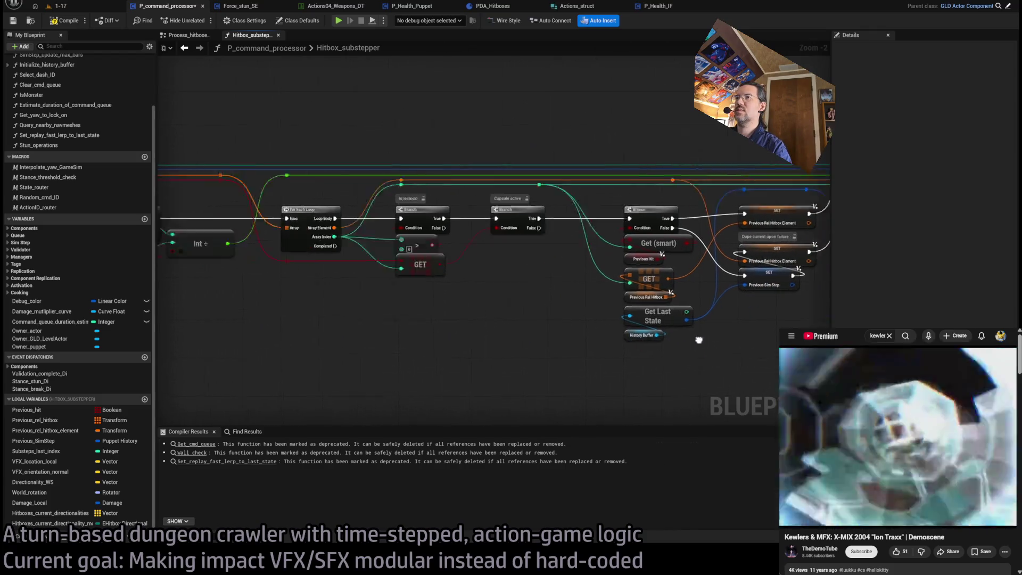
{"action": "mouse_move", "coordinate": [496, 344]}
{"action": "left_mouse_down"}
{"action": "mouse_move", "coordinate": [514, 327]}
{"action": "mouse_move", "coordinate": [411, 335]}
{"action": "mouse_move", "coordinate": [360, 291]}
{"action": "mouse_move", "coordinate": [405, 284]}
{"action": "mouse_move", "coordinate": [404, 306]}
{"action": "left_mouse_up"}
{"action": "scroll", "coordinate": [514, 327], "scroll_direction": "up", "scroll_amount": 2}
{"action": "left_click", "coordinate": [50, 513]}
{"action": "left_click_drag", "start_coordinate": [340, 292], "coordinate": [417, 318]}
Step: Pan through the trace, hit-handling and status-effect logic, then return to Get Hitboxes At Index
{"action": "left_click_drag", "start_coordinate": [555, 352], "coordinate": [469, 348]}
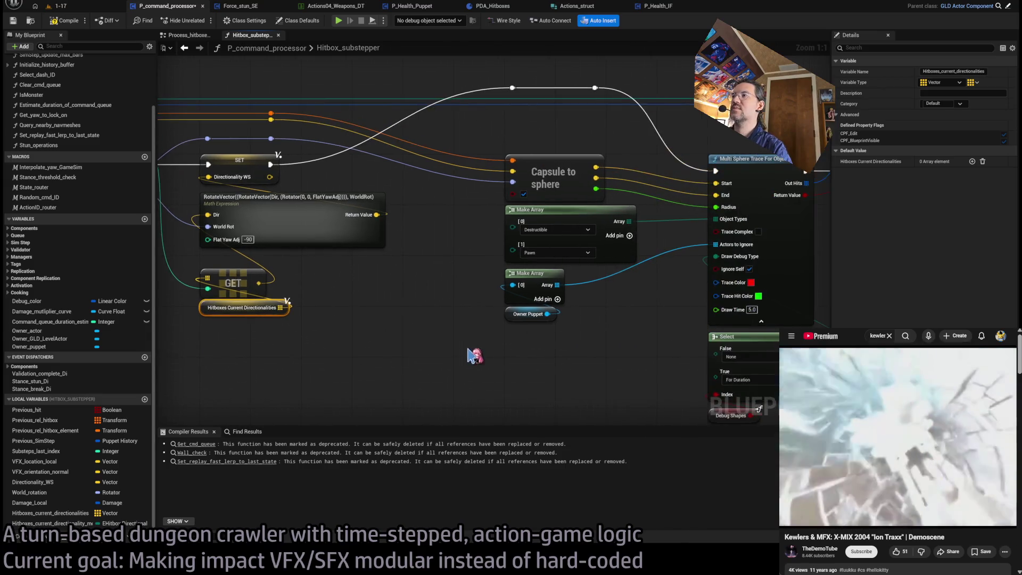
{"action": "left_click_drag", "start_coordinate": [597, 349], "coordinate": [399, 283]}
{"action": "left_click_drag", "start_coordinate": [544, 334], "coordinate": [290, 354]}
{"action": "left_click_drag", "start_coordinate": [553, 358], "coordinate": [320, 325]}
{"action": "mouse_move", "coordinate": [482, 353]}
{"action": "left_mouse_down"}
{"action": "mouse_move", "coordinate": [299, 338]}
{"action": "mouse_move", "coordinate": [404, 325]}
{"action": "mouse_move", "coordinate": [226, 343]}
{"action": "left_mouse_up"}
{"action": "scroll", "coordinate": [283, 322], "scroll_direction": "down", "scroll_amount": 5}
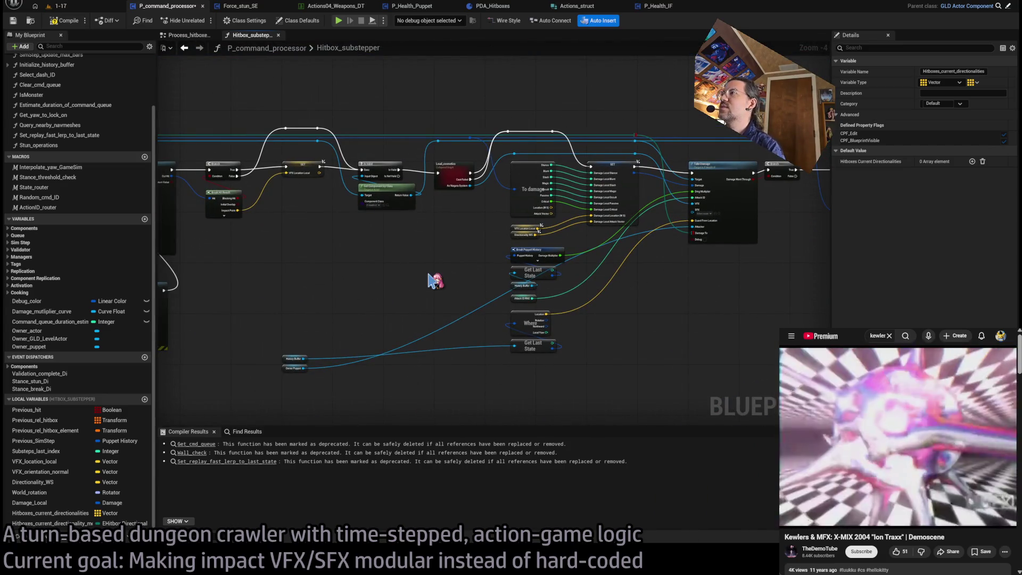
{"action": "left_click_drag", "start_coordinate": [658, 322], "coordinate": [344, 296]}
{"action": "left_click_drag", "start_coordinate": [483, 284], "coordinate": [258, 304]}
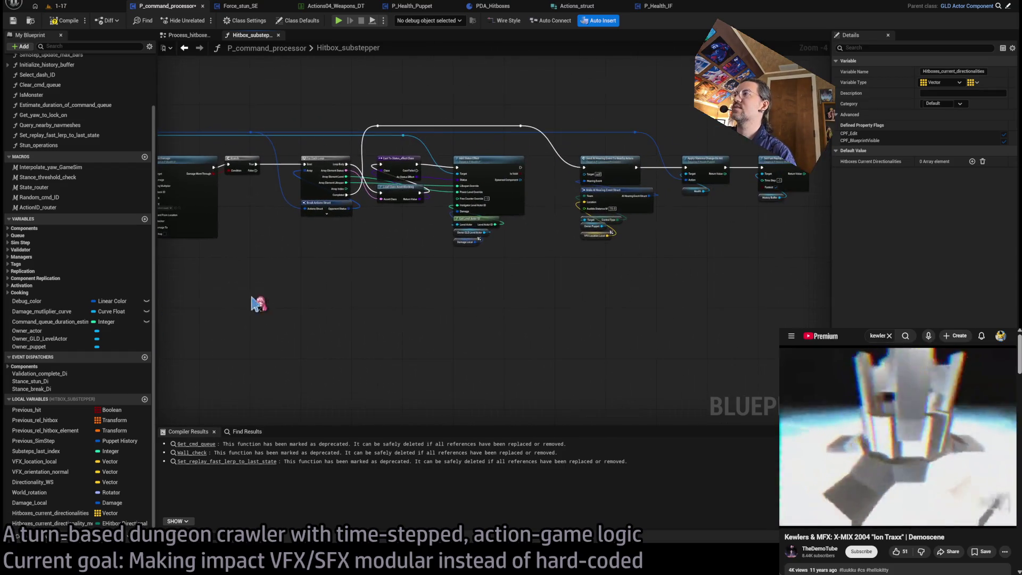
{"action": "left_click_drag", "start_coordinate": [628, 283], "coordinate": [506, 261]}
{"action": "left_click_drag", "start_coordinate": [298, 326], "coordinate": [622, 301]}
{"action": "mouse_move", "coordinate": [434, 314]}
{"action": "left_mouse_down"}
{"action": "mouse_move", "coordinate": [726, 377]}
{"action": "mouse_move", "coordinate": [832, 307]}
{"action": "left_mouse_up"}
Step: Search the Blueprint with Ctrl+F for dir_mode and confirm no references remain
{"action": "scroll", "coordinate": [566, 277], "scroll_direction": "up", "scroll_amount": 4}
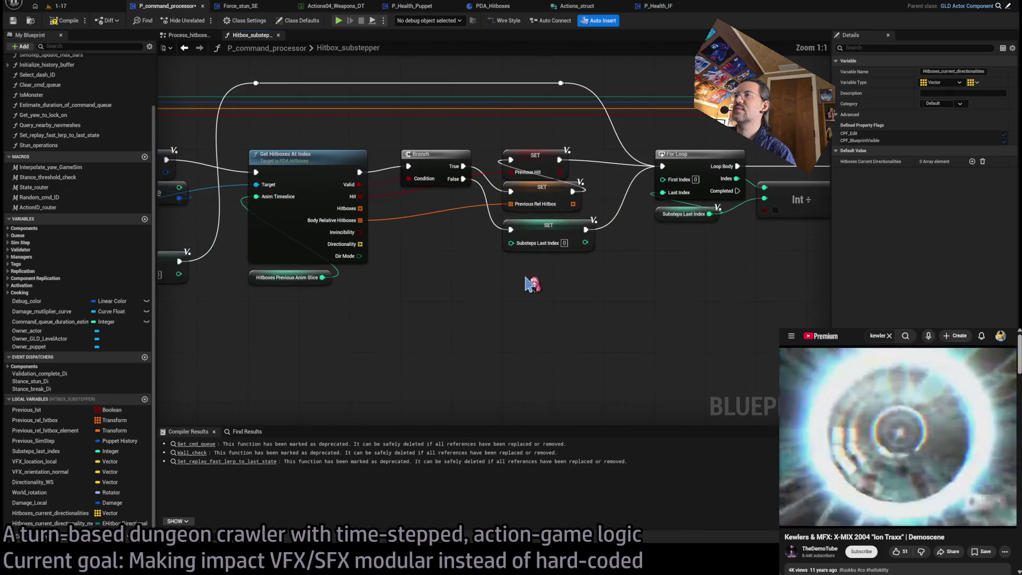
{"action": "scroll", "coordinate": [594, 294], "scroll_direction": "down", "scroll_amount": 1}
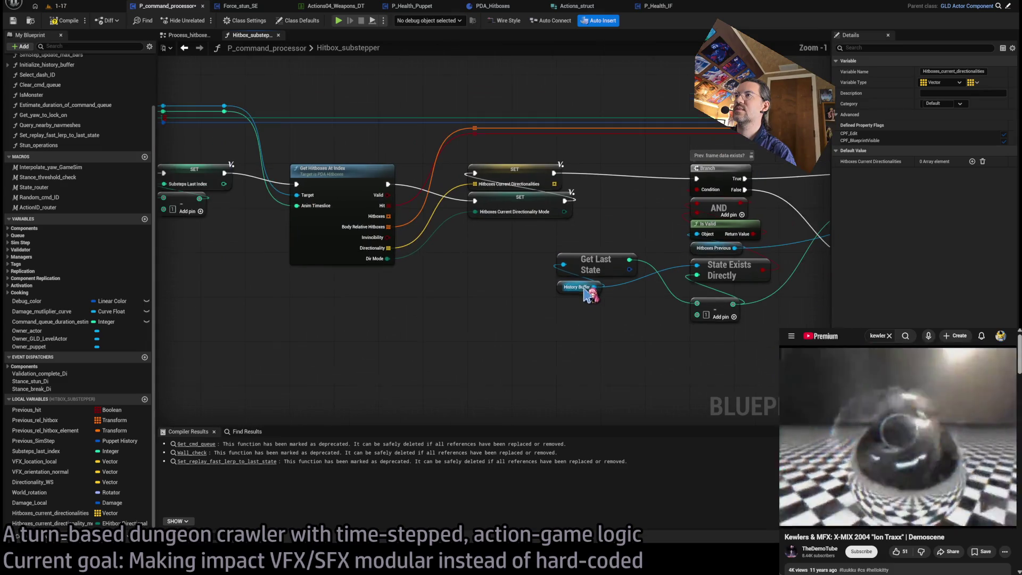
{"action": "left_click", "coordinate": [511, 251]}
{"action": "mouse_move", "coordinate": [461, 243]}
{"action": "left_mouse_down"}
{"action": "mouse_move", "coordinate": [543, 262]}
{"action": "mouse_move", "coordinate": [527, 291]}
{"action": "left_mouse_up"}
{"action": "left_click", "coordinate": [385, 287]}
{"action": "left_click", "coordinate": [345, 334]}
{"action": "key", "text": "ctrl+f"}
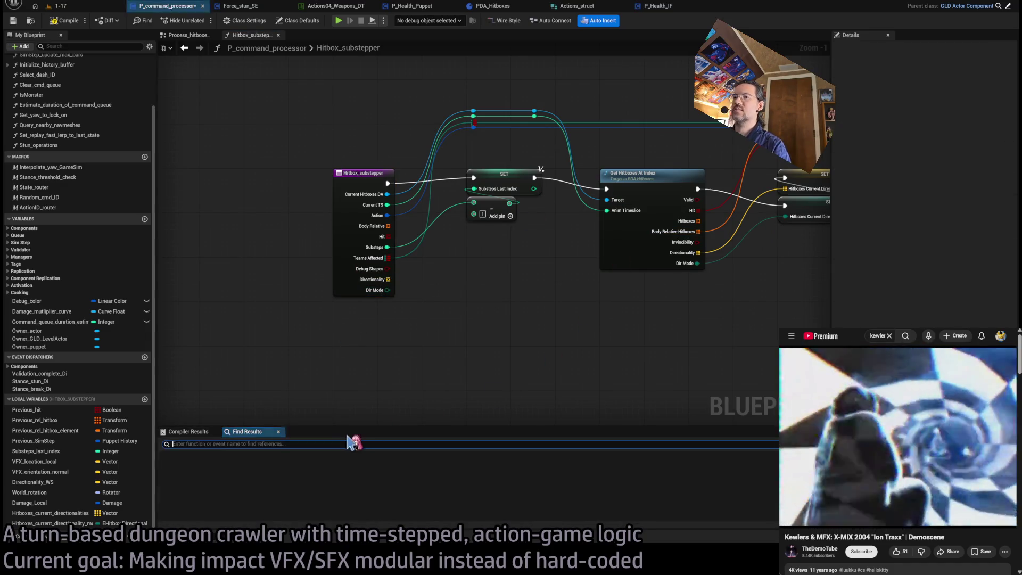
{"action": "type", "text": "dir_mode"}
{"action": "key", "text": "Return"}
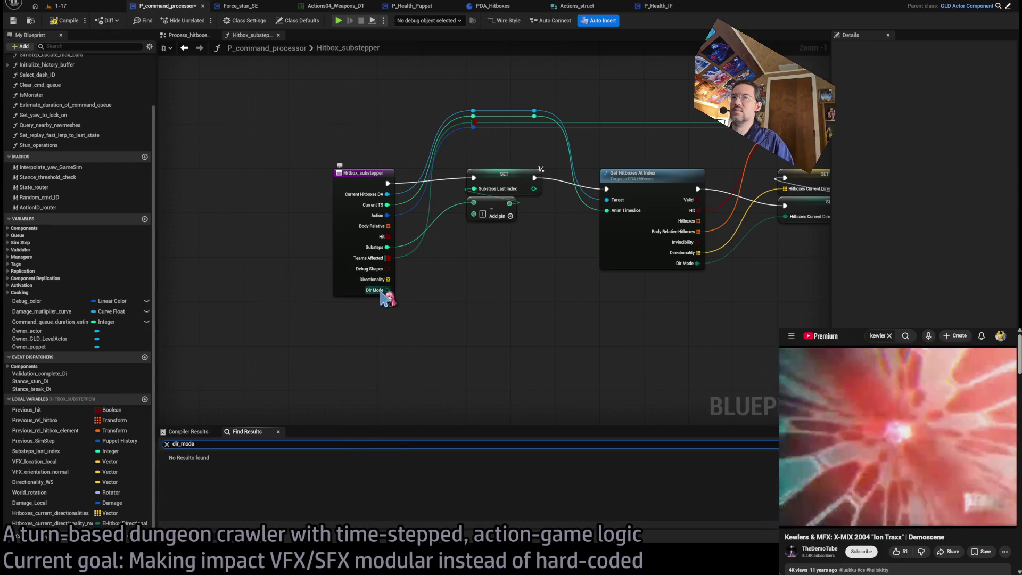
{"action": "left_click", "coordinate": [381, 293]}
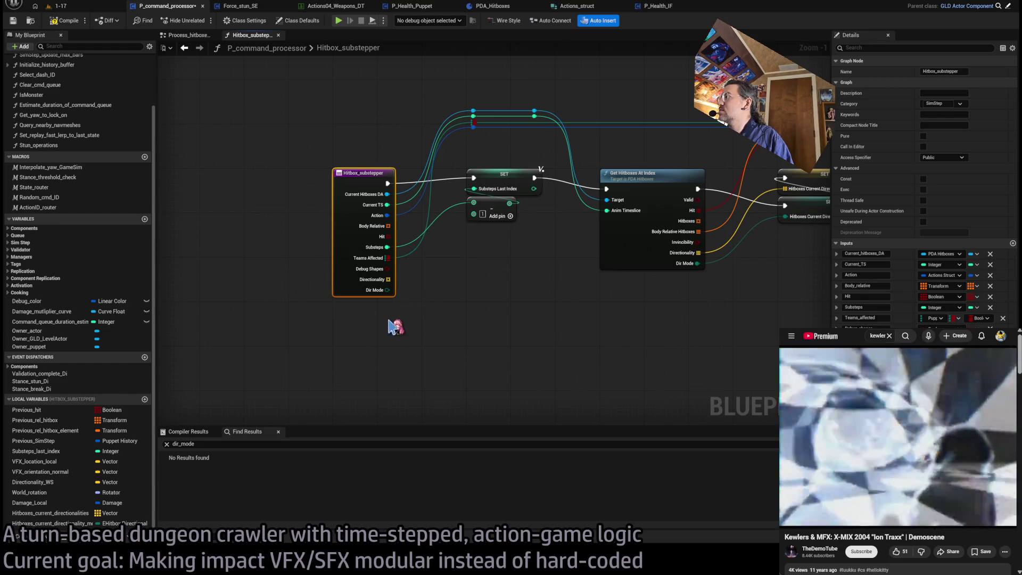
{"action": "left_click", "coordinate": [176, 444]}
{"action": "type", "text": "D"}
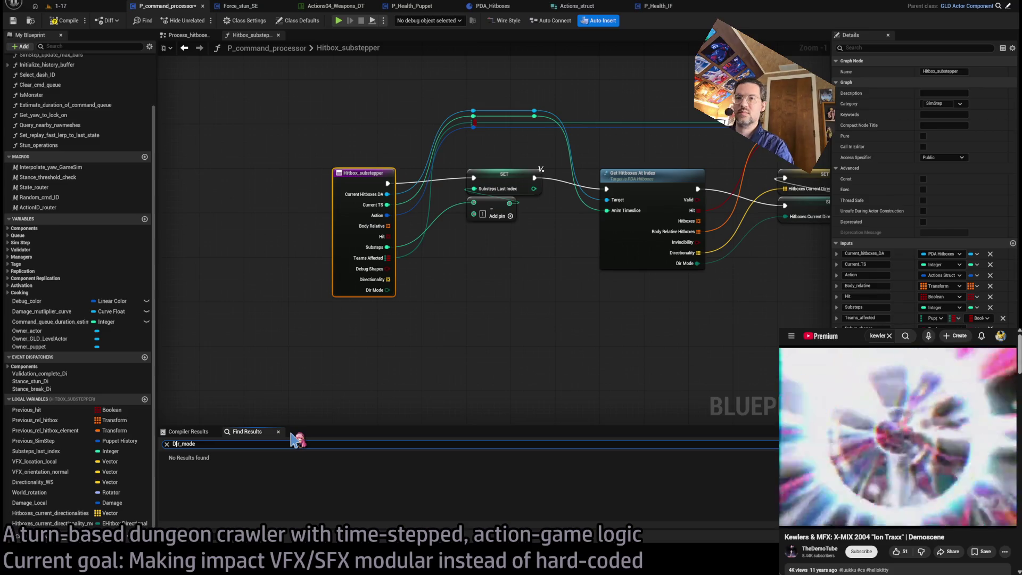
{"action": "left_click", "coordinate": [423, 350]}
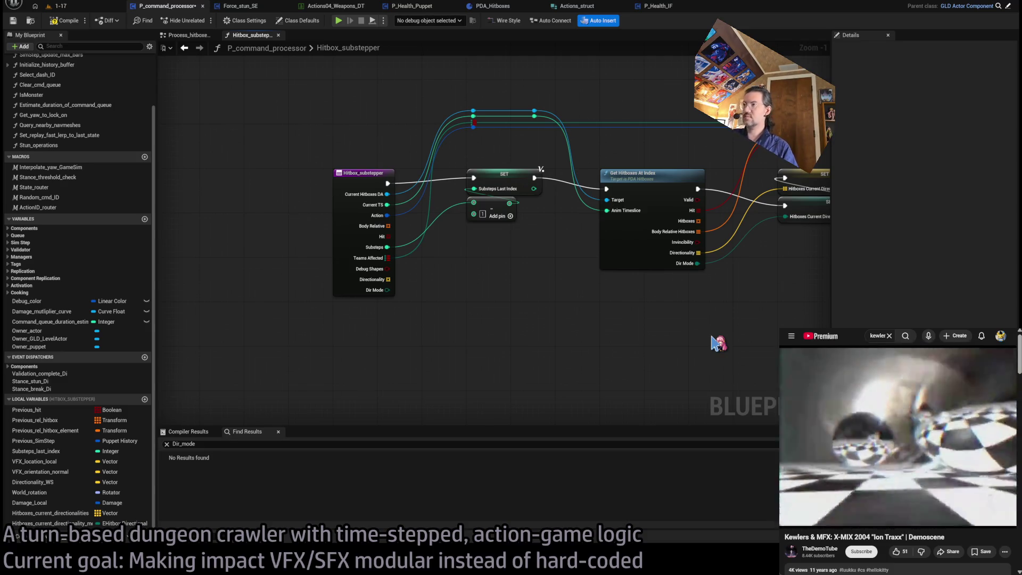
Step: Delete the Body_relative and Hit inputs from the Hitbox_substepper entry node
{"action": "left_click_drag", "start_coordinate": [700, 318], "coordinate": [344, 330]}
{"action": "left_click_drag", "start_coordinate": [646, 345], "coordinate": [574, 357]}
{"action": "left_click_drag", "start_coordinate": [756, 353], "coordinate": [302, 355]}
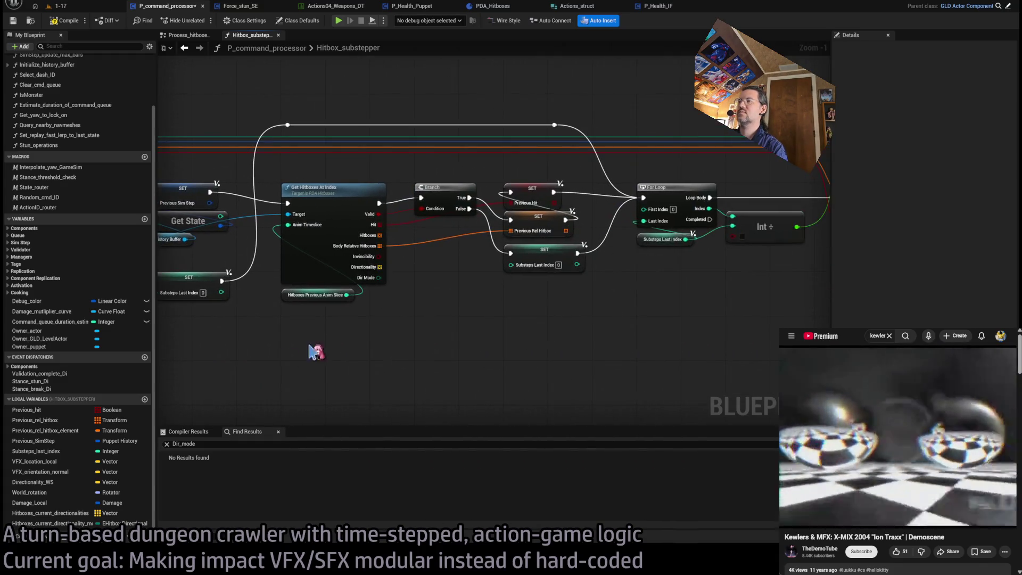
{"action": "left_click_drag", "start_coordinate": [753, 347], "coordinate": [202, 362]}
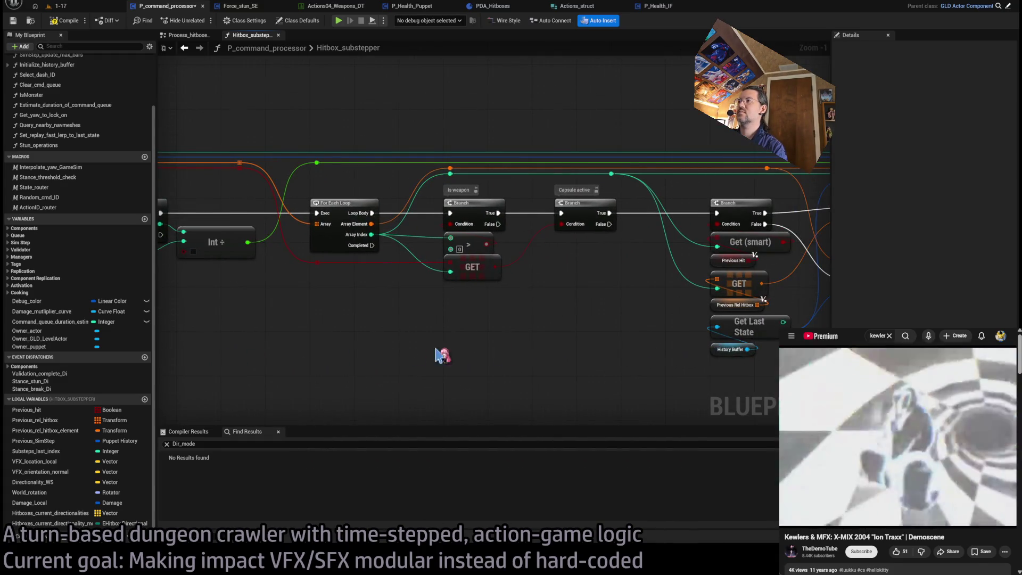
{"action": "left_click_drag", "start_coordinate": [541, 343], "coordinate": [354, 343]}
{"action": "left_click_drag", "start_coordinate": [666, 378], "coordinate": [340, 376]}
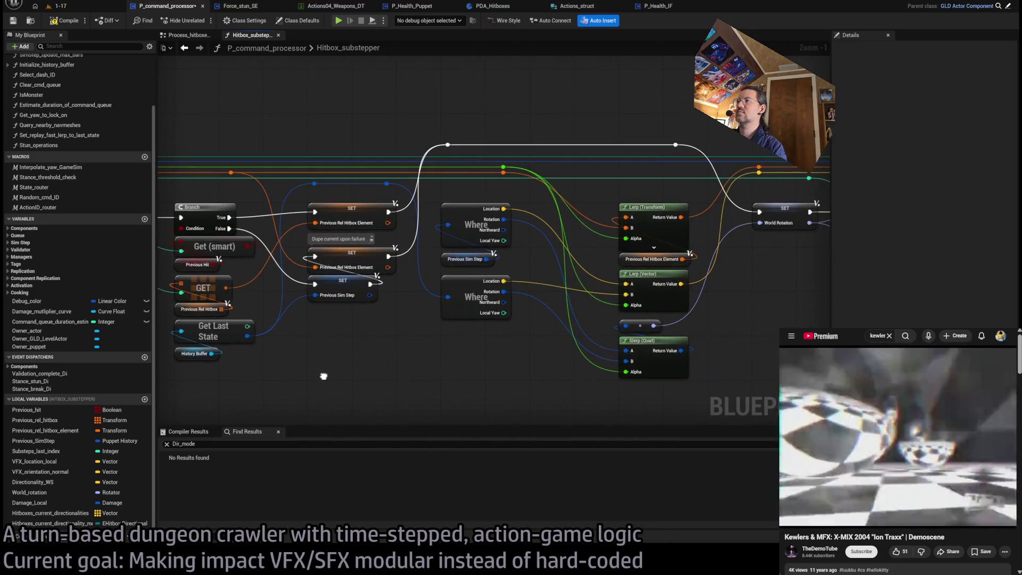
{"action": "mouse_move", "coordinate": [677, 299]}
{"action": "left_mouse_down"}
{"action": "mouse_move", "coordinate": [305, 276]}
{"action": "mouse_move", "coordinate": [761, 295]}
{"action": "left_mouse_up"}
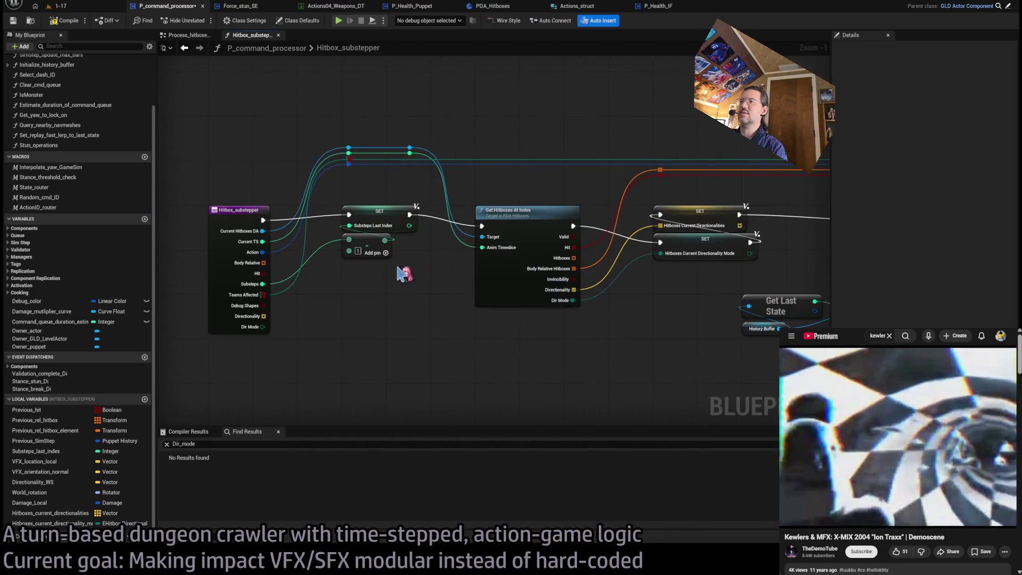
{"action": "left_click", "coordinate": [228, 272]}
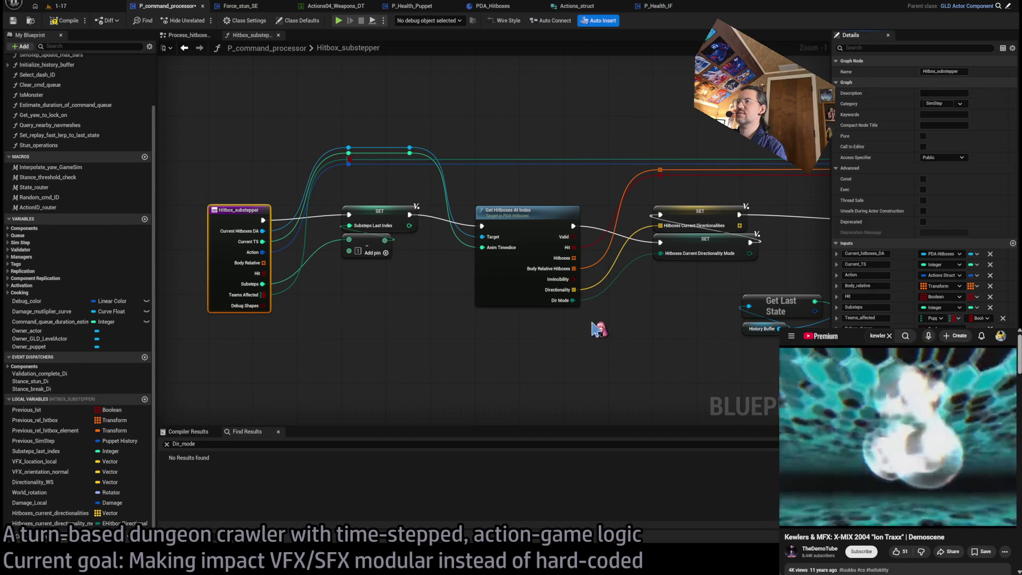
{"action": "left_click", "coordinate": [991, 287]}
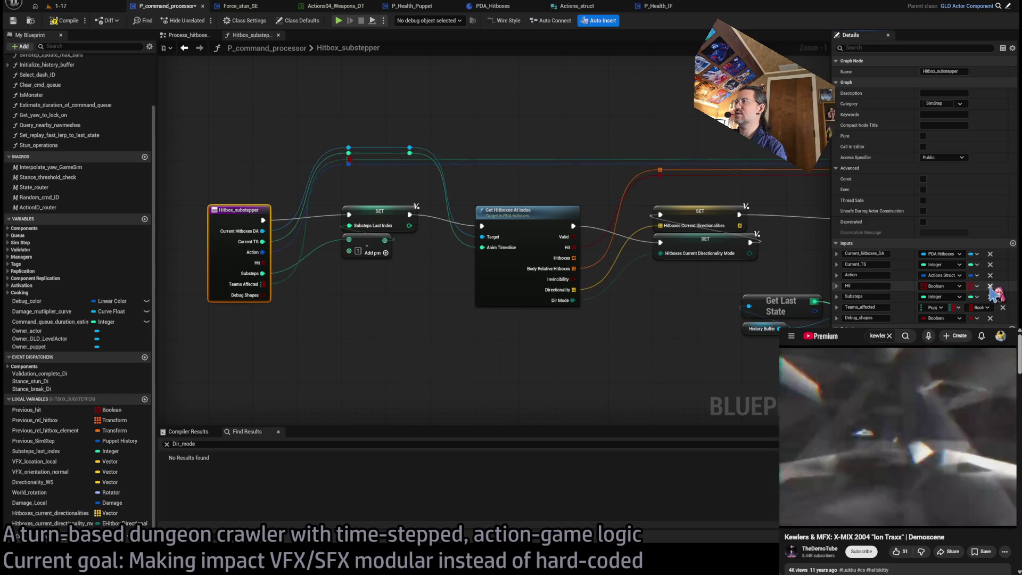
{"action": "left_click", "coordinate": [991, 286]}
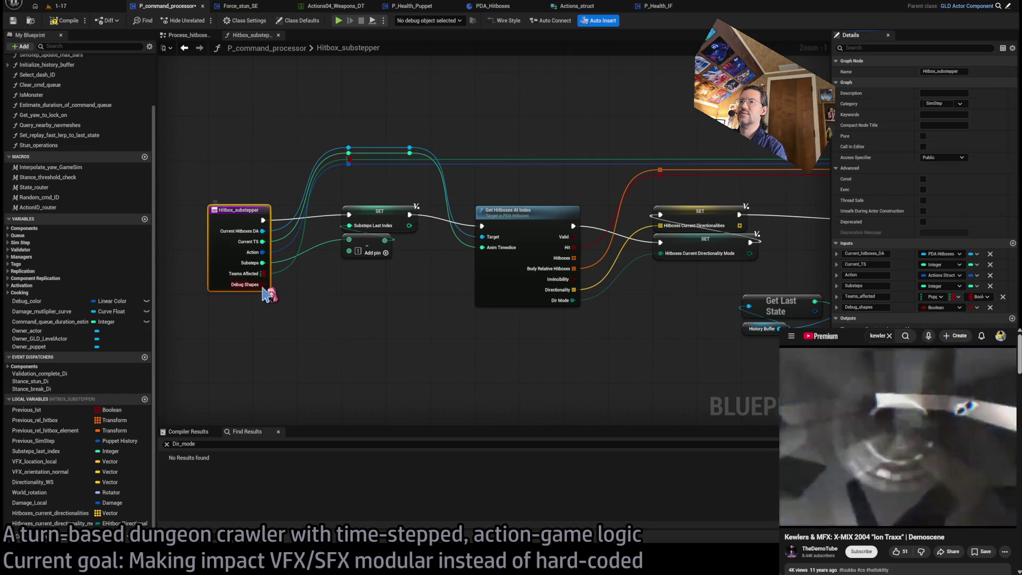
{"action": "mouse_move", "coordinate": [695, 334]}
{"action": "left_mouse_down"}
{"action": "mouse_move", "coordinate": [479, 298]}
{"action": "mouse_move", "coordinate": [748, 339]}
{"action": "mouse_move", "coordinate": [389, 353]}
{"action": "left_mouse_up"}
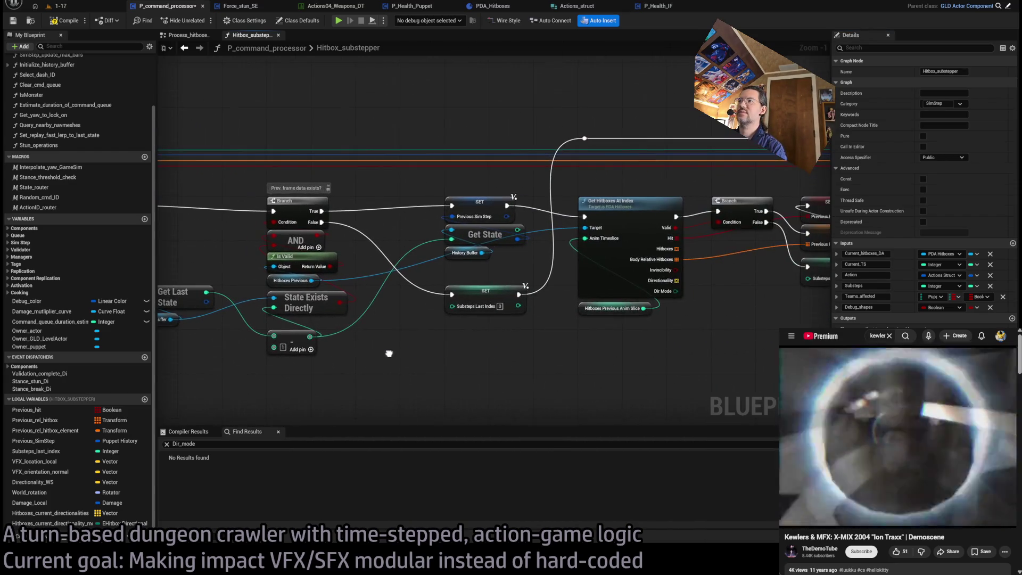
Step: Pan along the hit-processing chain to the VFX followup refinement trace
{"action": "left_click_drag", "start_coordinate": [590, 360], "coordinate": [176, 327]}
{"action": "left_click_drag", "start_coordinate": [669, 324], "coordinate": [447, 345]}
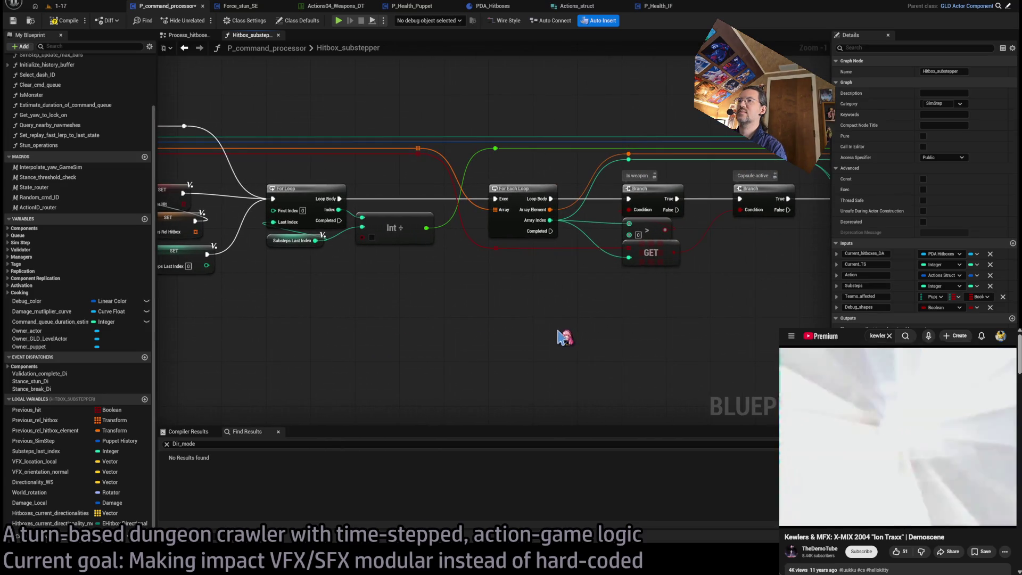
{"action": "left_click_drag", "start_coordinate": [585, 330], "coordinate": [415, 347]}
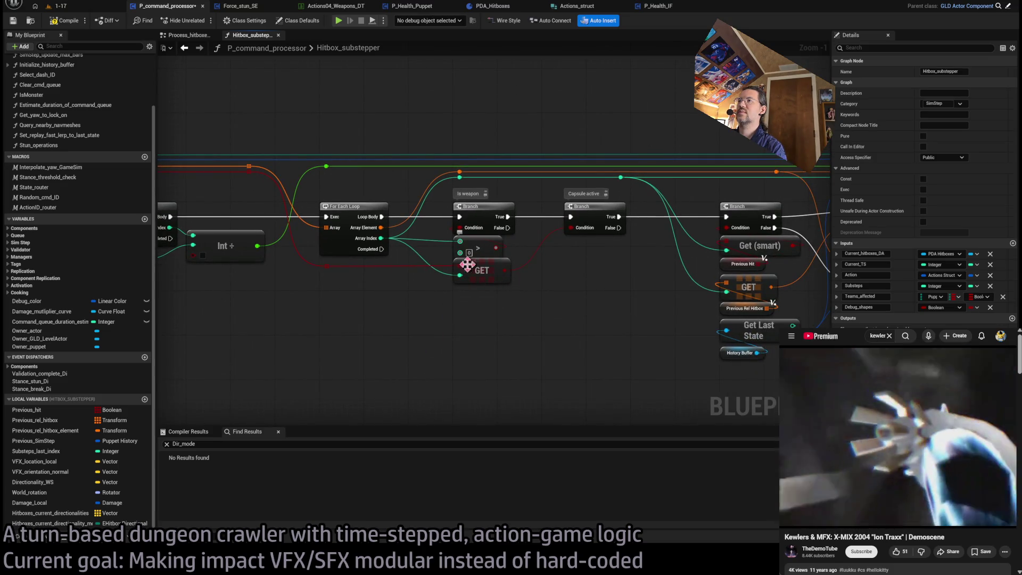
{"action": "left_click_drag", "start_coordinate": [607, 314], "coordinate": [422, 330]}
{"action": "left_click_drag", "start_coordinate": [485, 368], "coordinate": [399, 318]}
{"action": "mouse_move", "coordinate": [623, 346]}
{"action": "left_mouse_down"}
{"action": "mouse_move", "coordinate": [512, 328]}
{"action": "mouse_move", "coordinate": [438, 333]}
{"action": "left_mouse_up"}
{"action": "left_click_drag", "start_coordinate": [574, 325], "coordinate": [397, 336]}
{"action": "left_click_drag", "start_coordinate": [604, 344], "coordinate": [484, 347]}
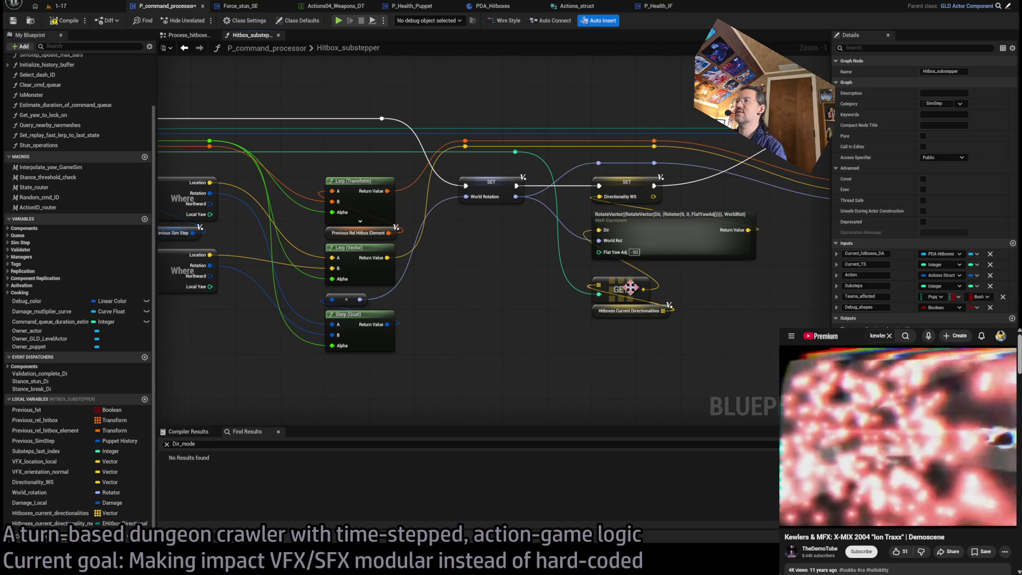
{"action": "left_click_drag", "start_coordinate": [627, 259], "coordinate": [366, 274]}
{"action": "left_click_drag", "start_coordinate": [626, 363], "coordinate": [530, 359]}
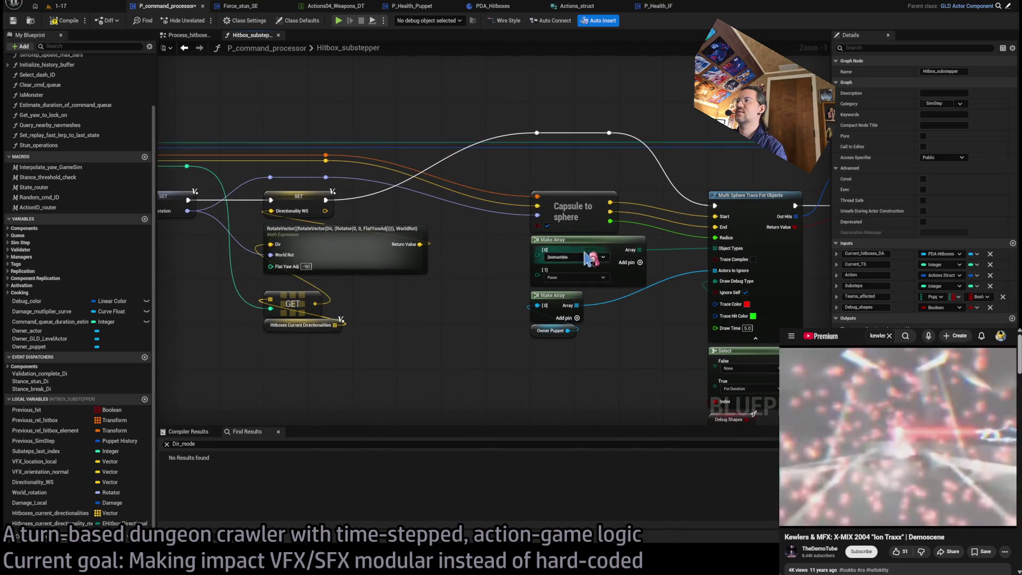
{"action": "mouse_move", "coordinate": [652, 373]}
{"action": "left_mouse_down"}
{"action": "mouse_move", "coordinate": [605, 367]}
{"action": "mouse_move", "coordinate": [494, 319]}
{"action": "left_mouse_up"}
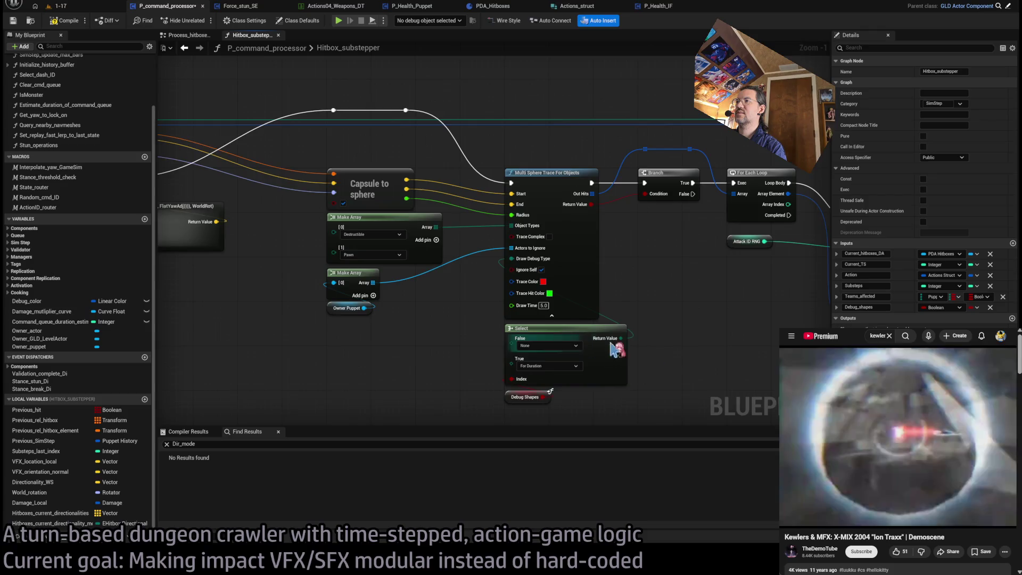
{"action": "left_click_drag", "start_coordinate": [670, 353], "coordinate": [542, 351]}
{"action": "left_click_drag", "start_coordinate": [480, 358], "coordinate": [477, 347]}
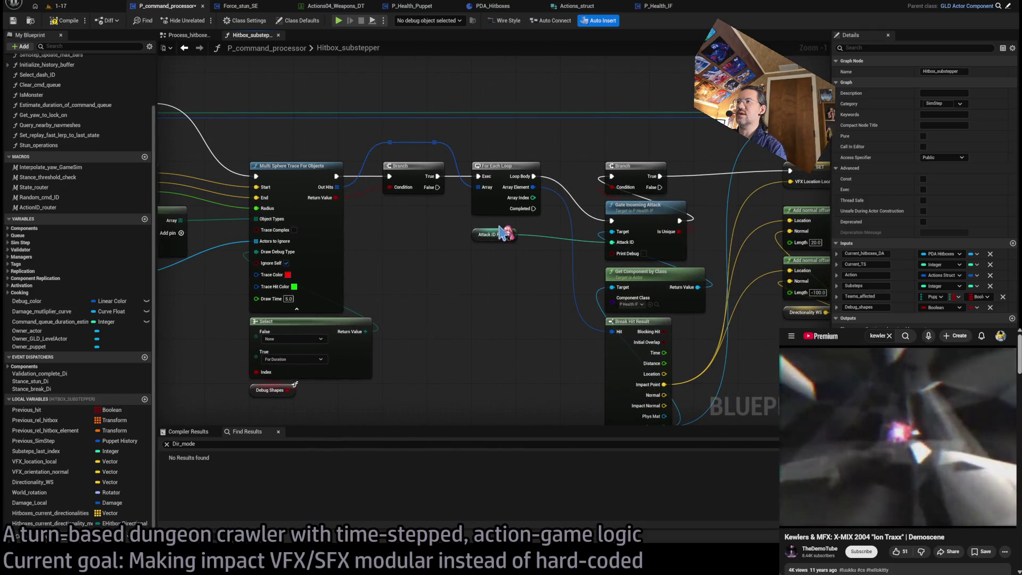
{"action": "mouse_move", "coordinate": [503, 226]}
{"action": "left_mouse_down"}
{"action": "mouse_move", "coordinate": [505, 218]}
{"action": "mouse_move", "coordinate": [388, 224]}
{"action": "mouse_move", "coordinate": [336, 252]}
{"action": "left_mouse_up"}
{"action": "left_click_drag", "start_coordinate": [515, 354], "coordinate": [436, 372]}
Step: Move the Draw Debug Arrow node up beside the sphere trace
{"action": "left_click", "coordinate": [516, 318]}
{"action": "left_click_drag", "start_coordinate": [516, 318], "coordinate": [503, 290]}
{"action": "mouse_move", "coordinate": [636, 320]}
{"action": "left_mouse_down"}
{"action": "mouse_move", "coordinate": [549, 344]}
{"action": "mouse_move", "coordinate": [556, 349]}
{"action": "left_mouse_up"}
{"action": "mouse_move", "coordinate": [628, 323]}
{"action": "left_mouse_down"}
{"action": "mouse_move", "coordinate": [511, 345]}
{"action": "mouse_move", "coordinate": [719, 311]}
{"action": "left_mouse_up"}
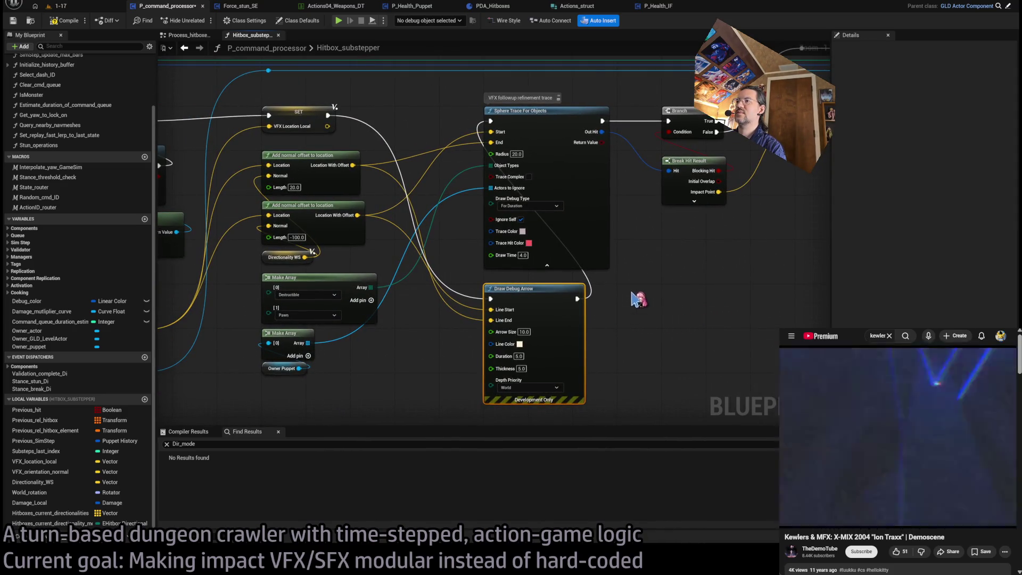
{"action": "scroll", "coordinate": [616, 336], "scroll_direction": "down", "scroll_amount": 1}
{"action": "left_click", "coordinate": [660, 349]}
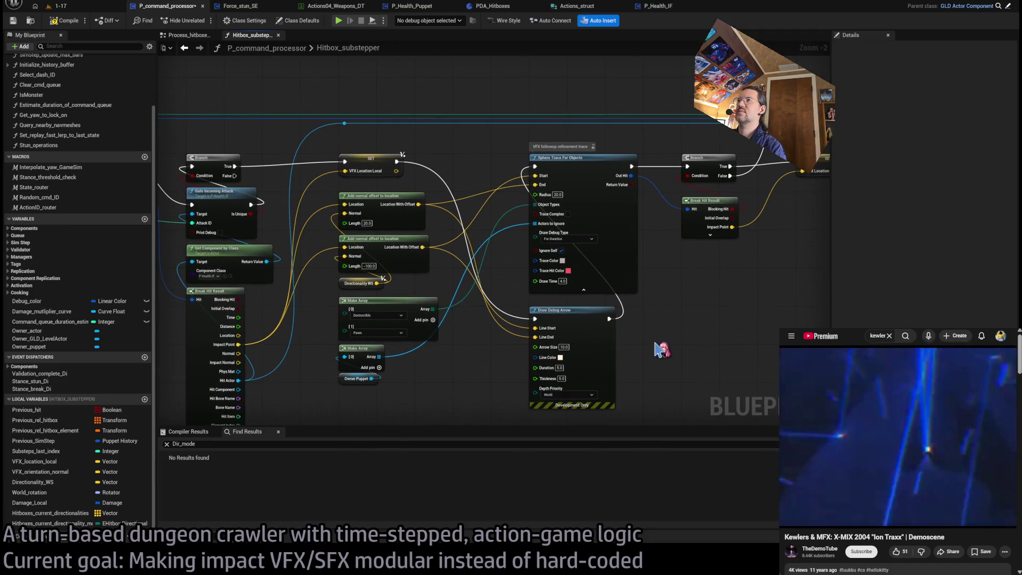
Step: Add a Do Conditionally node after the SET VFX Location Local exec
{"action": "mouse_move", "coordinate": [622, 357]}
{"action": "left_mouse_down"}
{"action": "mouse_move", "coordinate": [654, 352]}
{"action": "mouse_move", "coordinate": [449, 320]}
{"action": "mouse_move", "coordinate": [688, 324]}
{"action": "mouse_move", "coordinate": [666, 281]}
{"action": "mouse_move", "coordinate": [449, 282]}
{"action": "left_mouse_up"}
{"action": "scroll", "coordinate": [525, 280], "scroll_direction": "up", "scroll_amount": 2}
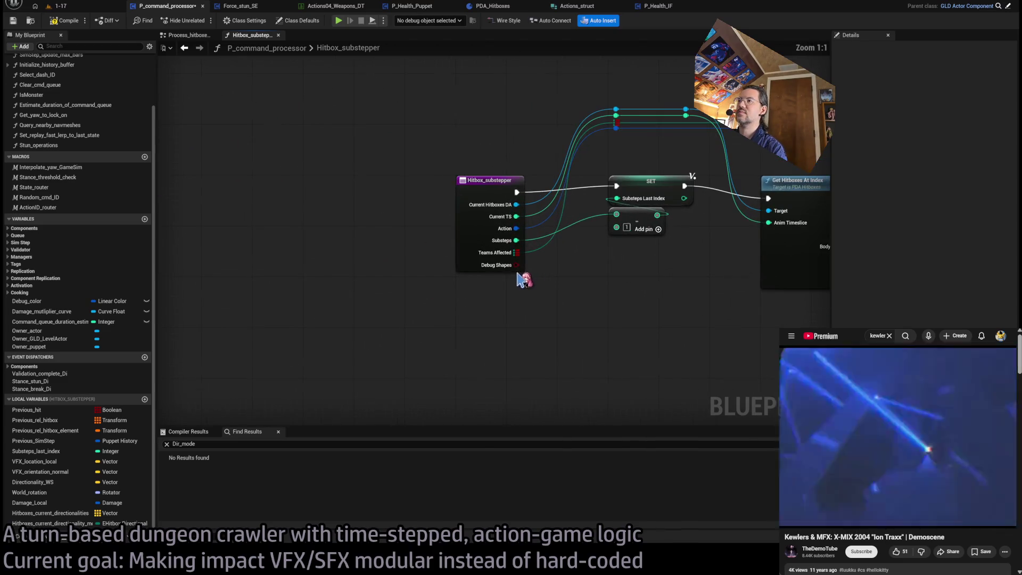
{"action": "scroll", "coordinate": [618, 294], "scroll_direction": "down", "scroll_amount": 5}
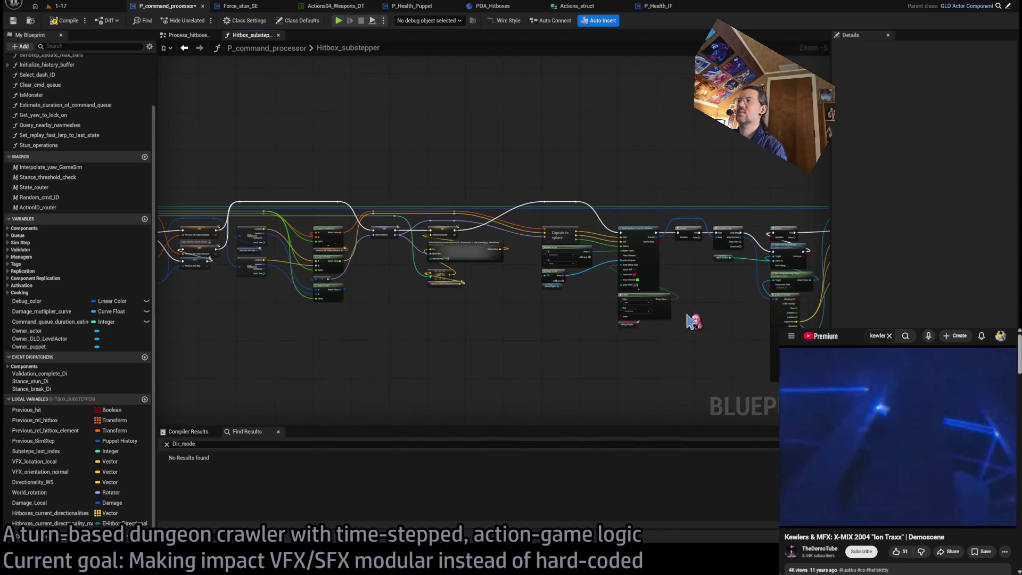
{"action": "scroll", "coordinate": [582, 313], "scroll_direction": "up", "scroll_amount": 4}
{"action": "left_click_drag", "start_coordinate": [599, 323], "coordinate": [418, 318]}
{"action": "mouse_move", "coordinate": [546, 350]}
{"action": "left_mouse_down"}
{"action": "mouse_move", "coordinate": [412, 282]}
{"action": "mouse_move", "coordinate": [543, 324]}
{"action": "mouse_move", "coordinate": [573, 321]}
{"action": "mouse_move", "coordinate": [533, 345]}
{"action": "left_mouse_up"}
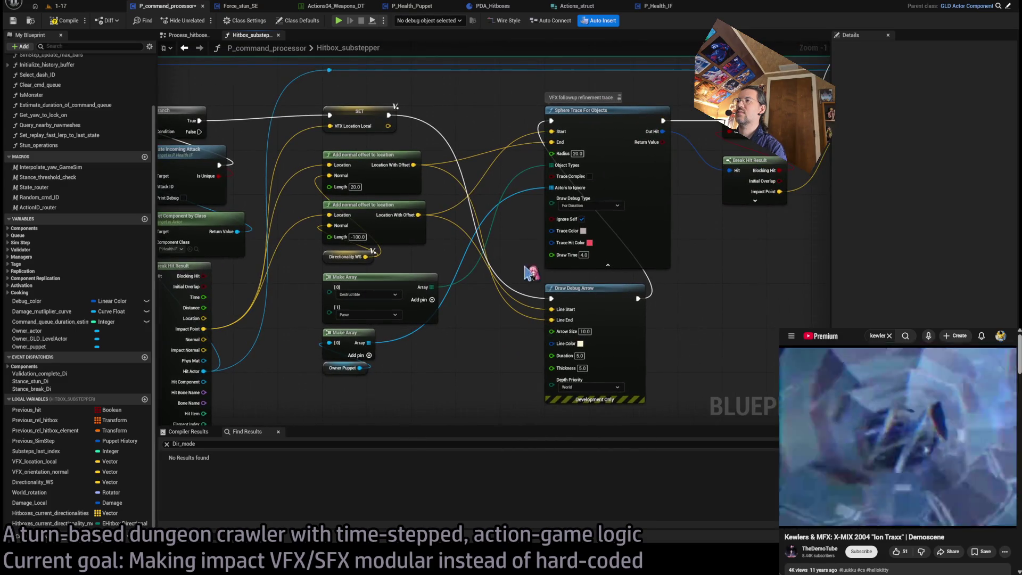
{"action": "left_click_drag", "start_coordinate": [391, 116], "coordinate": [438, 127]}
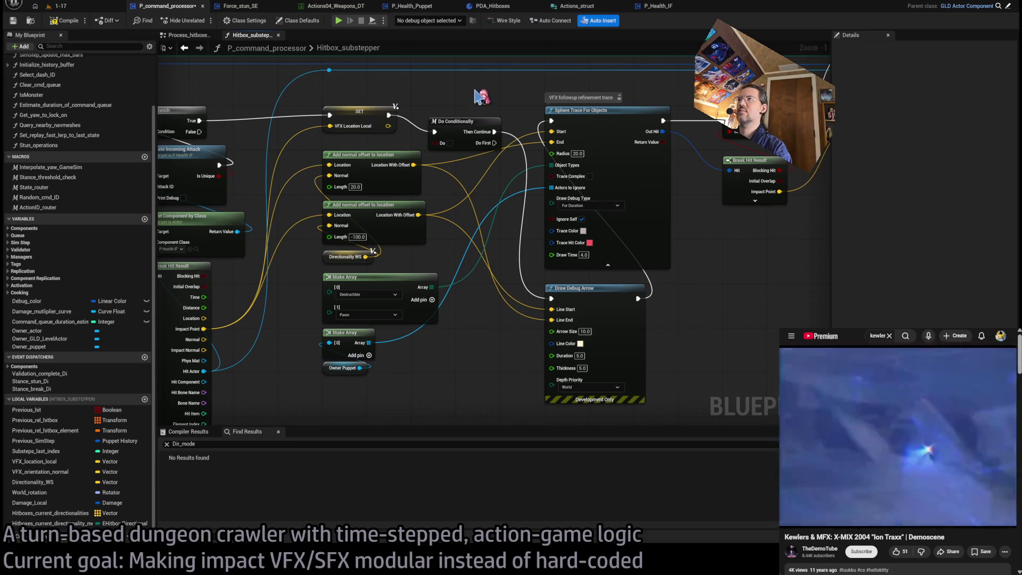
Step: Gate Do Conditionally on Debug Shapes and align Then Continue with the sphere trace
{"action": "scroll", "coordinate": [487, 97], "scroll_direction": "up", "scroll_amount": 1}
{"action": "left_click", "coordinate": [443, 156]}
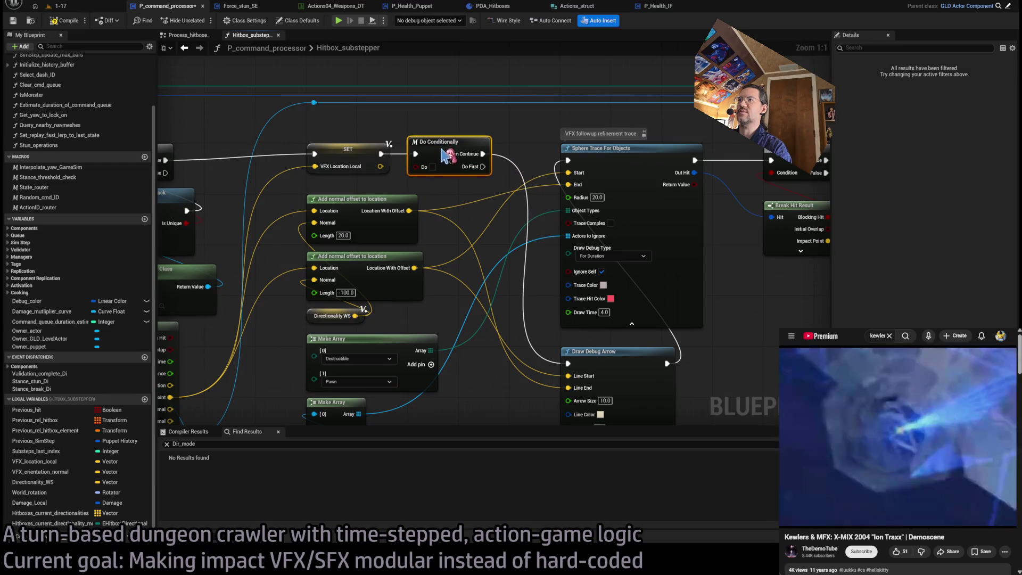
{"action": "mouse_move", "coordinate": [423, 170]}
{"action": "left_mouse_down"}
{"action": "mouse_move", "coordinate": [459, 195]}
{"action": "mouse_move", "coordinate": [462, 184]}
{"action": "left_mouse_up"}
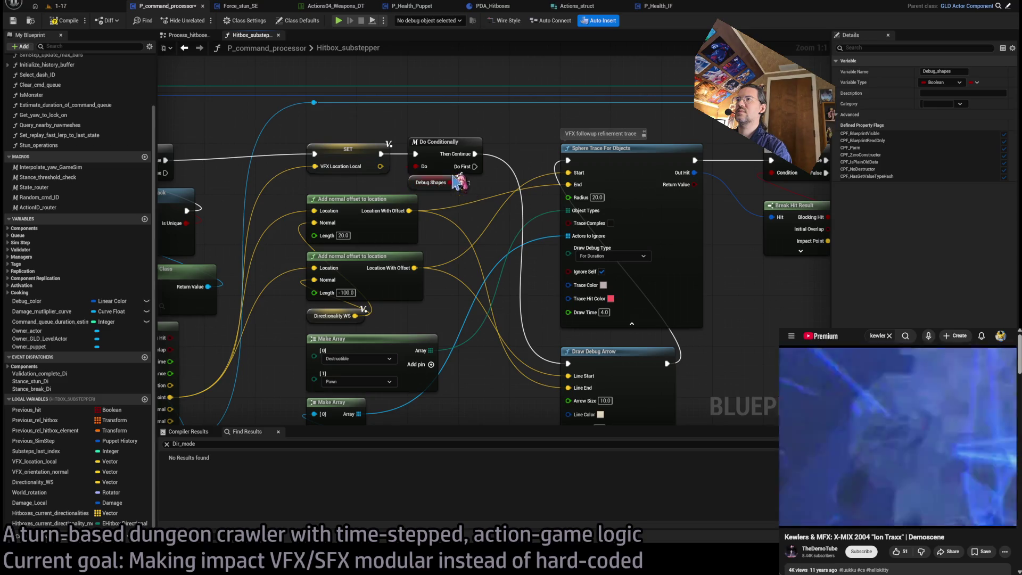
{"action": "left_click", "coordinate": [456, 160], "text": "ctrl"}
{"action": "key", "text": "q"}
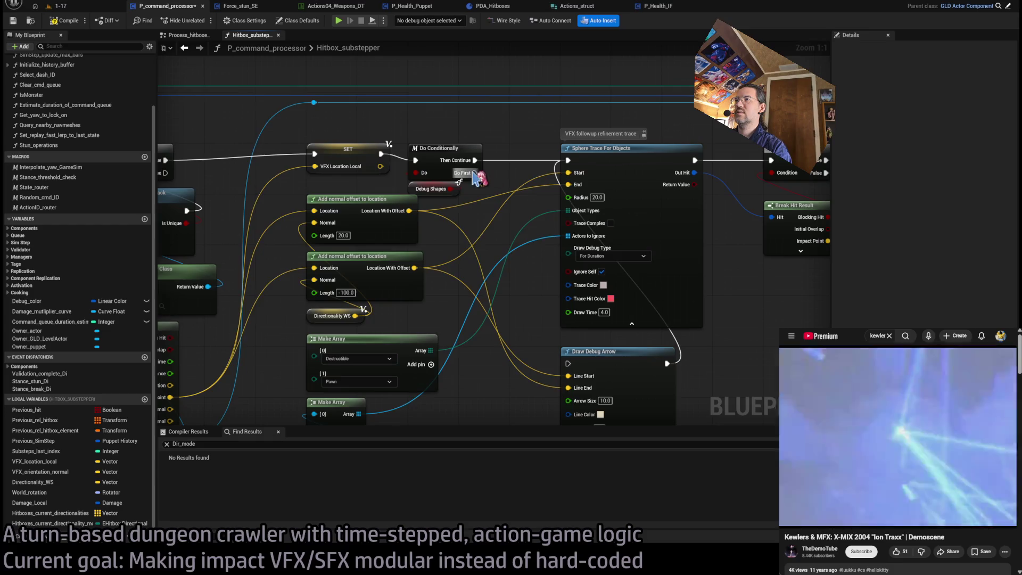
Step: Shift the downstream node group right, clearing space around the sphere trace and debug arrow
{"action": "scroll", "coordinate": [649, 312], "scroll_direction": "down", "scroll_amount": 1}
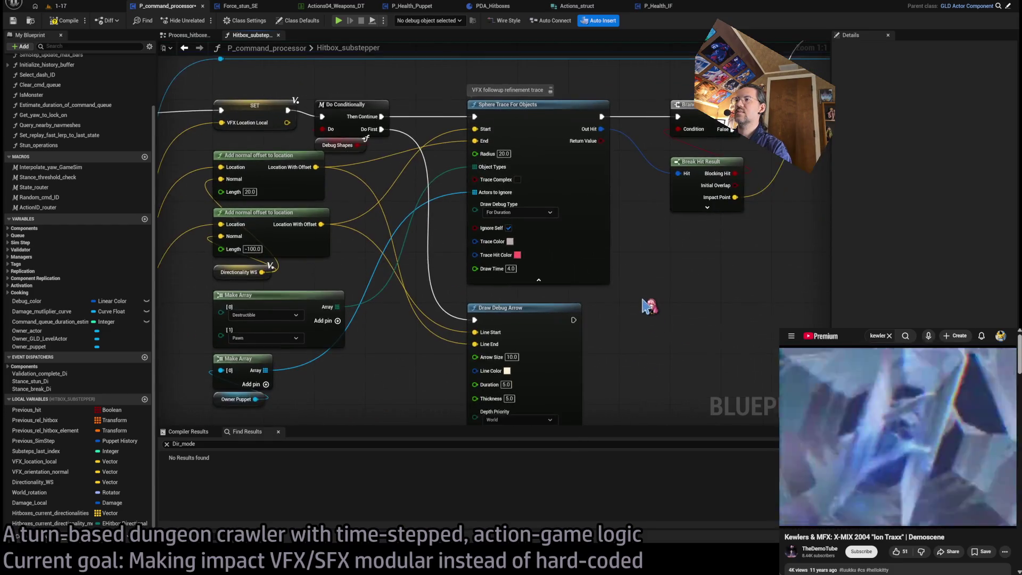
{"action": "scroll", "coordinate": [641, 312], "scroll_direction": "down", "scroll_amount": 11}
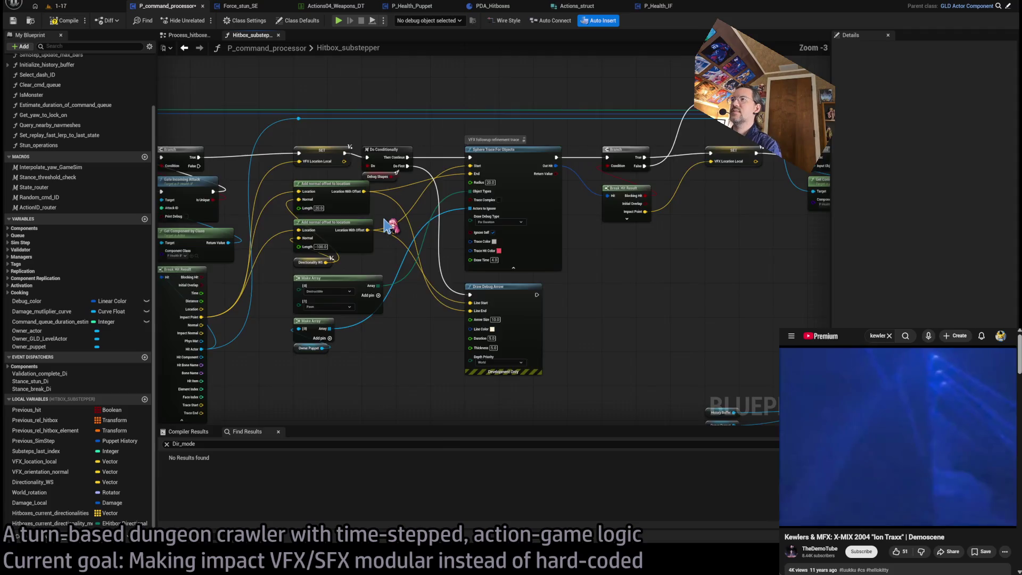
{"action": "left_click_drag", "start_coordinate": [739, 137], "coordinate": [385, 327]}
{"action": "key", "text": "Home"}
{"action": "left_click_drag", "start_coordinate": [326, 151], "coordinate": [377, 150]}
{"action": "left_click", "coordinate": [457, 184]}
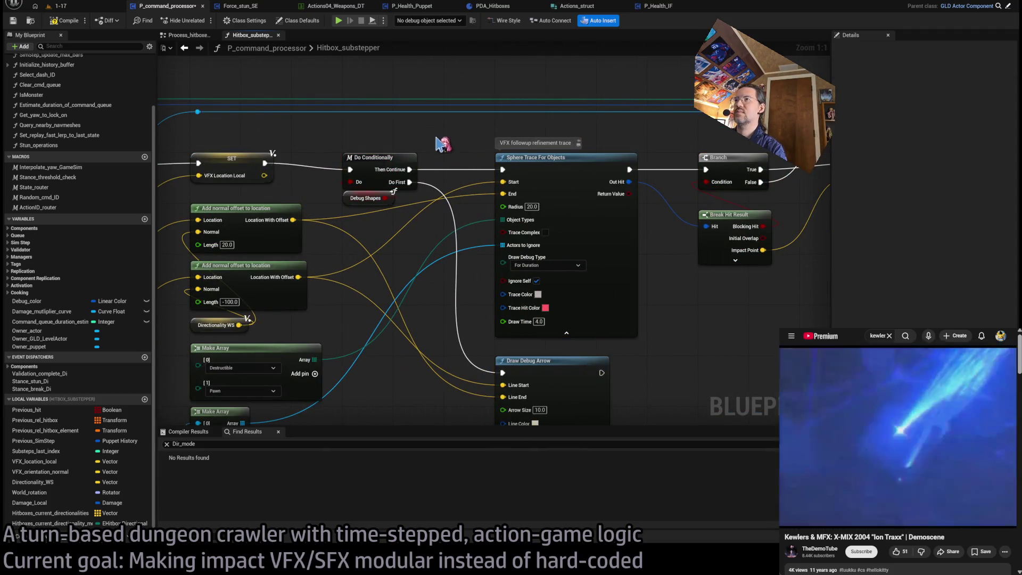
{"action": "mouse_move", "coordinate": [743, 325]}
{"action": "left_mouse_down"}
{"action": "mouse_move", "coordinate": [632, 273]}
{"action": "mouse_move", "coordinate": [516, 292]}
{"action": "mouse_move", "coordinate": [486, 281]}
{"action": "mouse_move", "coordinate": [486, 301]}
{"action": "mouse_move", "coordinate": [591, 298]}
{"action": "mouse_move", "coordinate": [647, 312]}
{"action": "mouse_move", "coordinate": [745, 313]}
{"action": "mouse_move", "coordinate": [717, 298]}
{"action": "mouse_move", "coordinate": [438, 304]}
{"action": "mouse_move", "coordinate": [608, 293]}
{"action": "mouse_move", "coordinate": [609, 284]}
{"action": "mouse_move", "coordinate": [674, 289]}
{"action": "mouse_move", "coordinate": [662, 256]}
{"action": "mouse_move", "coordinate": [713, 267]}
{"action": "mouse_move", "coordinate": [711, 243]}
{"action": "left_mouse_up"}
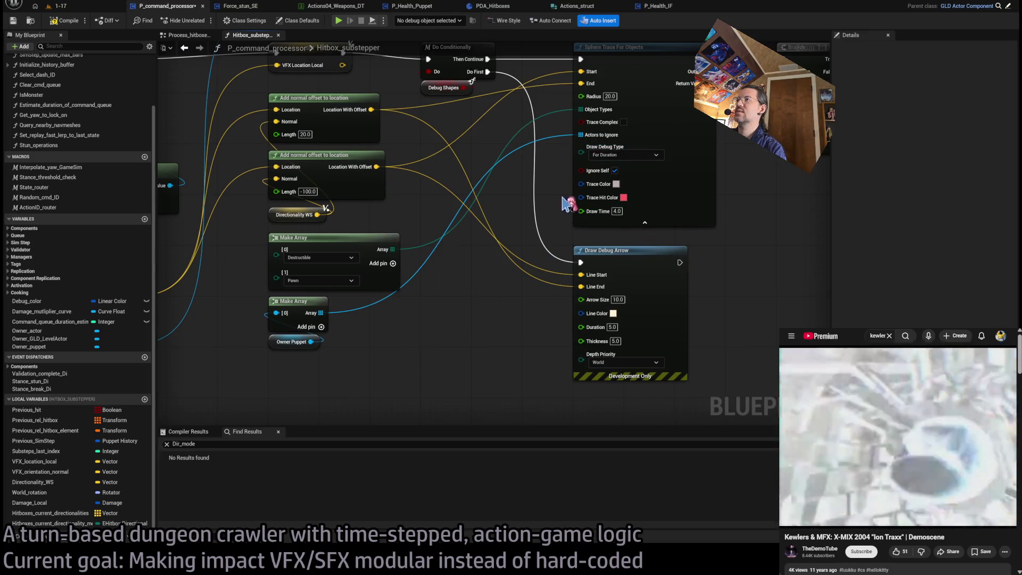
Step: Add a Select off the trace's Draw Debug Type, indexed by a copied Debug Shapes getter
{"action": "left_click_drag", "start_coordinate": [586, 154], "coordinate": [494, 282]}
{"action": "type", "text": "select"}
{"action": "key", "text": "Return"}
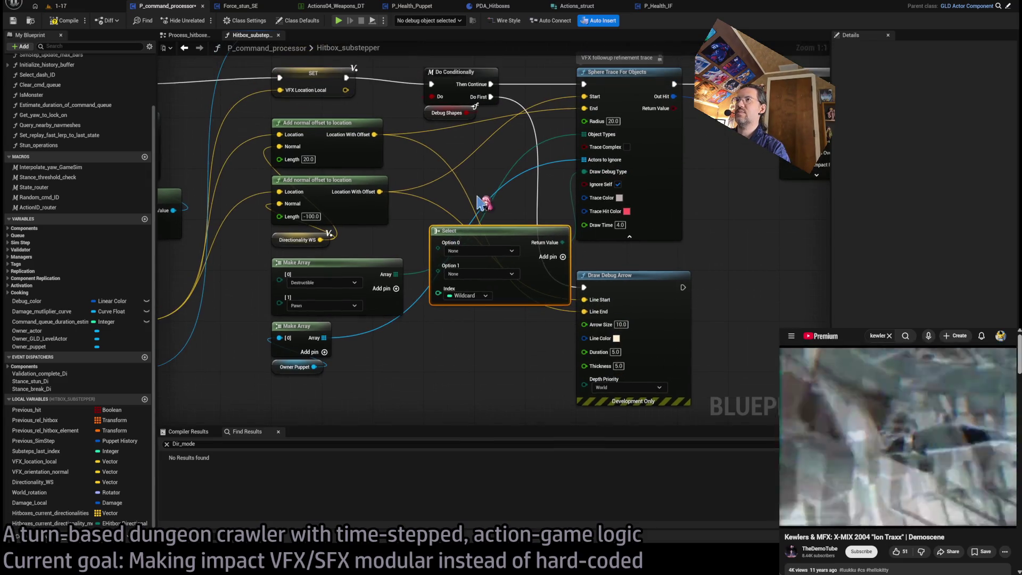
{"action": "left_click", "coordinate": [467, 117]}
{"action": "key", "text": "ctrl+c"}
{"action": "key", "text": "ctrl+v"}
{"action": "left_click_drag", "start_coordinate": [462, 328], "coordinate": [441, 297]}
{"action": "left_click_drag", "start_coordinate": [424, 337], "coordinate": [443, 312]}
{"action": "left_click", "coordinate": [450, 341]}
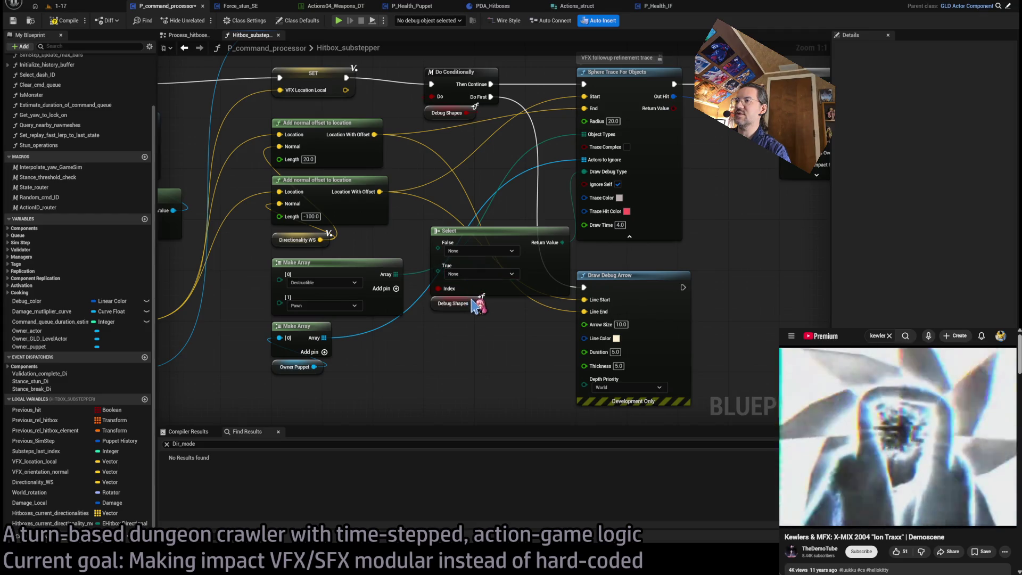
Step: Move the Select node below Make Array
{"action": "mouse_move", "coordinate": [379, 346]}
{"action": "left_mouse_down"}
{"action": "mouse_move", "coordinate": [448, 308]}
{"action": "mouse_move", "coordinate": [525, 342]}
{"action": "mouse_move", "coordinate": [529, 289]}
{"action": "left_mouse_up"}
{"action": "left_click", "coordinate": [553, 194]}
{"action": "mouse_move", "coordinate": [554, 194]}
{"action": "left_mouse_down"}
{"action": "mouse_move", "coordinate": [506, 304]}
{"action": "mouse_move", "coordinate": [396, 343]}
{"action": "left_mouse_up"}
{"action": "left_click_drag", "start_coordinate": [520, 270], "coordinate": [420, 337]}
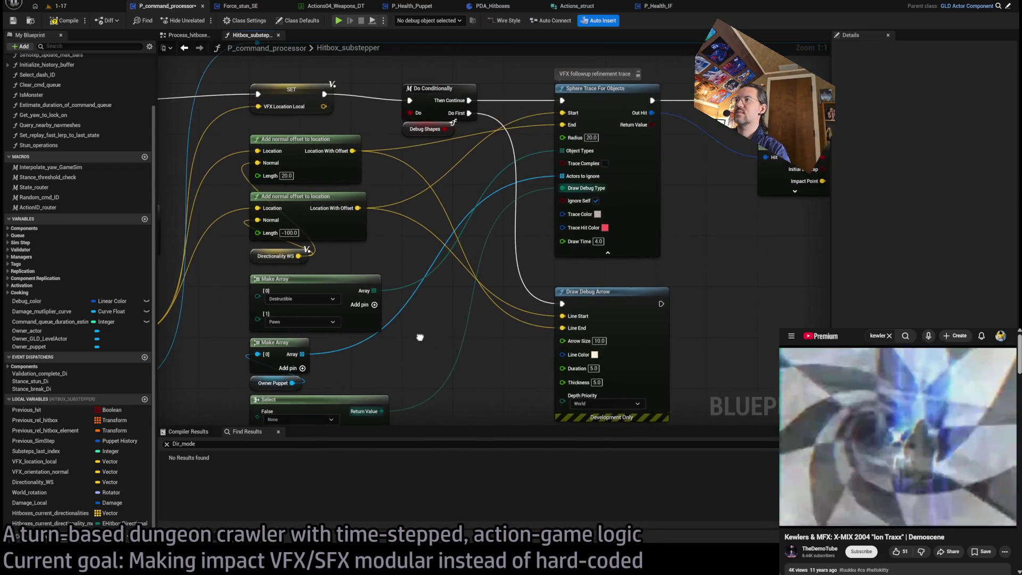
{"action": "scroll", "coordinate": [467, 284], "scroll_direction": "down", "scroll_amount": 1}
{"action": "mouse_move", "coordinate": [714, 269]}
{"action": "left_mouse_down"}
{"action": "mouse_move", "coordinate": [607, 314]}
{"action": "mouse_move", "coordinate": [559, 274]}
{"action": "left_mouse_up"}
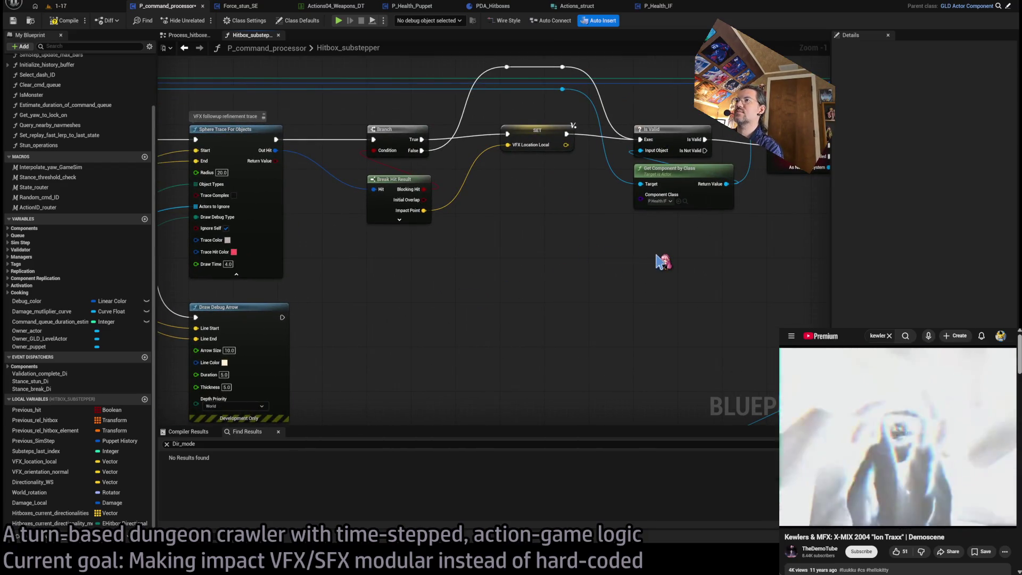
Step: Paste a Current Hitboxes DA getter beside the Load_cosmetics collapsed graph near To damage
{"action": "scroll", "coordinate": [663, 260], "scroll_direction": "up", "scroll_amount": 1}
{"action": "mouse_move", "coordinate": [658, 298]}
{"action": "left_mouse_down"}
{"action": "mouse_move", "coordinate": [548, 322]}
{"action": "mouse_move", "coordinate": [592, 314]}
{"action": "mouse_move", "coordinate": [359, 267]}
{"action": "mouse_move", "coordinate": [372, 290]}
{"action": "left_mouse_up"}
{"action": "left_click_drag", "start_coordinate": [372, 289], "coordinate": [320, 159]}
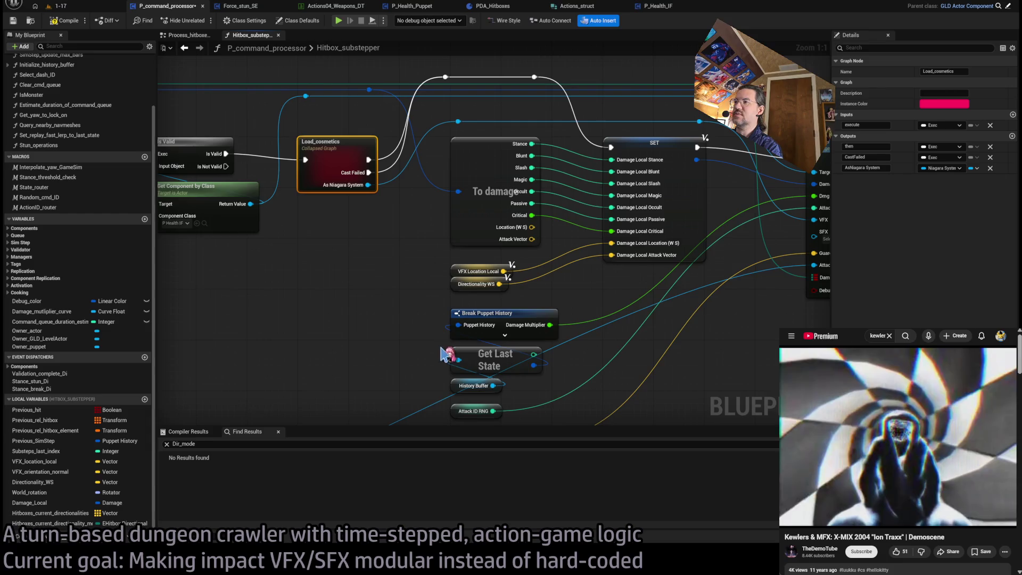
{"action": "left_click_drag", "start_coordinate": [442, 354], "coordinate": [221, 391]}
{"action": "mouse_move", "coordinate": [448, 290]}
{"action": "left_mouse_down"}
{"action": "mouse_move", "coordinate": [603, 327]}
{"action": "mouse_move", "coordinate": [612, 341]}
{"action": "left_mouse_up"}
{"action": "scroll", "coordinate": [292, 257], "scroll_direction": "down", "scroll_amount": 2}
{"action": "left_click_drag", "start_coordinate": [293, 257], "coordinate": [577, 266]}
{"action": "left_click", "coordinate": [576, 267]}
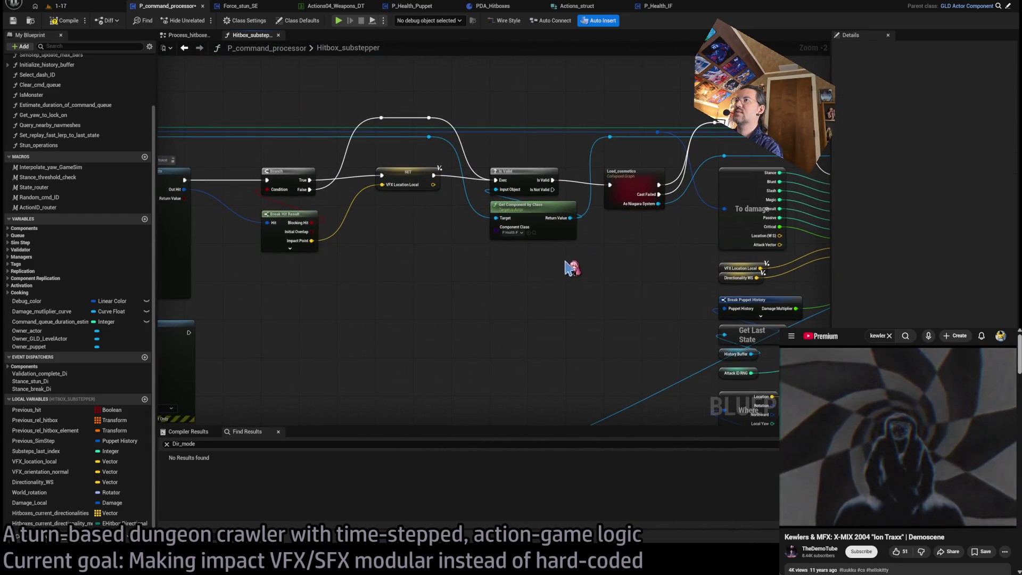
{"action": "mouse_move", "coordinate": [498, 271]}
{"action": "left_mouse_down"}
{"action": "mouse_move", "coordinate": [448, 269]}
{"action": "mouse_move", "coordinate": [569, 254]}
{"action": "mouse_move", "coordinate": [538, 244]}
{"action": "mouse_move", "coordinate": [652, 248]}
{"action": "mouse_move", "coordinate": [513, 247]}
{"action": "mouse_move", "coordinate": [424, 208]}
{"action": "left_mouse_up"}
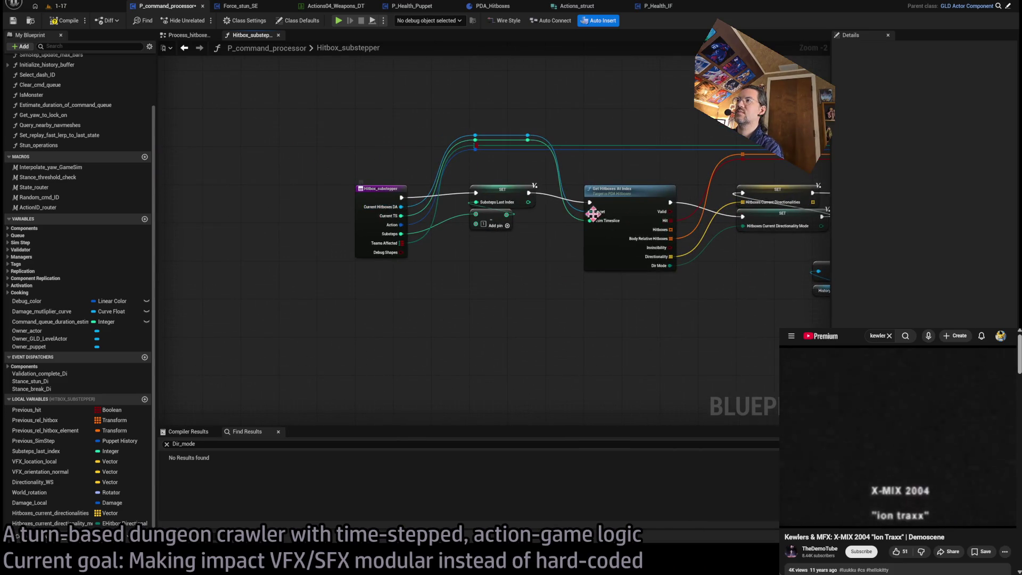
{"action": "mouse_move", "coordinate": [697, 229]}
{"action": "left_mouse_down"}
{"action": "mouse_move", "coordinate": [382, 222]}
{"action": "mouse_move", "coordinate": [290, 238]}
{"action": "mouse_move", "coordinate": [194, 221]}
{"action": "mouse_move", "coordinate": [347, 238]}
{"action": "mouse_move", "coordinate": [187, 243]}
{"action": "left_mouse_up"}
{"action": "left_click_drag", "start_coordinate": [714, 255], "coordinate": [442, 261]}
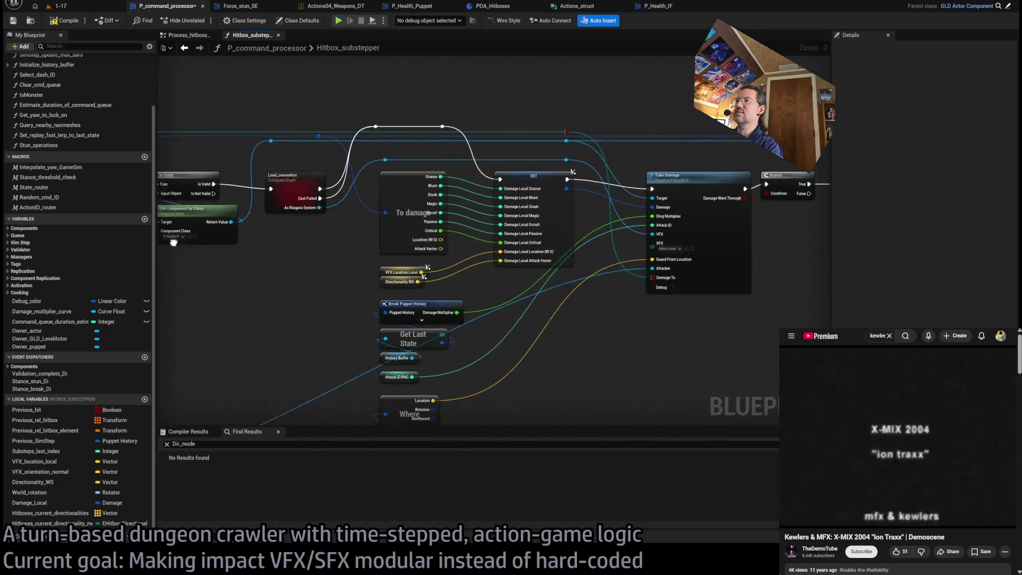
{"action": "scroll", "coordinate": [442, 261], "scroll_direction": "up", "scroll_amount": 2}
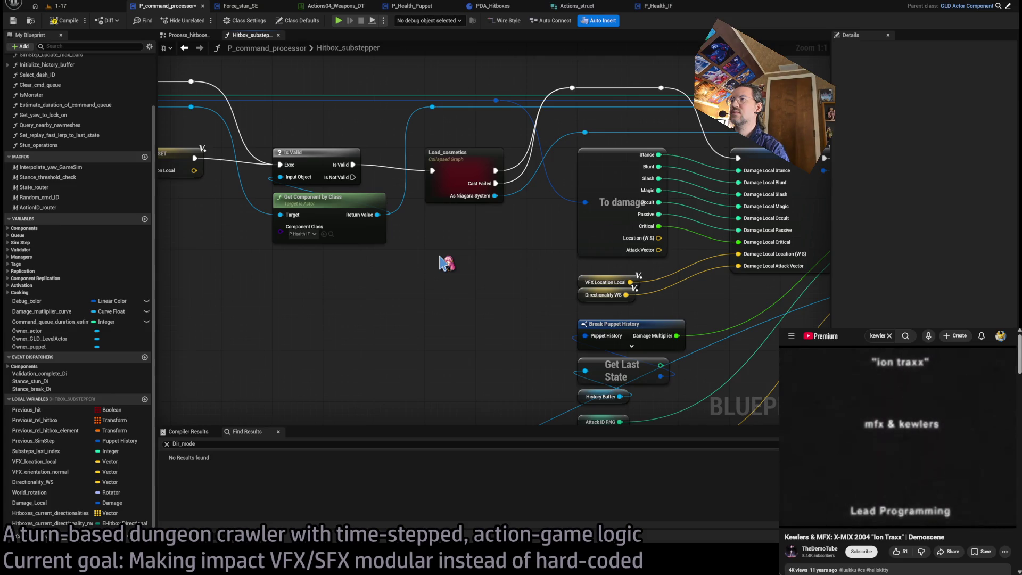
{"action": "key", "text": "ctrl+v"}
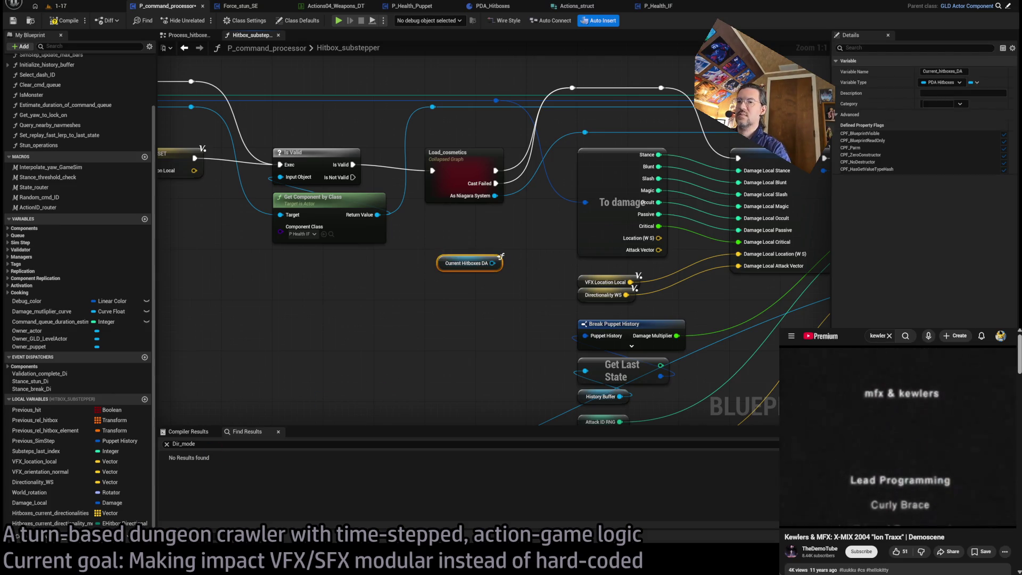
Step: Search videos for 'disco', open a result, then return to the results
{"action": "left_click", "coordinate": [889, 336]}
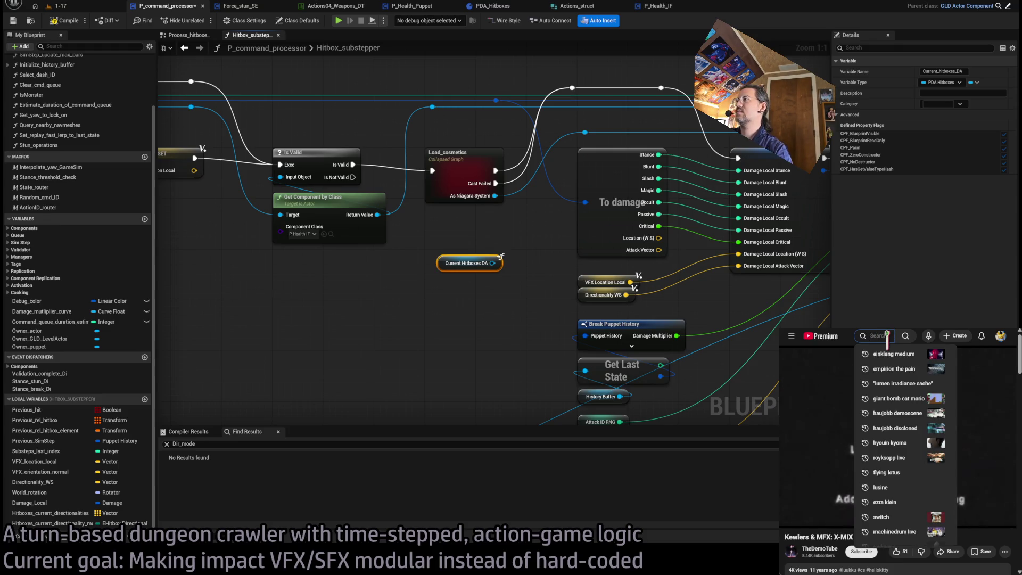
{"action": "type", "text": "disco"}
{"action": "key", "text": "Escape"}
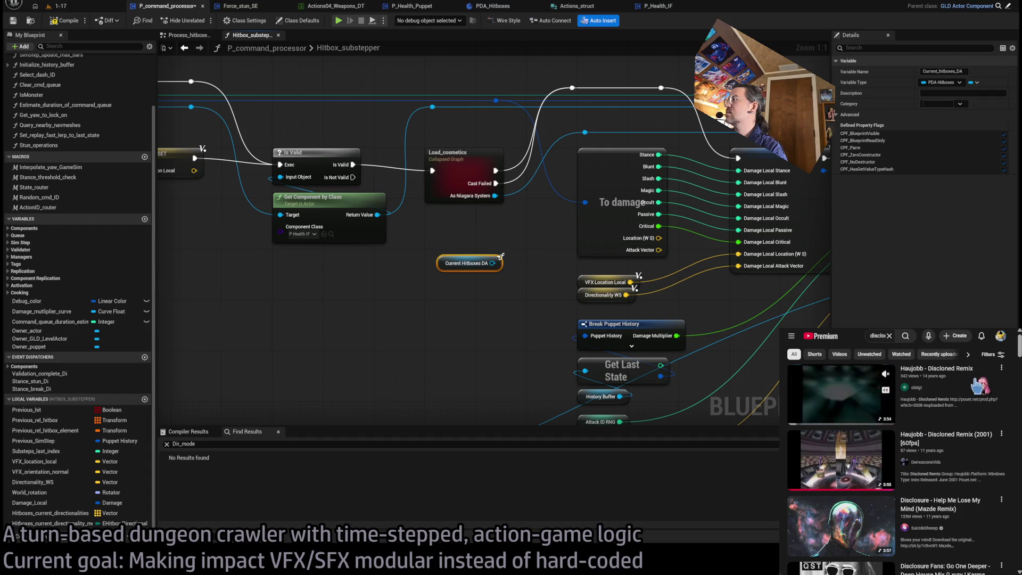
{"action": "left_click", "coordinate": [982, 386]}
{"action": "key", "text": "alt+Left"}
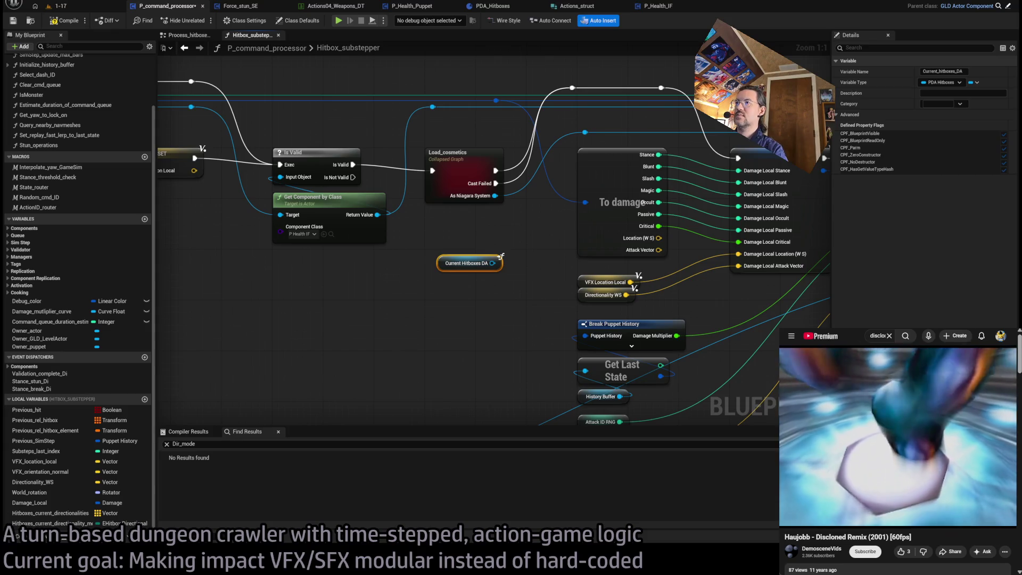
Step: Connect Current Hitboxes DA into Load_cosmetics as an input
{"action": "left_click_drag", "start_coordinate": [494, 264], "coordinate": [468, 179]}
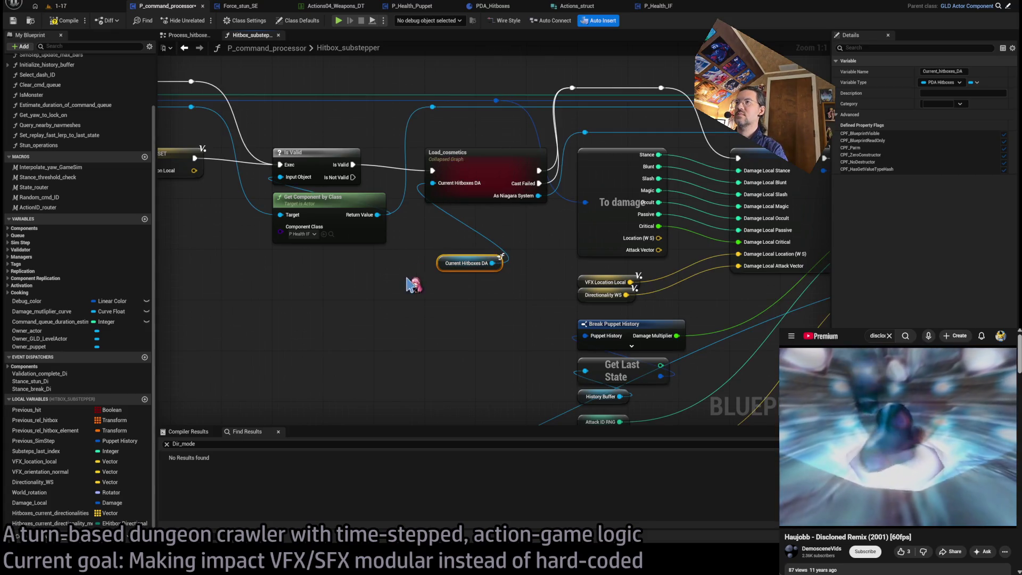
{"action": "mouse_move", "coordinate": [446, 269]}
{"action": "left_mouse_down"}
{"action": "mouse_move", "coordinate": [427, 248]}
{"action": "mouse_move", "coordinate": [434, 223]}
{"action": "left_mouse_up"}
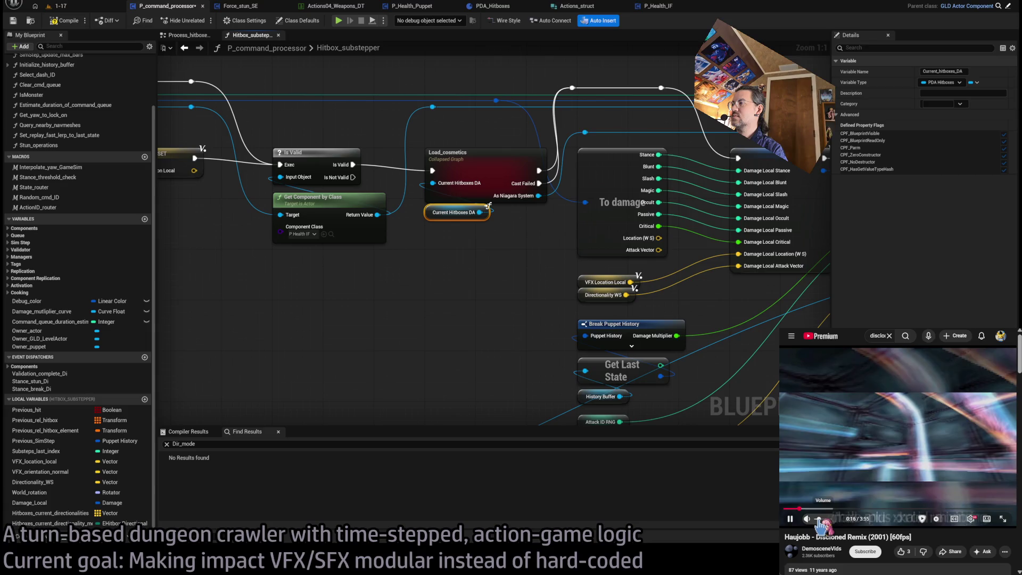
{"action": "left_click", "coordinate": [474, 339]}
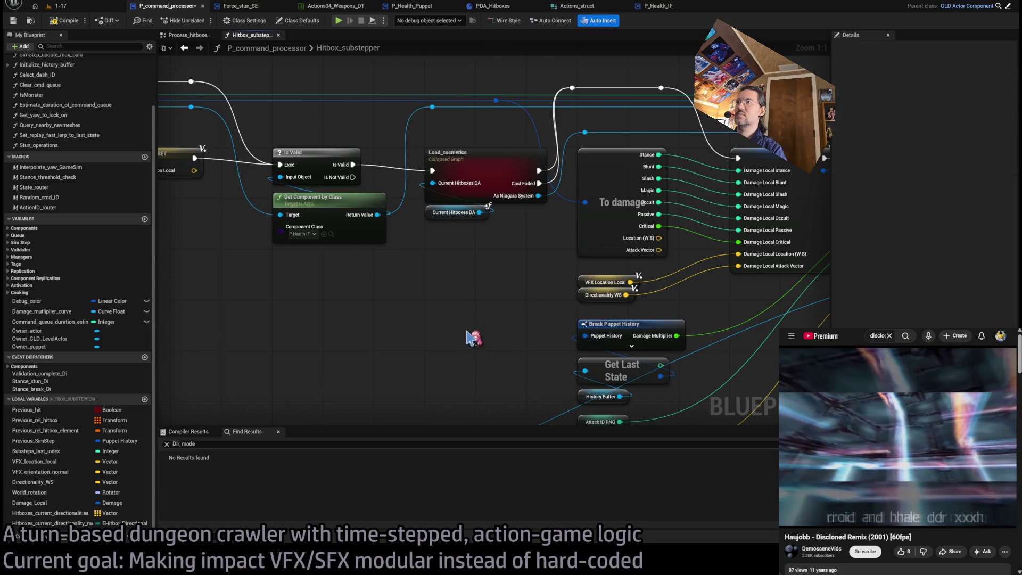
Step: Shift the right-hand nodes about 96 px right, nudge the reroute knot, and lower the Current Hitboxes DA getter
{"action": "scroll", "coordinate": [502, 270], "scroll_direction": "down", "scroll_amount": 7}
{"action": "left_click_drag", "start_coordinate": [765, 187], "coordinate": [511, 358]}
{"action": "scroll", "coordinate": [515, 252], "scroll_direction": "up", "scroll_amount": 7}
{"action": "left_click_drag", "start_coordinate": [586, 203], "coordinate": [637, 204]}
{"action": "left_click", "coordinate": [607, 213]}
{"action": "left_click_drag", "start_coordinate": [614, 127], "coordinate": [626, 127]}
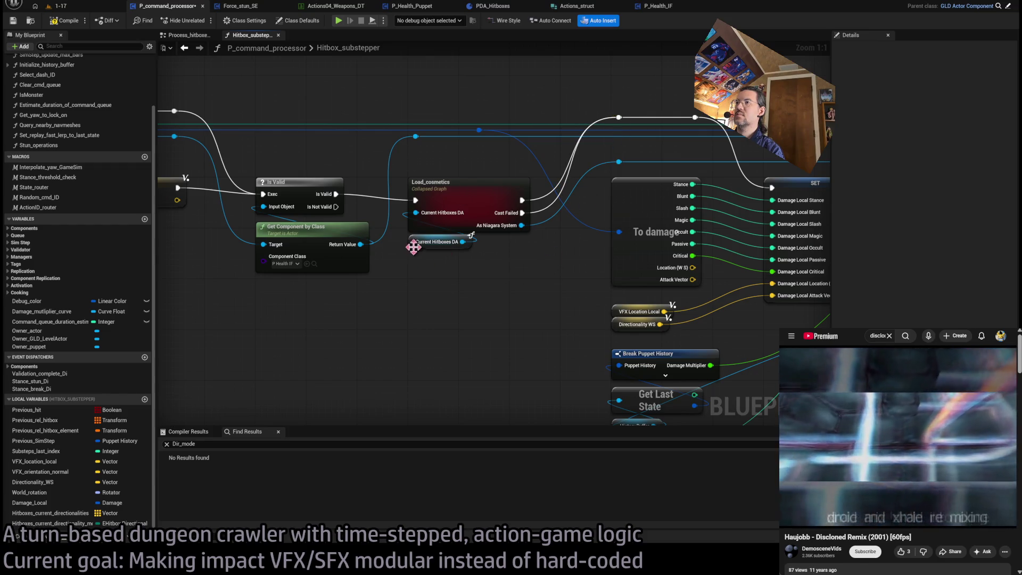
{"action": "left_click_drag", "start_coordinate": [414, 247], "coordinate": [414, 265]}
Step: Delete Load_cosmetics' Cast Failed output and rename its Niagara System output to VFX
{"action": "left_click", "coordinate": [514, 226]}
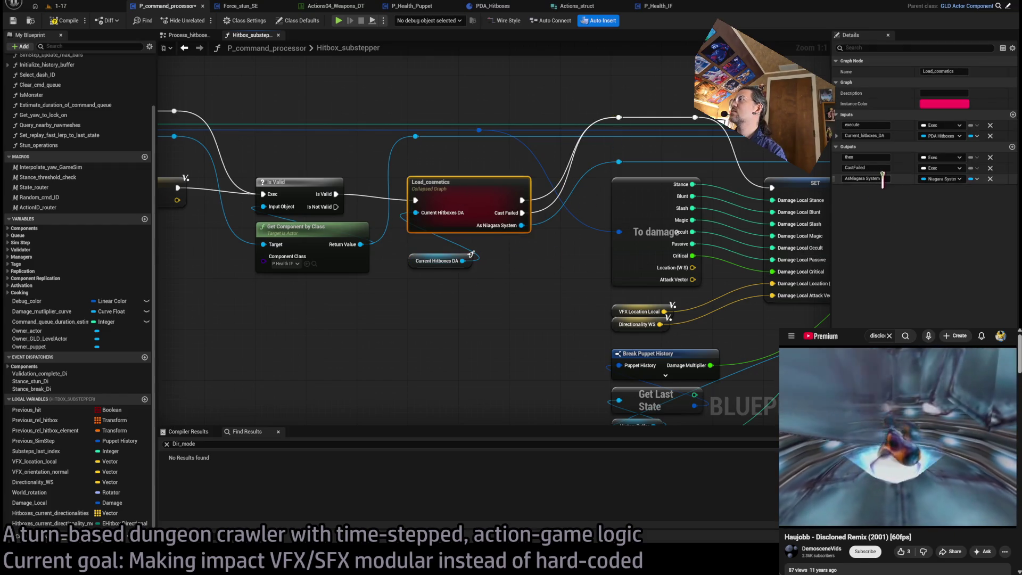
{"action": "left_click_drag", "start_coordinate": [650, 232], "coordinate": [432, 262]}
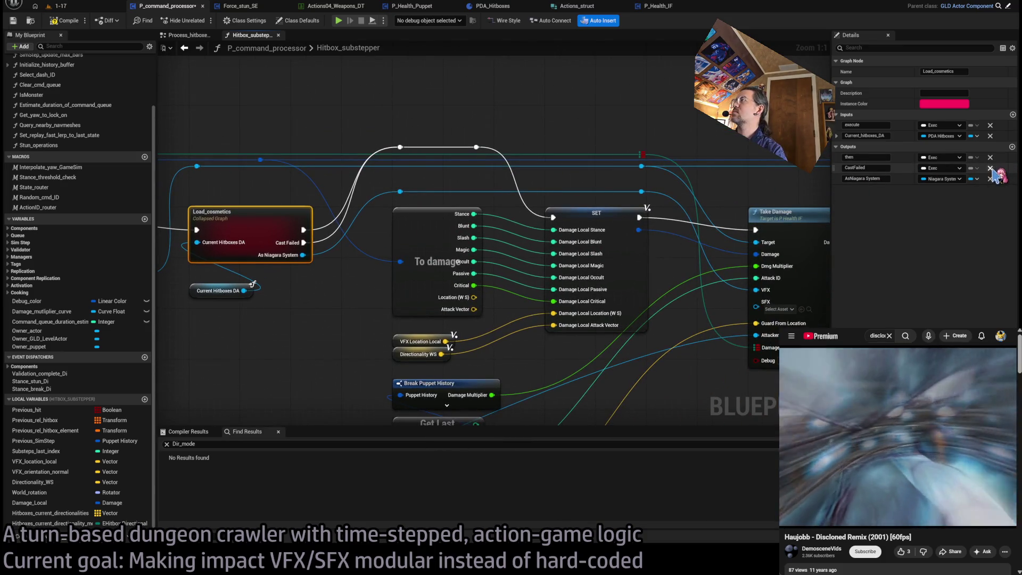
{"action": "key", "text": "Delete"}
{"action": "type", "text": "VFX"}
{"action": "key", "text": "Return"}
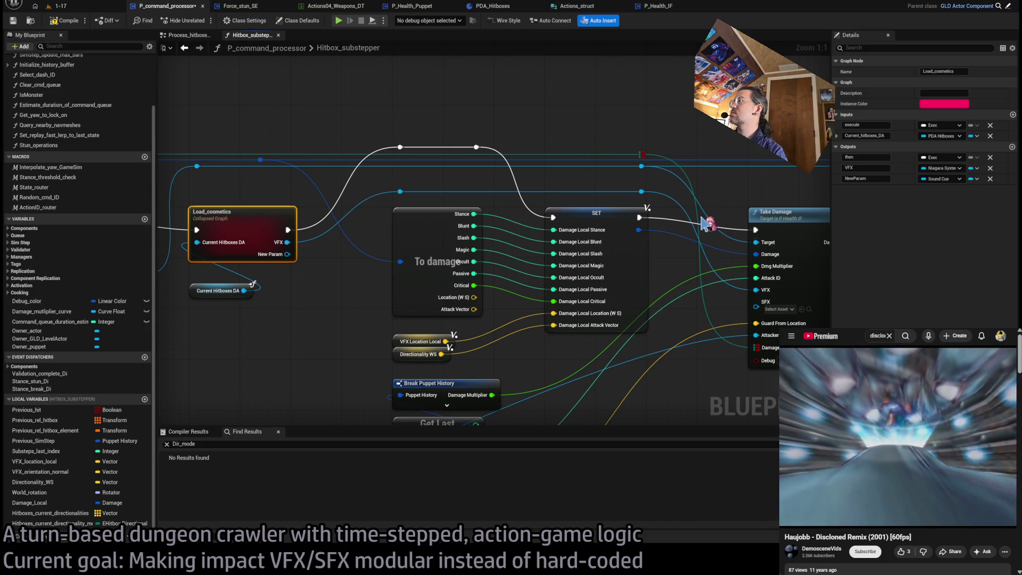
Step: Add a Sound Cue output named SFX and open the Load_cosmetics graph
{"action": "left_click_drag", "start_coordinate": [292, 260], "coordinate": [394, 268]}
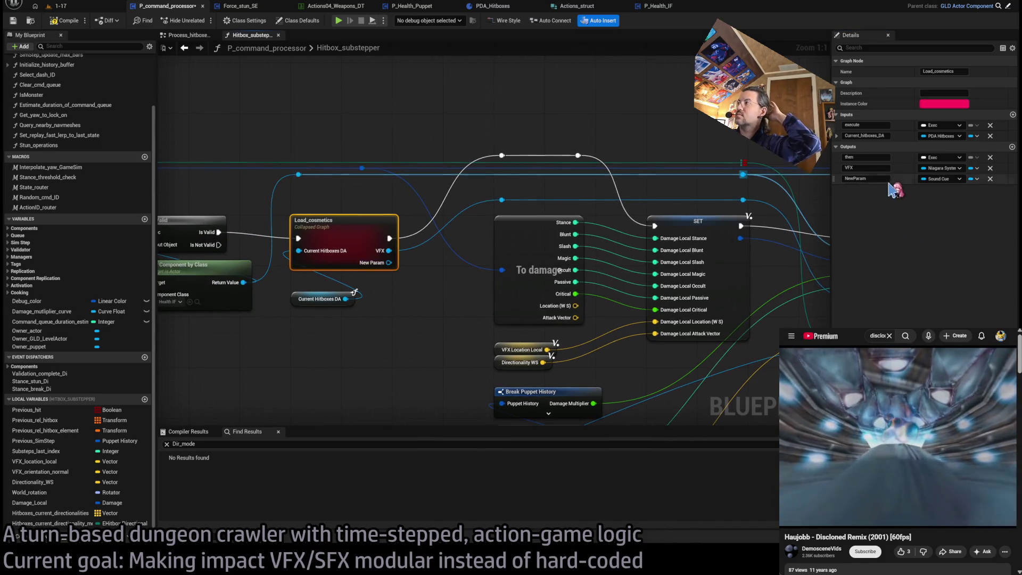
{"action": "type", "text": "SFX"}
{"action": "key", "text": "Return"}
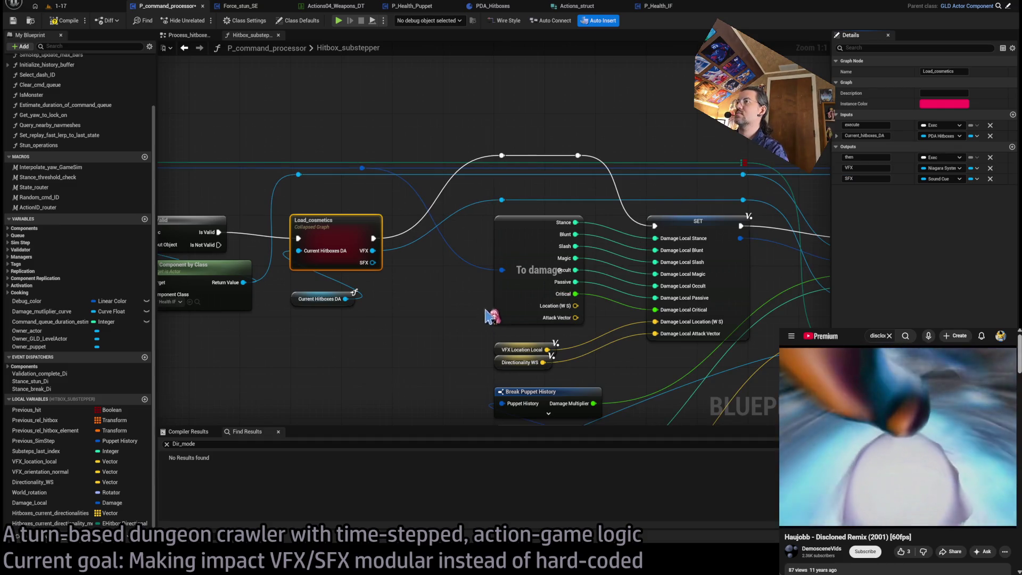
{"action": "left_click_drag", "start_coordinate": [305, 306], "coordinate": [303, 287]}
{"action": "double_click", "coordinate": [338, 228]}
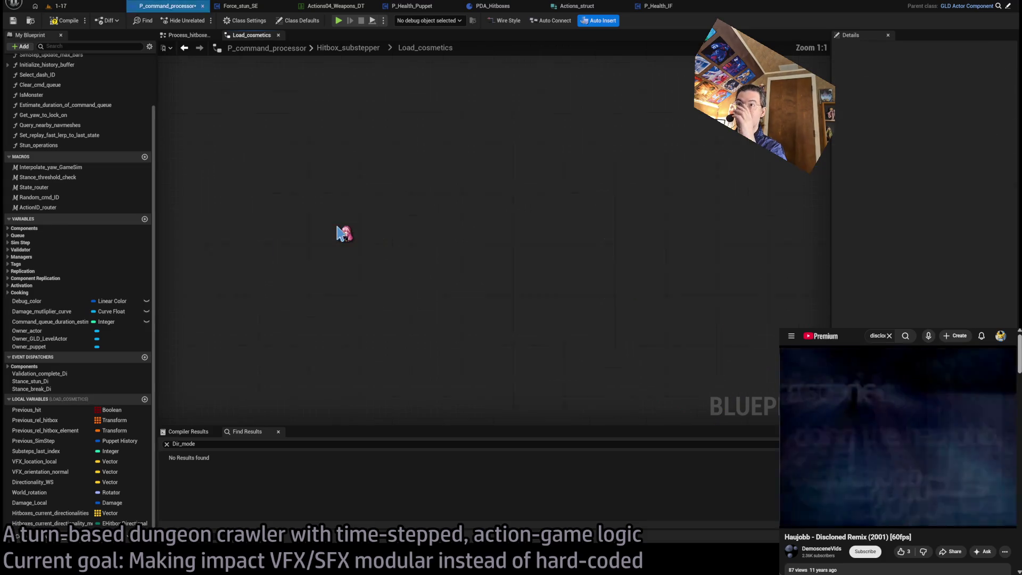
Step: Inside Load_cosmetics, delete the old loading nodes and add Get Impact Cosmetics Load Blocking from Current Hitboxes DA
{"action": "scroll", "coordinate": [457, 349], "scroll_direction": "down", "scroll_amount": 1}
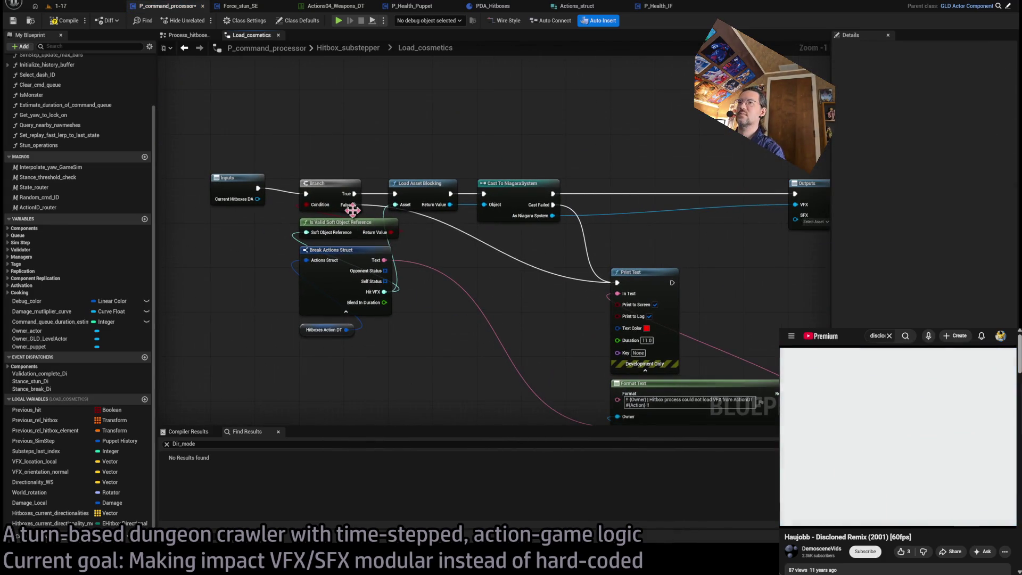
{"action": "scroll", "coordinate": [512, 184], "scroll_direction": "down", "scroll_amount": 1}
{"action": "mouse_move", "coordinate": [714, 127]}
{"action": "left_mouse_down"}
{"action": "mouse_move", "coordinate": [410, 346]}
{"action": "mouse_move", "coordinate": [352, 408]}
{"action": "mouse_move", "coordinate": [352, 426]}
{"action": "left_mouse_up"}
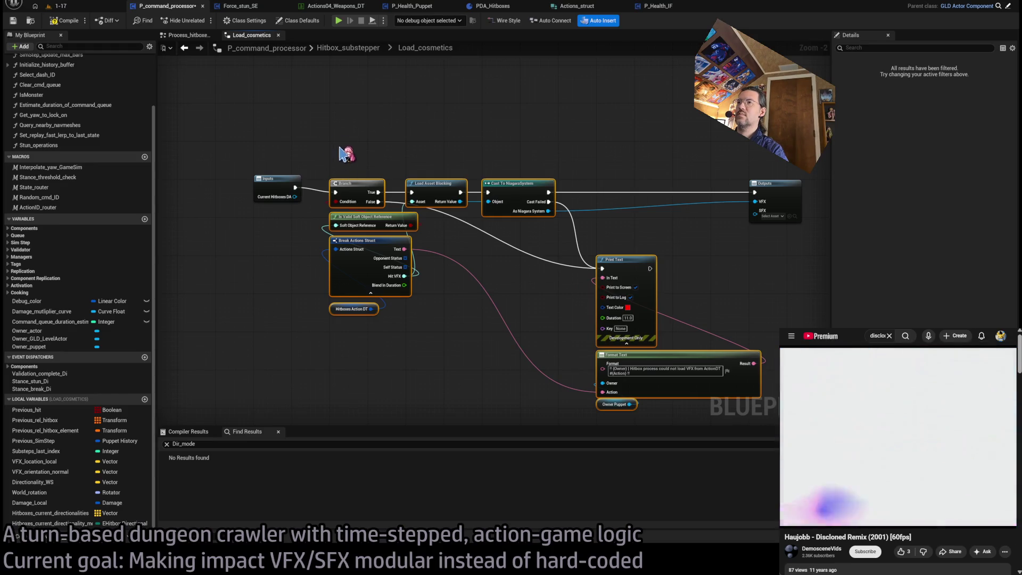
{"action": "key", "text": "Delete"}
{"action": "scroll", "coordinate": [301, 202], "scroll_direction": "up", "scroll_amount": 2}
{"action": "left_click_drag", "start_coordinate": [283, 193], "coordinate": [365, 194]}
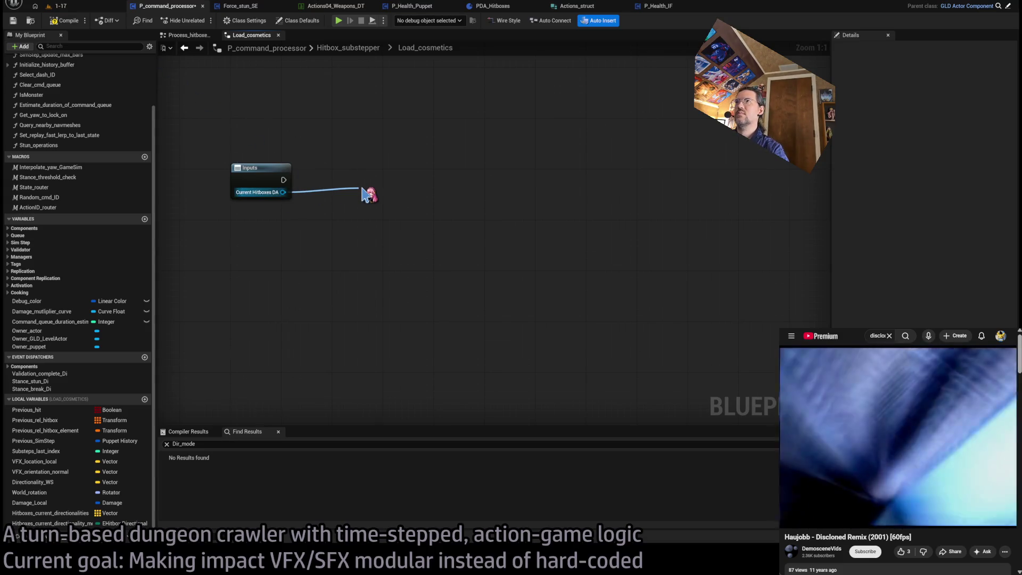
{"action": "left_click_drag", "start_coordinate": [367, 194], "coordinate": [345, 174]}
{"action": "left_click", "coordinate": [271, 189]}
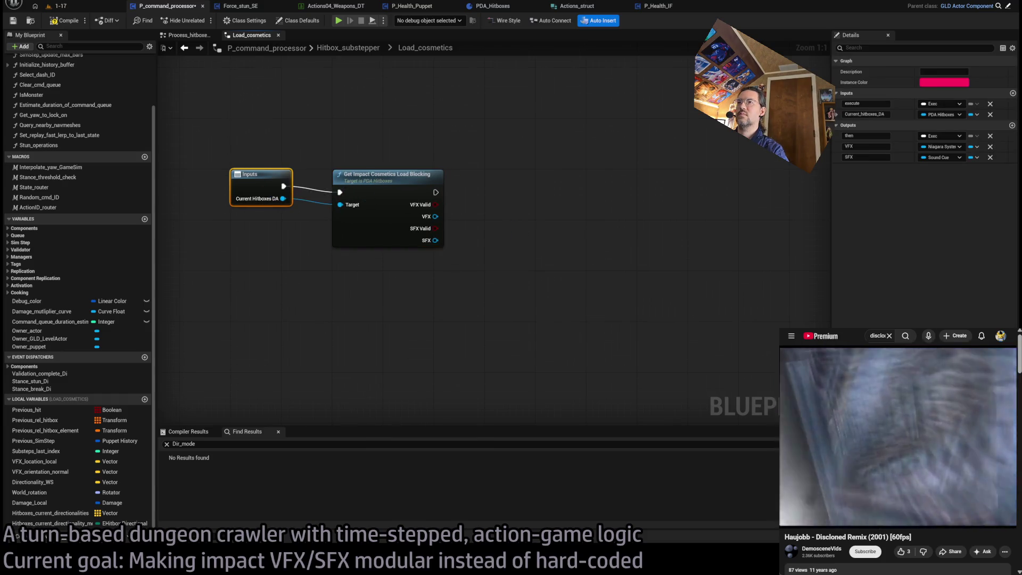
Step: Copy Get Impact Cosmetics Load Blocking, delete the collapsed Load_cosmetics node, and paste it in its place
{"action": "scroll", "coordinate": [496, 227], "scroll_direction": "down", "scroll_amount": 1}
{"action": "mouse_move", "coordinate": [296, 234]}
{"action": "left_mouse_down"}
{"action": "mouse_move", "coordinate": [326, 234]}
{"action": "mouse_move", "coordinate": [295, 230]}
{"action": "left_mouse_up"}
{"action": "key", "text": "Home"}
{"action": "key", "text": "ctrl+c"}
{"action": "left_click", "coordinate": [423, 203]}
{"action": "key", "text": "Delete"}
{"action": "key", "text": "ctrl+v"}
{"action": "left_click_drag", "start_coordinate": [452, 203], "coordinate": [434, 179]}
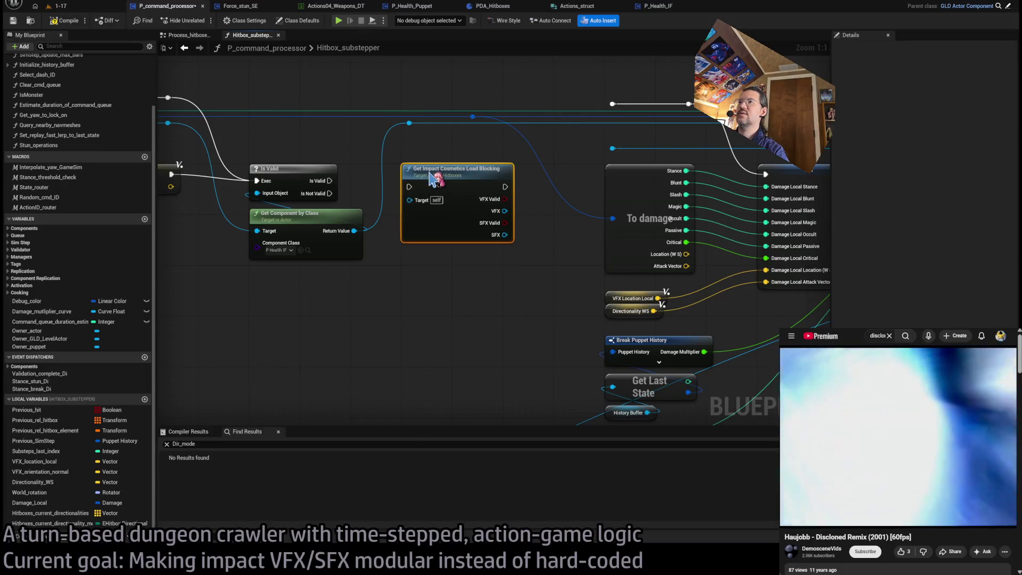
Step: Wire Is Valid's exec into Get Impact Cosmetics Load Blocking and feed its Target from Hitboxes Current
{"action": "left_click_drag", "start_coordinate": [329, 181], "coordinate": [409, 187]}
{"action": "left_click_drag", "start_coordinate": [413, 315], "coordinate": [449, 260]}
{"action": "mouse_move", "coordinate": [446, 145]}
{"action": "left_mouse_down"}
{"action": "mouse_move", "coordinate": [475, 222]}
{"action": "mouse_move", "coordinate": [445, 207]}
{"action": "left_mouse_up"}
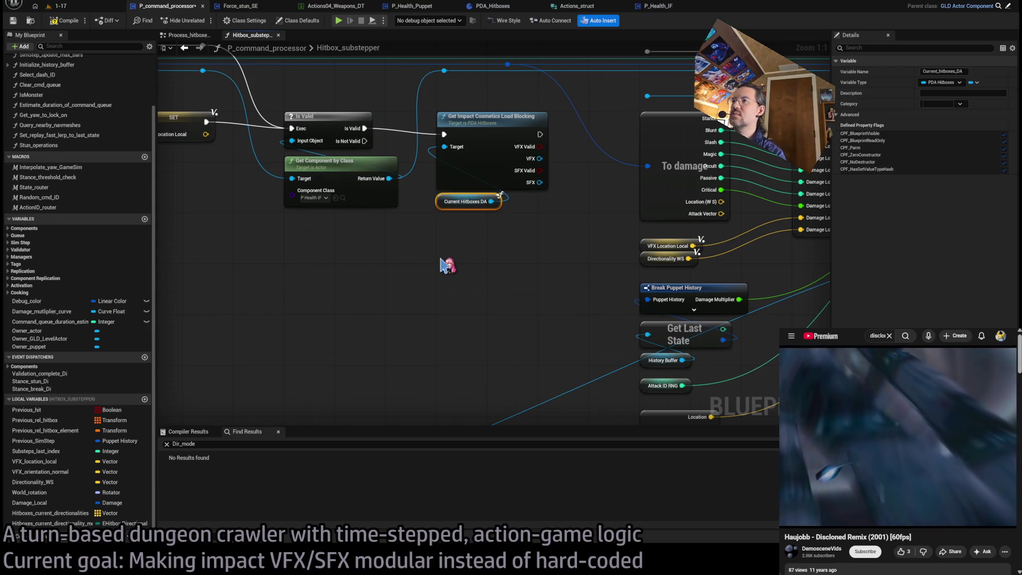
{"action": "left_click", "coordinate": [433, 205]}
{"action": "mouse_move", "coordinate": [449, 149]}
{"action": "left_mouse_down"}
{"action": "mouse_move", "coordinate": [486, 267]}
{"action": "mouse_move", "coordinate": [547, 335]}
{"action": "left_mouse_up"}
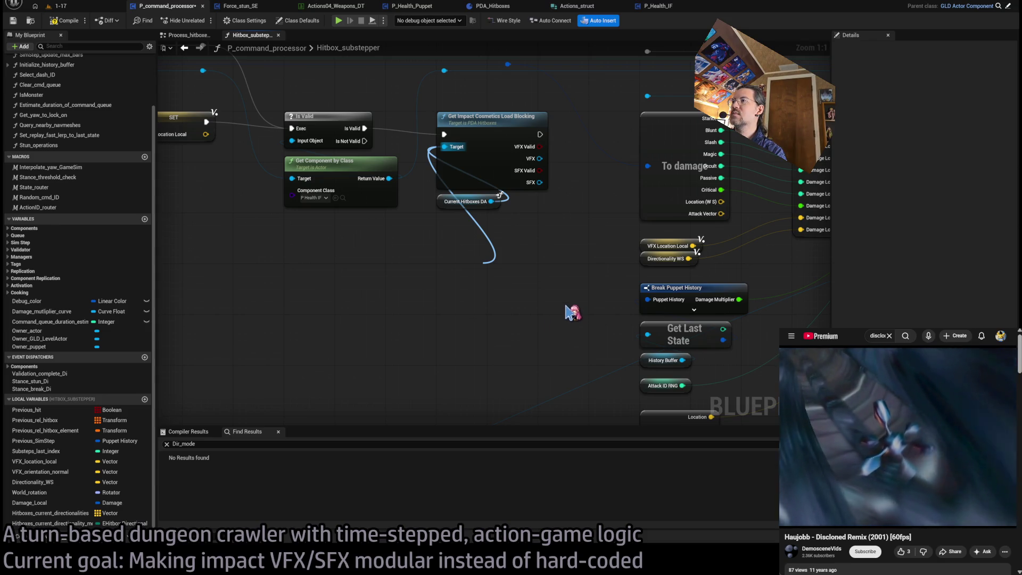
{"action": "left_click_drag", "start_coordinate": [570, 320], "coordinate": [521, 267]}
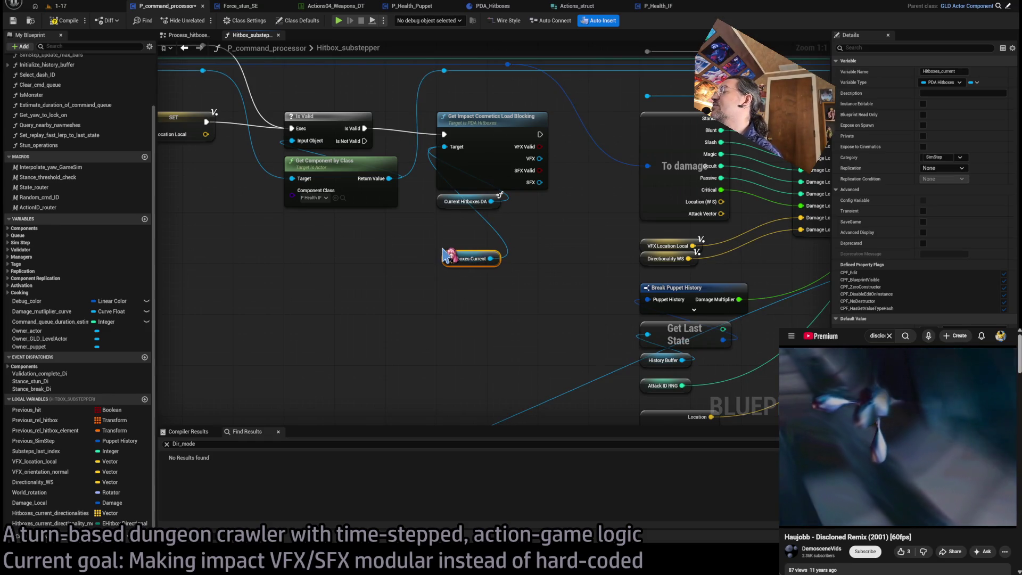
{"action": "scroll", "coordinate": [446, 255], "scroll_direction": "down", "scroll_amount": 3}
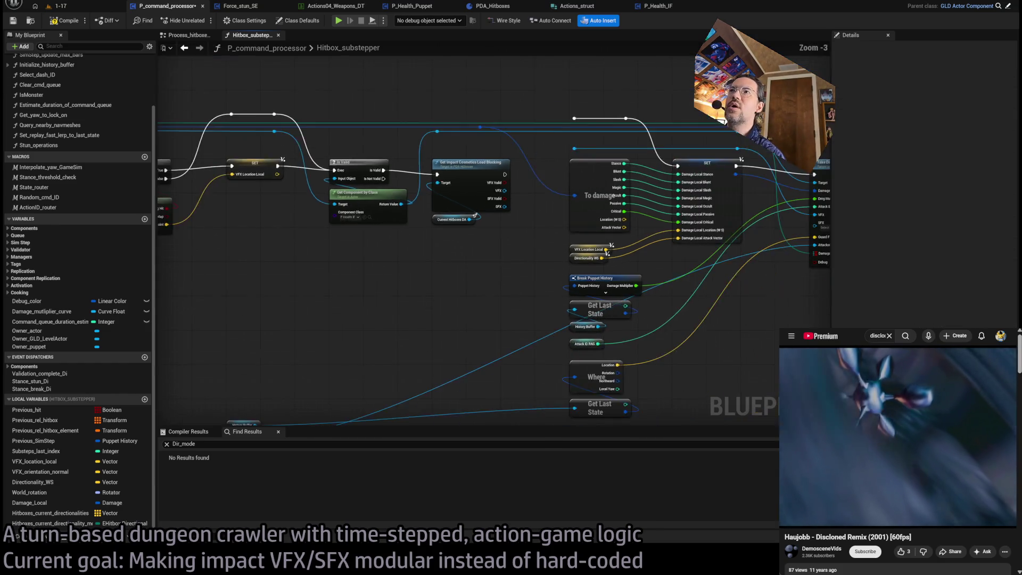
Step: Try a copied History Buffer getter on Get Hitboxes At Index, then delete it as unneeded
{"action": "mouse_move", "coordinate": [482, 276]}
{"action": "left_mouse_down"}
{"action": "mouse_move", "coordinate": [527, 278]}
{"action": "mouse_move", "coordinate": [469, 280]}
{"action": "mouse_move", "coordinate": [544, 278]}
{"action": "left_mouse_up"}
{"action": "left_click_drag", "start_coordinate": [721, 261], "coordinate": [511, 261]}
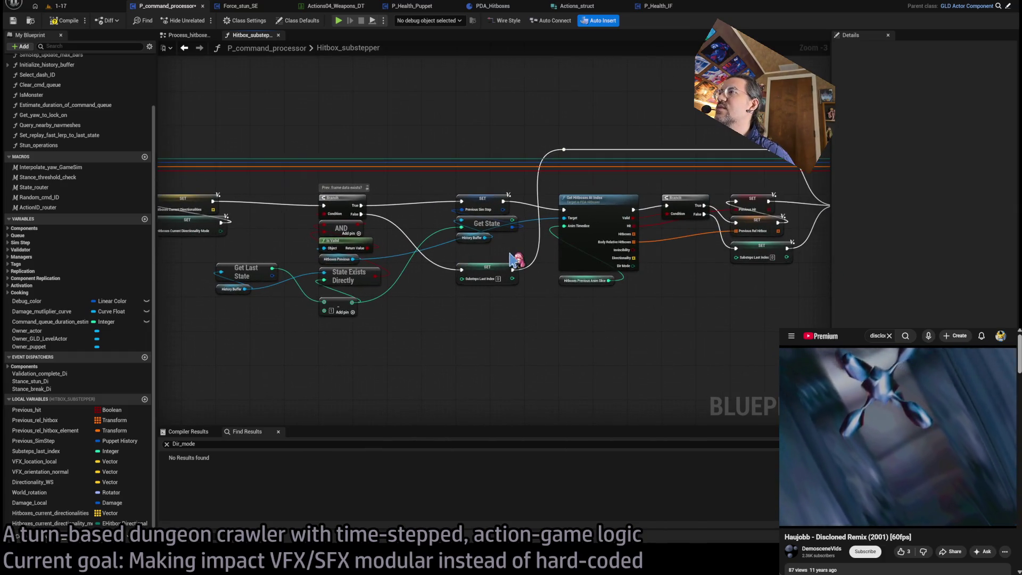
{"action": "left_click", "coordinate": [233, 289]}
{"action": "key", "text": "ctrl+c"}
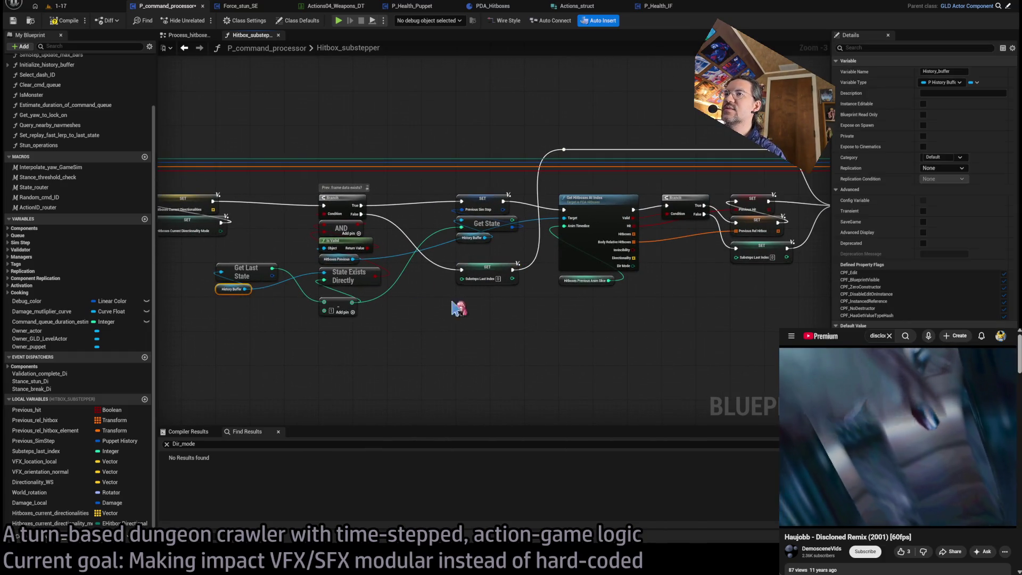
{"action": "key", "text": "ctrl+v"}
{"action": "mouse_move", "coordinate": [590, 294]}
{"action": "left_mouse_down"}
{"action": "mouse_move", "coordinate": [565, 223]}
{"action": "mouse_move", "coordinate": [575, 195]}
{"action": "left_mouse_up"}
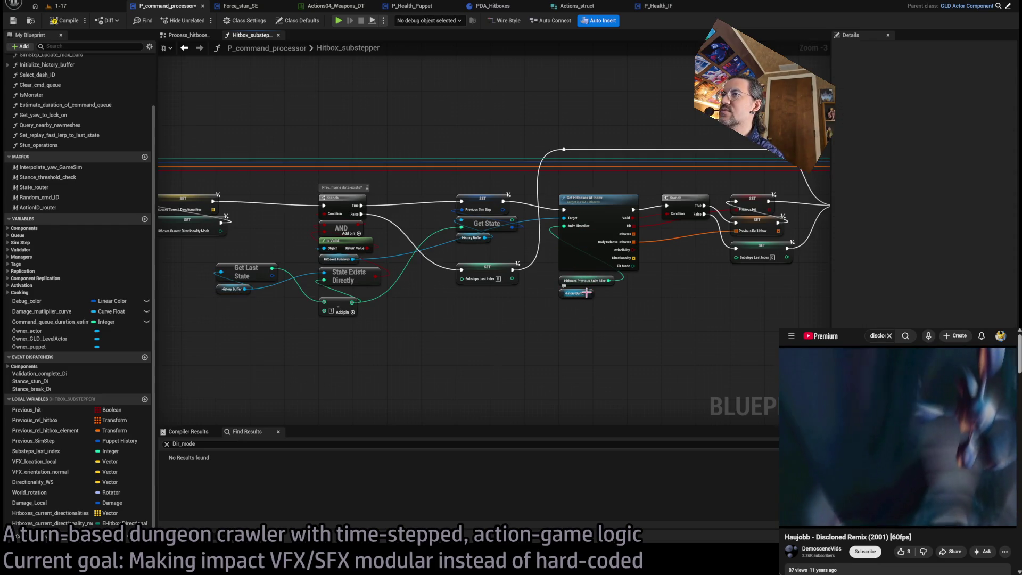
{"action": "key", "text": "Delete"}
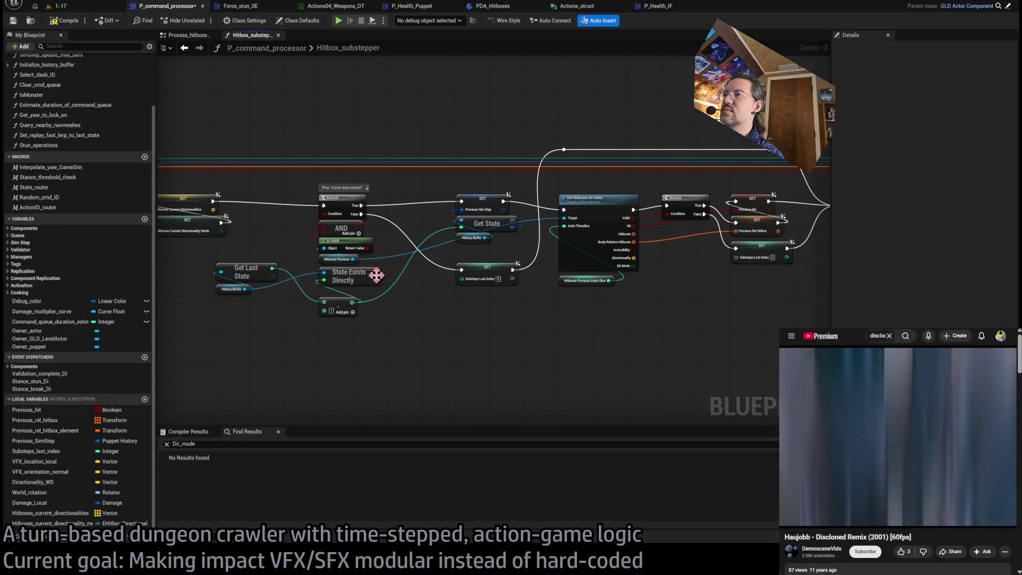
Step: Feed Get Hitboxes At Index's Target from a copied Hitboxes Previous getter, stack the getters, and save
{"action": "left_click", "coordinate": [338, 259]}
{"action": "key", "text": "ctrl+c"}
{"action": "key", "text": "ctrl+v"}
{"action": "left_click_drag", "start_coordinate": [589, 293], "coordinate": [565, 218]}
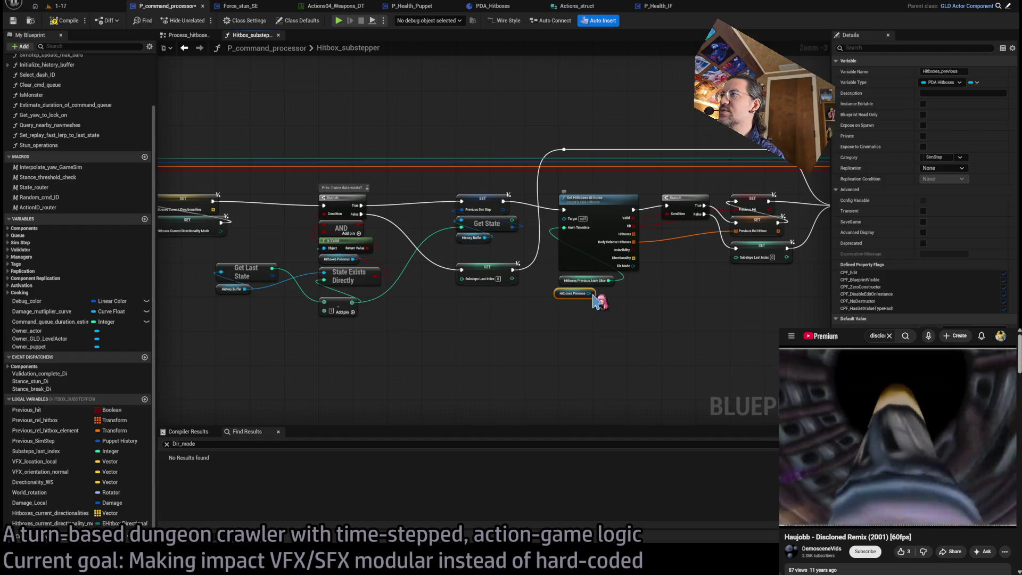
{"action": "mouse_move", "coordinate": [564, 281]}
{"action": "left_mouse_down"}
{"action": "mouse_move", "coordinate": [560, 303]}
{"action": "mouse_move", "coordinate": [562, 284]}
{"action": "left_mouse_up"}
{"action": "left_click", "coordinate": [562, 296], "text": "ctrl"}
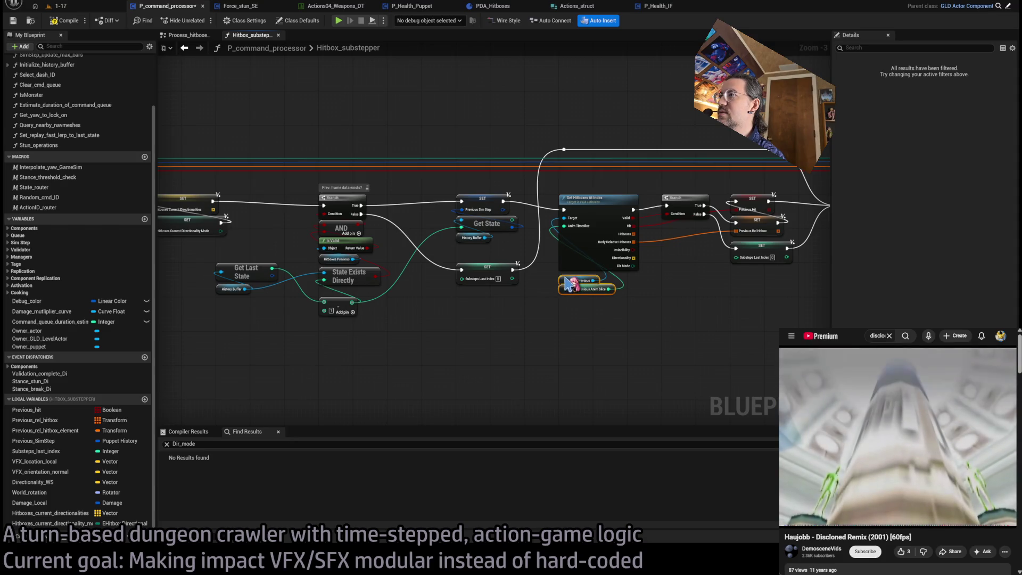
{"action": "left_click", "coordinate": [500, 309]}
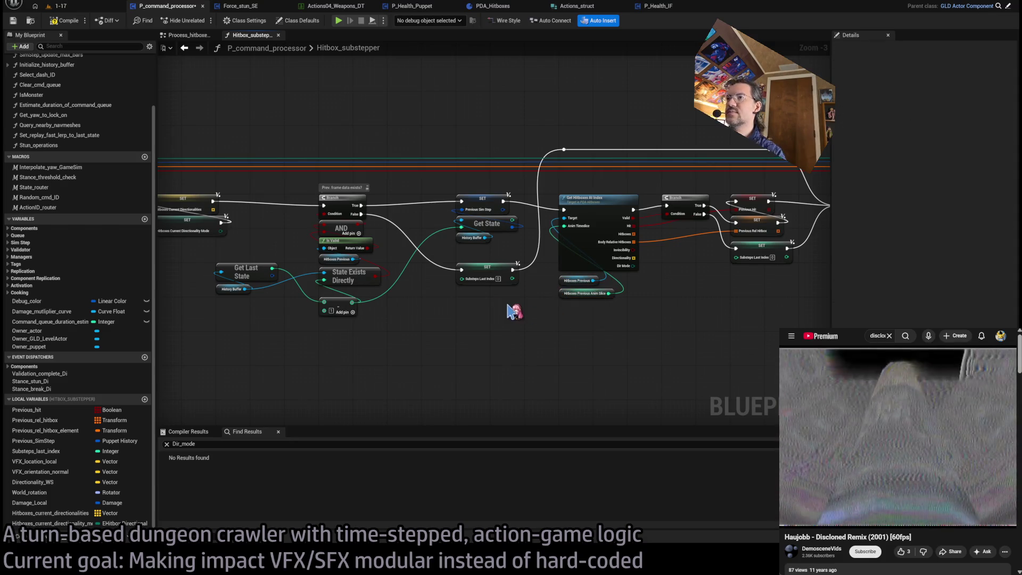
{"action": "key", "text": "ctrl+s"}
{"action": "left_click_drag", "start_coordinate": [426, 310], "coordinate": [670, 303]}
{"action": "left_click_drag", "start_coordinate": [373, 304], "coordinate": [586, 304]}
{"action": "scroll", "coordinate": [338, 160], "scroll_direction": "up", "scroll_amount": 3}
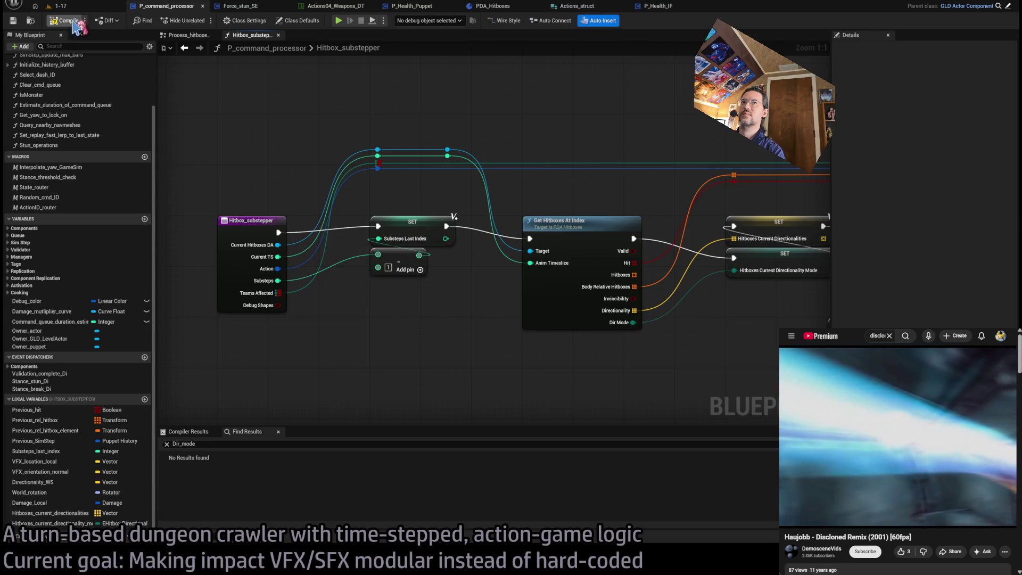
Step: Jump from the compile error to the failing Hitbox Substepper call and open its function graph
{"action": "scroll", "coordinate": [459, 303], "scroll_direction": "down", "scroll_amount": 3}
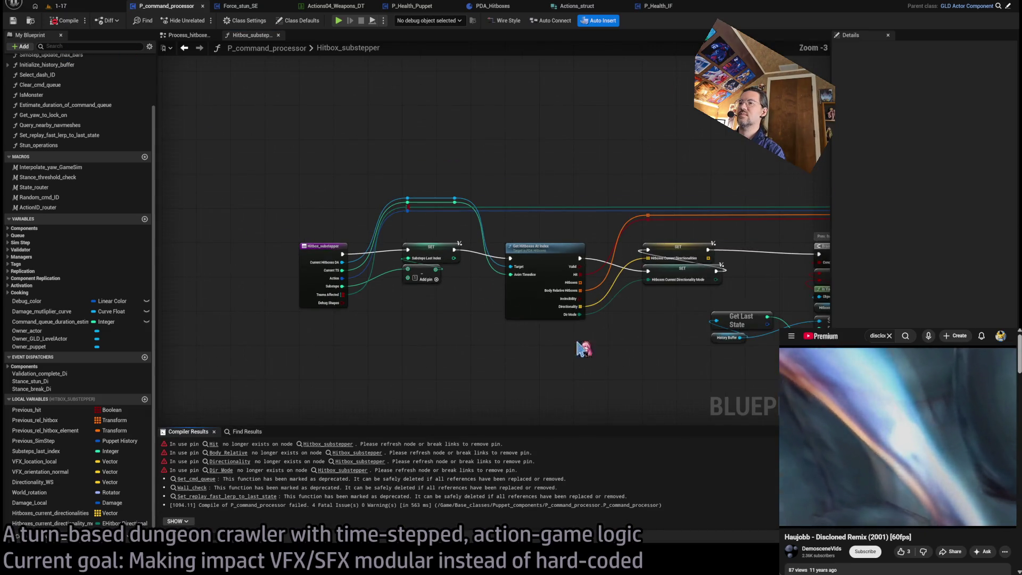
{"action": "mouse_move", "coordinate": [555, 359]}
{"action": "left_mouse_down"}
{"action": "mouse_move", "coordinate": [444, 338]}
{"action": "mouse_move", "coordinate": [299, 351]}
{"action": "mouse_move", "coordinate": [221, 333]}
{"action": "left_mouse_up"}
{"action": "mouse_move", "coordinate": [499, 336]}
{"action": "left_mouse_down"}
{"action": "mouse_move", "coordinate": [338, 337]}
{"action": "mouse_move", "coordinate": [327, 365]}
{"action": "left_mouse_up"}
{"action": "left_click_drag", "start_coordinate": [527, 365], "coordinate": [358, 339]}
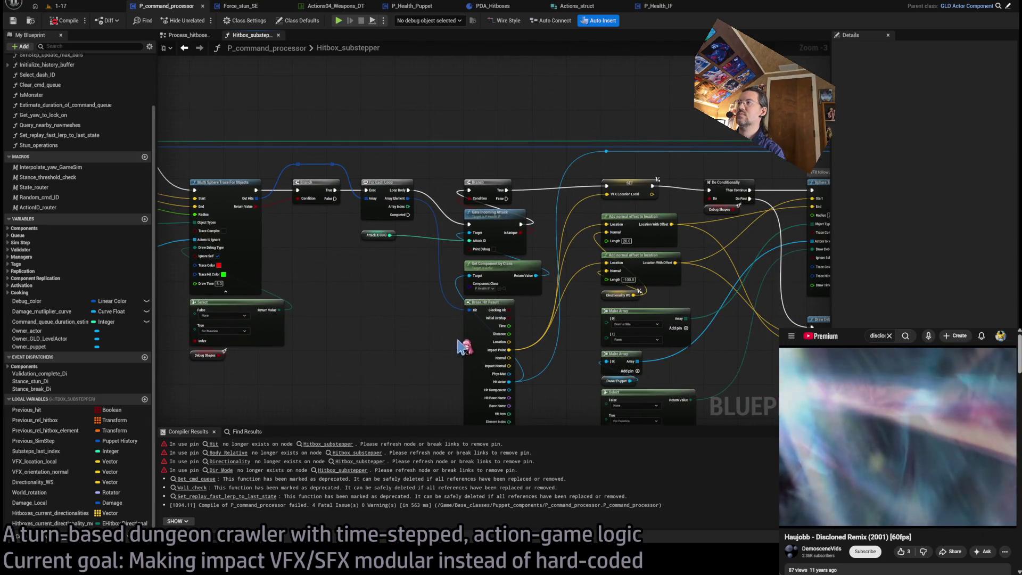
{"action": "left_click_drag", "start_coordinate": [463, 347], "coordinate": [185, 320]}
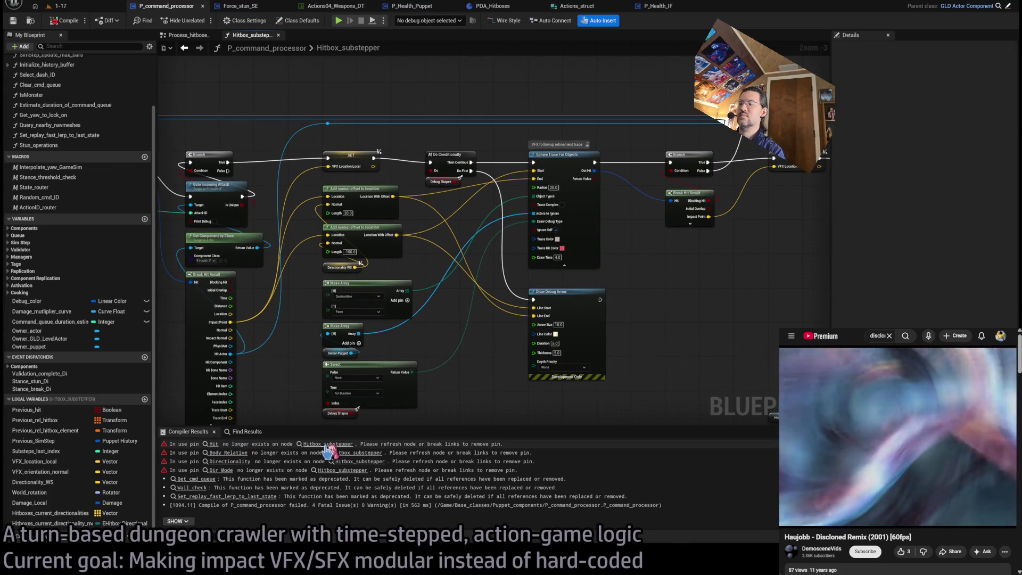
{"action": "left_click", "coordinate": [214, 444]}
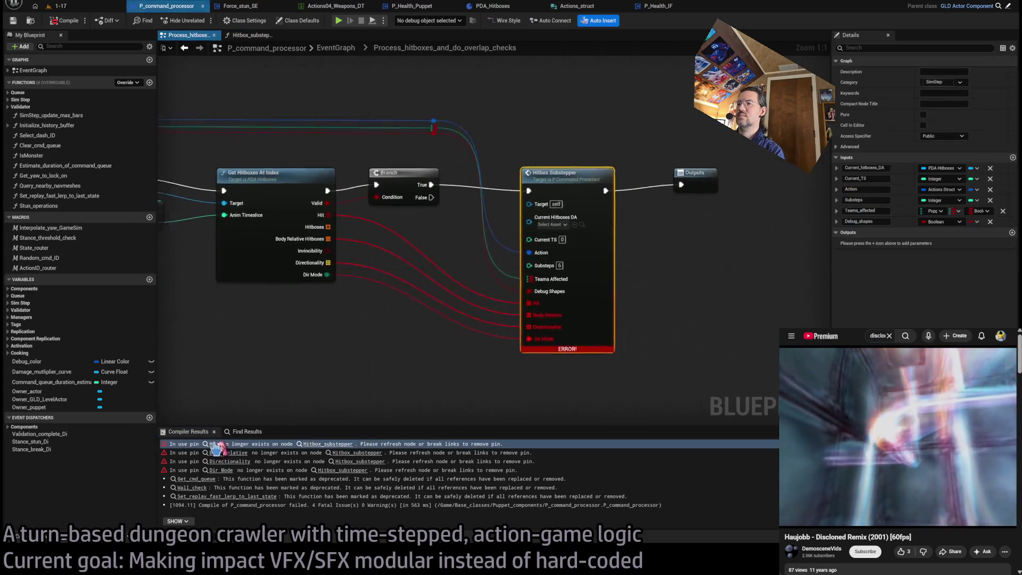
{"action": "mouse_move", "coordinate": [400, 350]}
{"action": "left_mouse_down"}
{"action": "mouse_move", "coordinate": [582, 339]}
{"action": "mouse_move", "coordinate": [542, 333]}
{"action": "mouse_move", "coordinate": [453, 358]}
{"action": "left_mouse_up"}
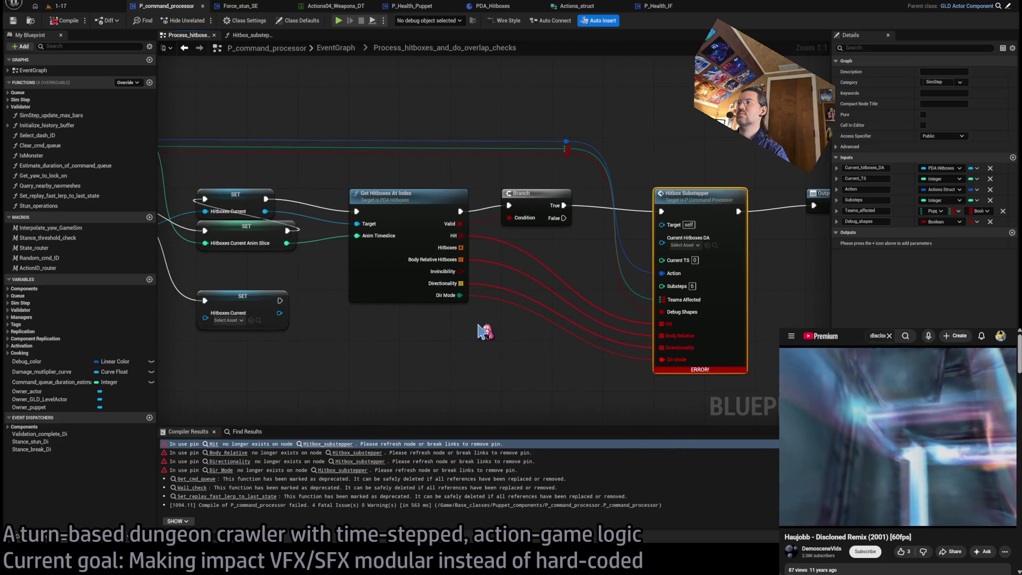
{"action": "double_click", "coordinate": [687, 193]}
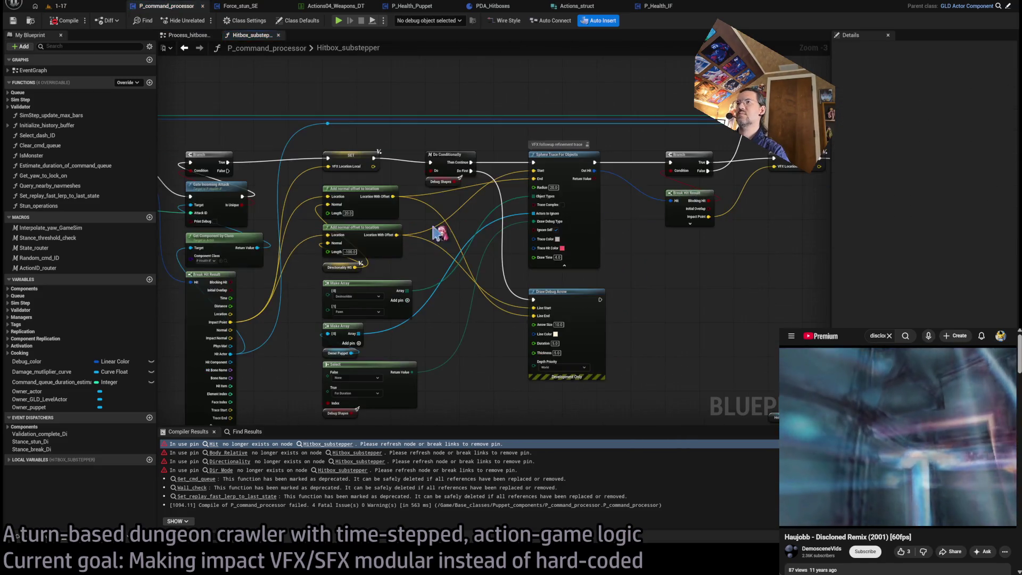
Step: Shift the row of nodes after Get Hitboxes At Index right to make room
{"action": "scroll", "coordinate": [476, 246], "scroll_direction": "up", "scroll_amount": 3}
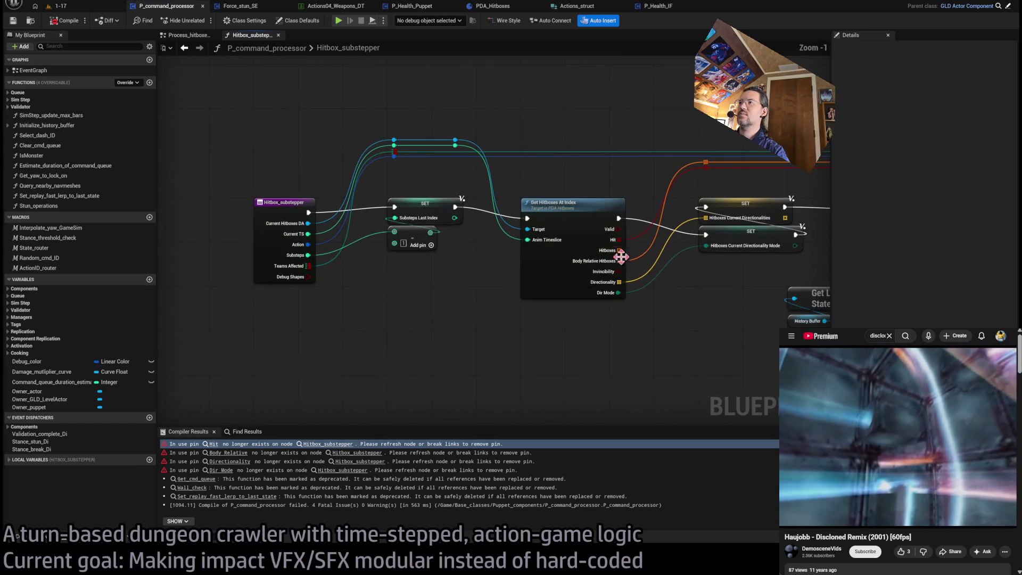
{"action": "left_click_drag", "start_coordinate": [552, 249], "coordinate": [636, 379]}
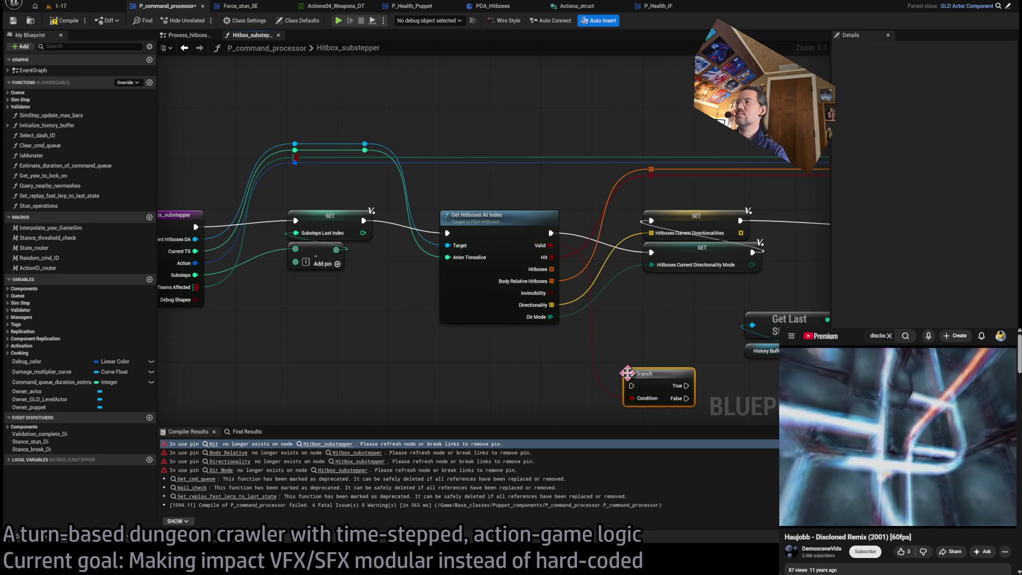
{"action": "scroll", "coordinate": [655, 367], "scroll_direction": "down", "scroll_amount": 13}
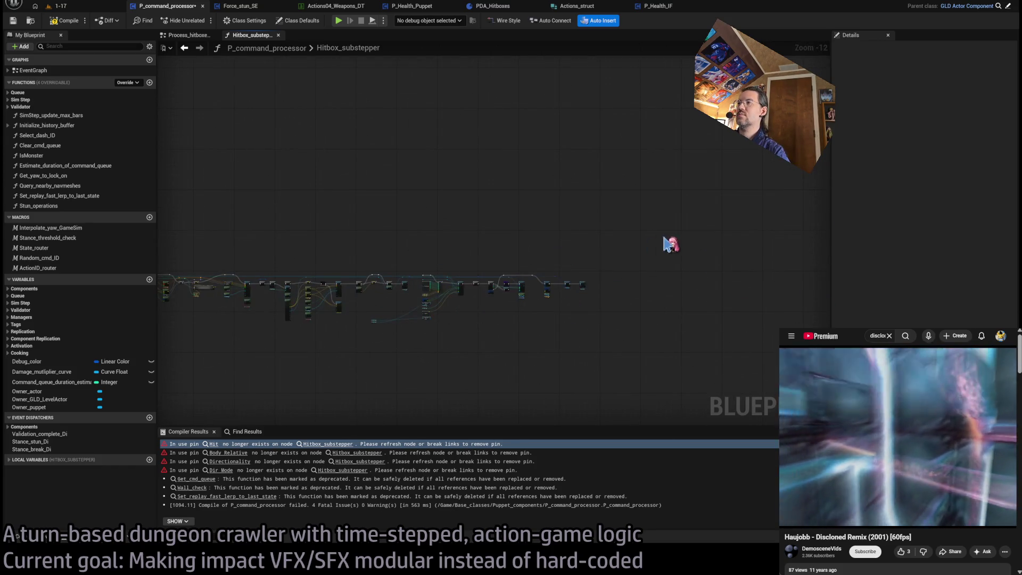
{"action": "left_click", "coordinate": [207, 365]}
{"action": "mouse_move", "coordinate": [810, 194]}
{"action": "left_mouse_down"}
{"action": "mouse_move", "coordinate": [251, 301]}
{"action": "mouse_move", "coordinate": [457, 342]}
{"action": "left_mouse_up"}
{"action": "scroll", "coordinate": [420, 266], "scroll_direction": "up", "scroll_amount": 13}
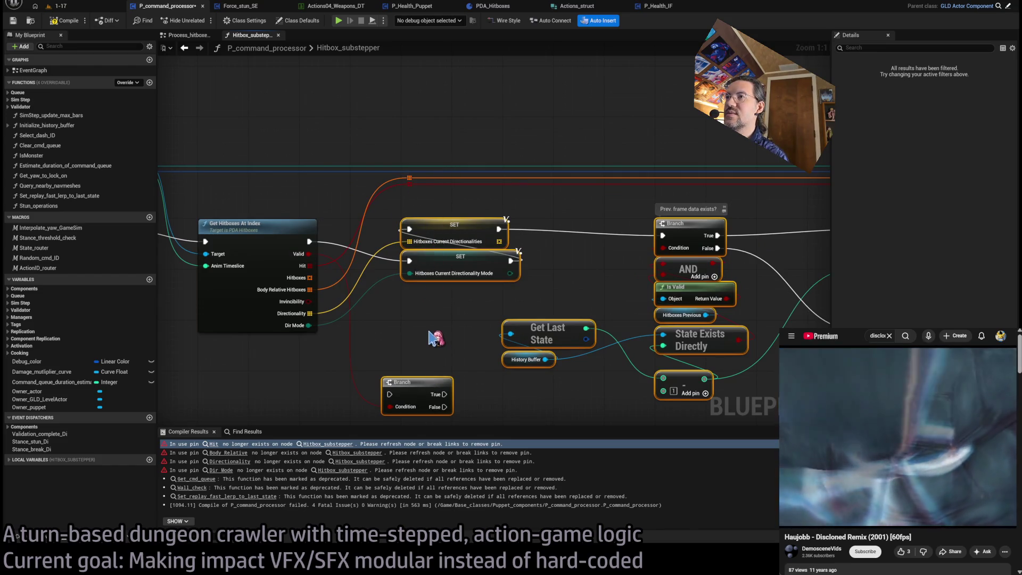
{"action": "left_click_drag", "start_coordinate": [437, 253], "coordinate": [590, 253]}
Step: Insert a Branch after Get Hitboxes At Index, ahead of the two directionality SET nodes
{"action": "left_click_drag", "start_coordinate": [550, 372], "coordinate": [426, 230]}
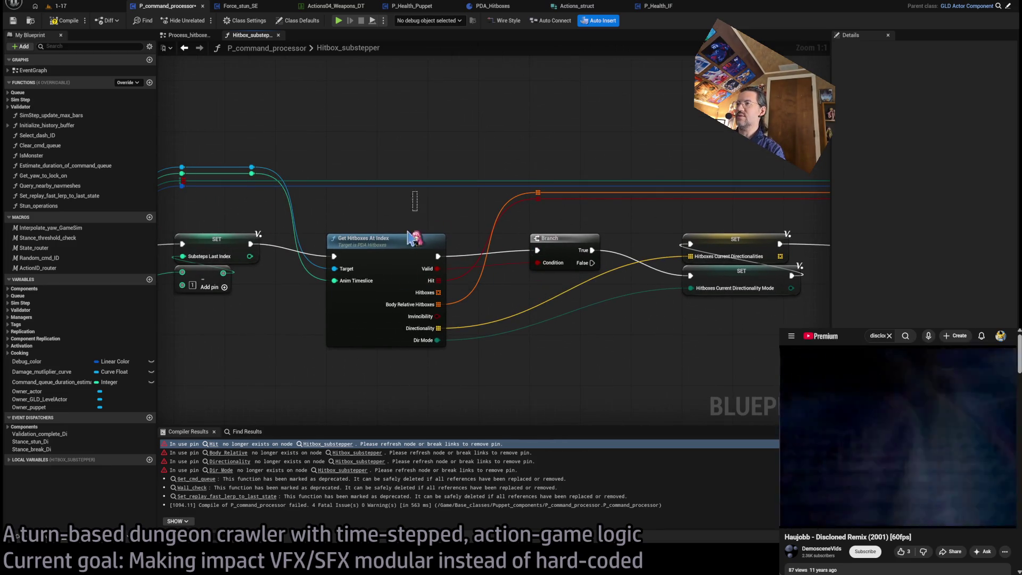
{"action": "left_click_drag", "start_coordinate": [511, 228], "coordinate": [566, 394]}
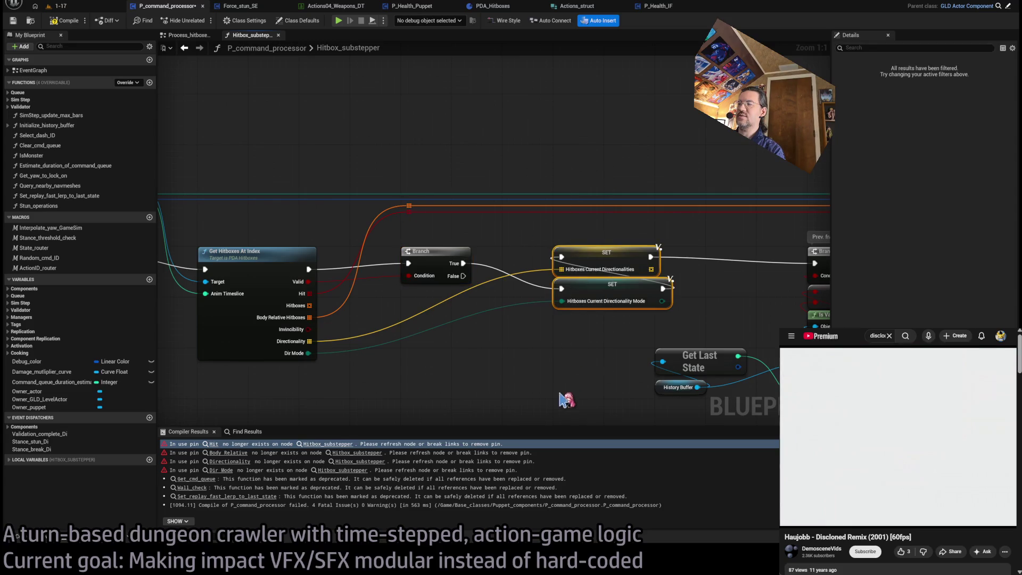
{"action": "left_click", "coordinate": [566, 398]}
{"action": "scroll", "coordinate": [566, 398], "scroll_direction": "down", "scroll_amount": 1}
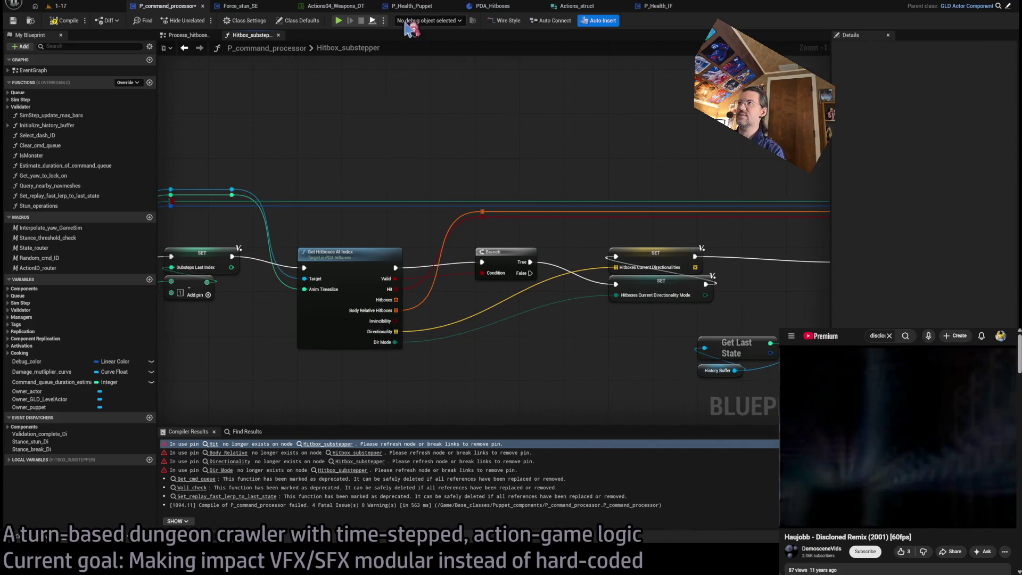
Step: Navigate from the main EventGraph back into the Process_hitboxes_and_do_overlap_checks graph
{"action": "left_click", "coordinate": [189, 36]}
{"action": "left_click_drag", "start_coordinate": [591, 223], "coordinate": [473, 215]}
{"action": "scroll", "coordinate": [524, 261], "scroll_direction": "down", "scroll_amount": 2}
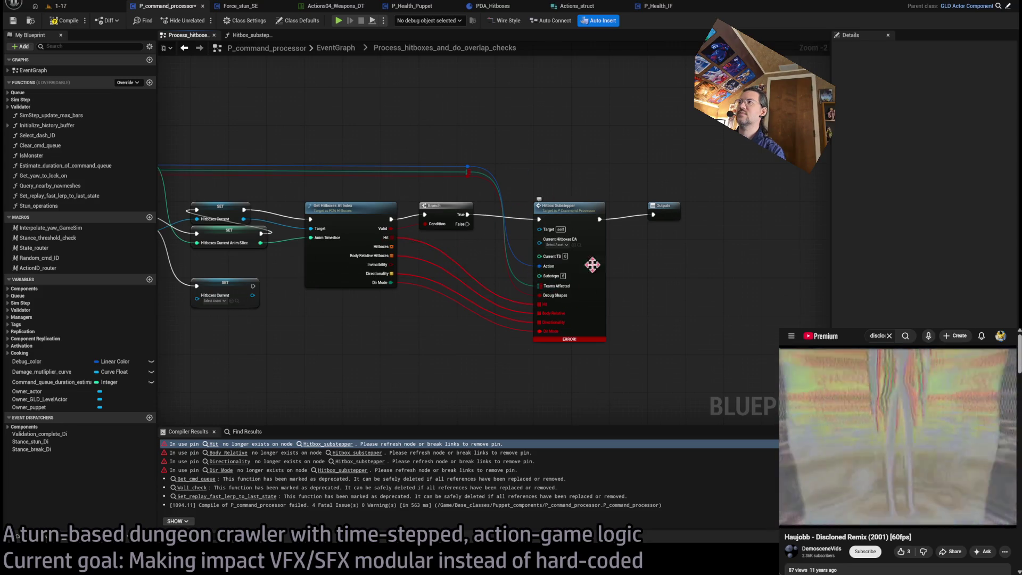
{"action": "left_click", "coordinate": [336, 47]}
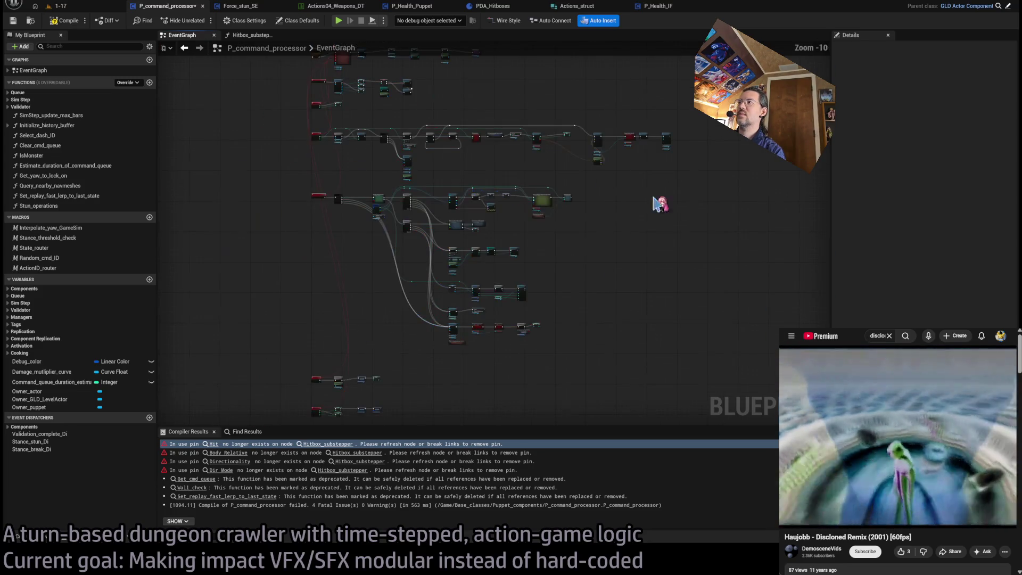
{"action": "scroll", "coordinate": [591, 252], "scroll_direction": "up", "scroll_amount": 5}
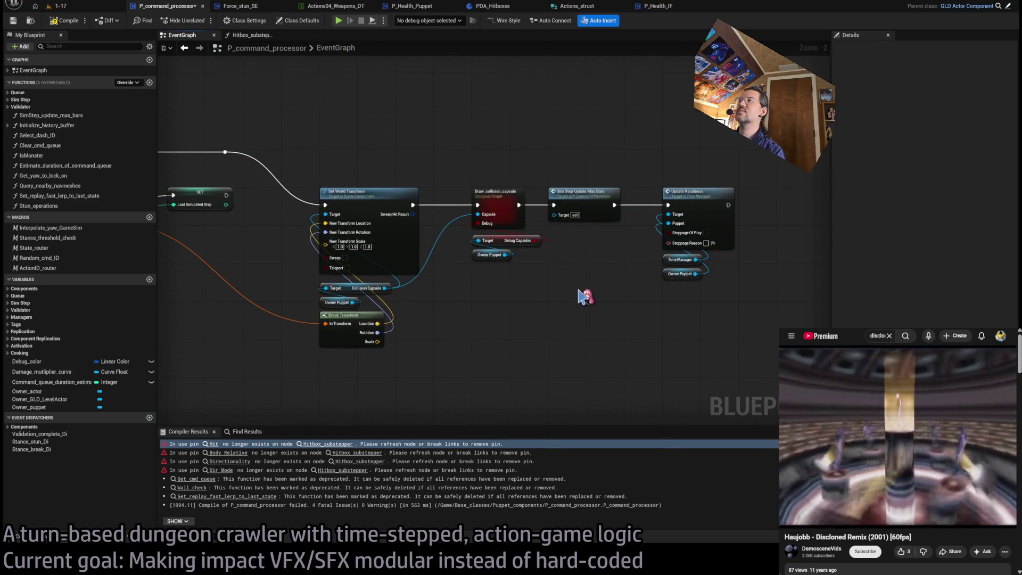
{"action": "scroll", "coordinate": [586, 300], "scroll_direction": "down", "scroll_amount": 3}
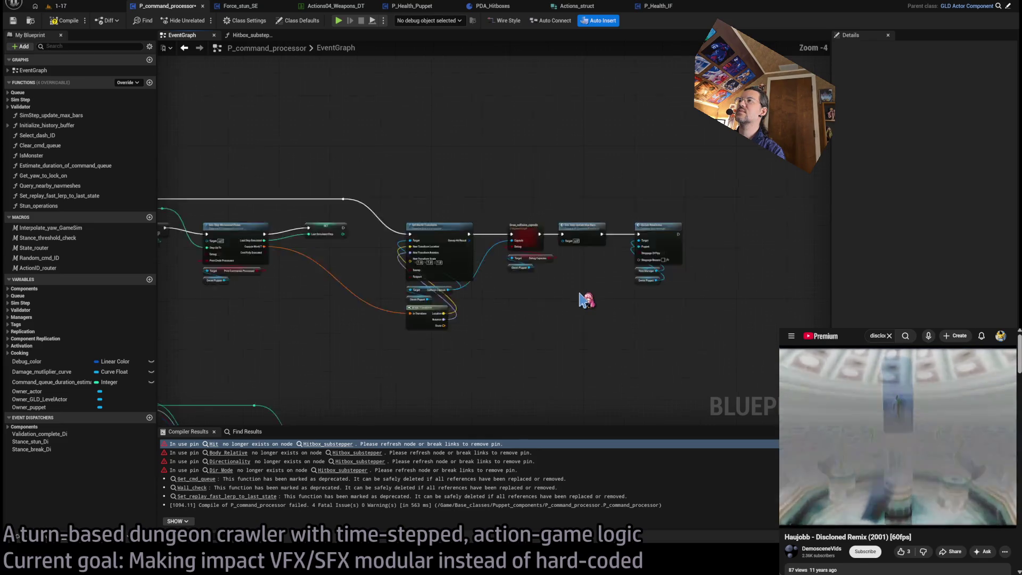
{"action": "scroll", "coordinate": [533, 275], "scroll_direction": "up", "scroll_amount": 5}
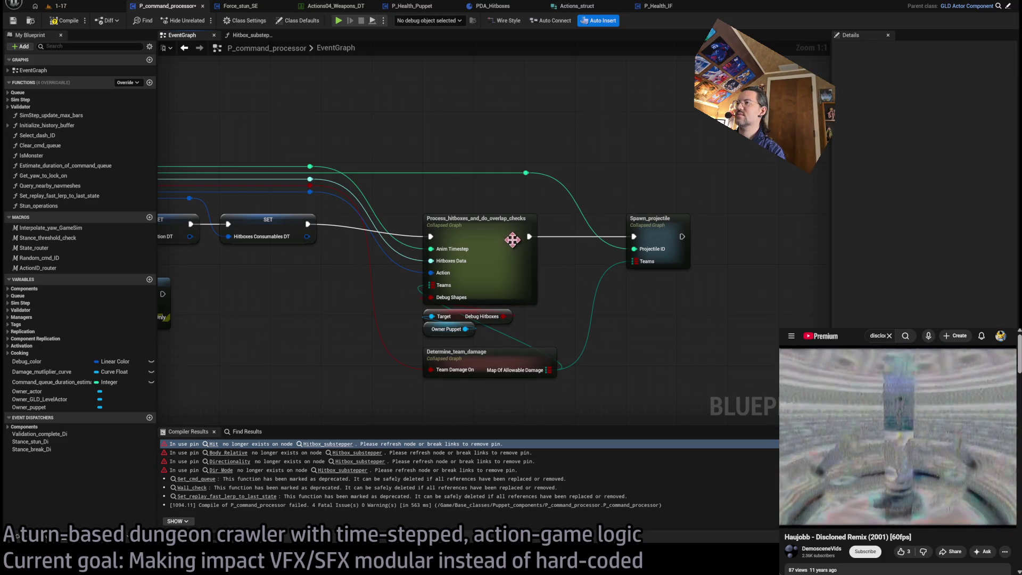
{"action": "double_click", "coordinate": [667, 221]}
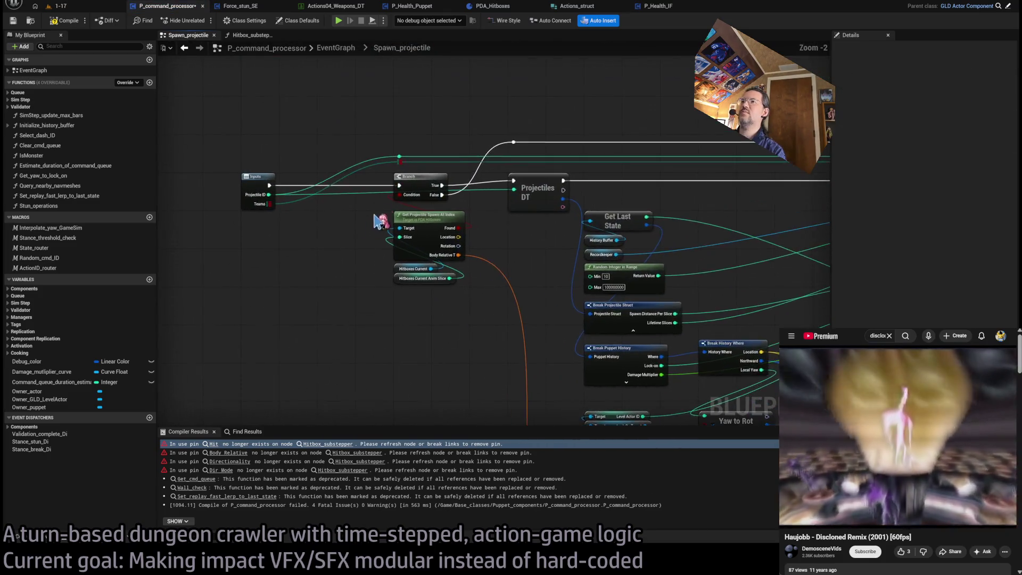
{"action": "mouse_move", "coordinate": [443, 259]}
{"action": "left_mouse_down"}
{"action": "mouse_move", "coordinate": [557, 250]}
{"action": "mouse_move", "coordinate": [470, 213]}
{"action": "left_mouse_up"}
{"action": "left_click", "coordinate": [341, 53]}
{"action": "double_click", "coordinate": [578, 263]}
{"action": "scroll", "coordinate": [578, 262], "scroll_direction": "up", "scroll_amount": 4}
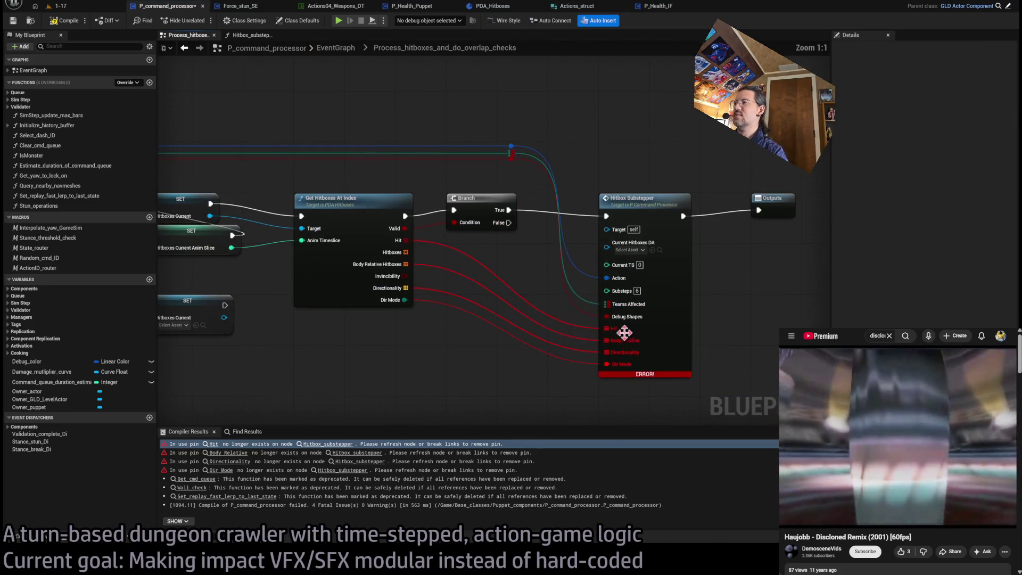
Step: Remove the orphaned Hit, Body Relative, Directionality and Dir Mode pins from Hitbox Substepper
{"action": "left_click", "coordinate": [607, 364], "text": "alt"}
{"action": "left_click", "coordinate": [607, 352], "text": "alt"}
{"action": "left_click", "coordinate": [607, 341], "text": "alt"}
{"action": "left_click", "coordinate": [607, 329], "text": "alt"}
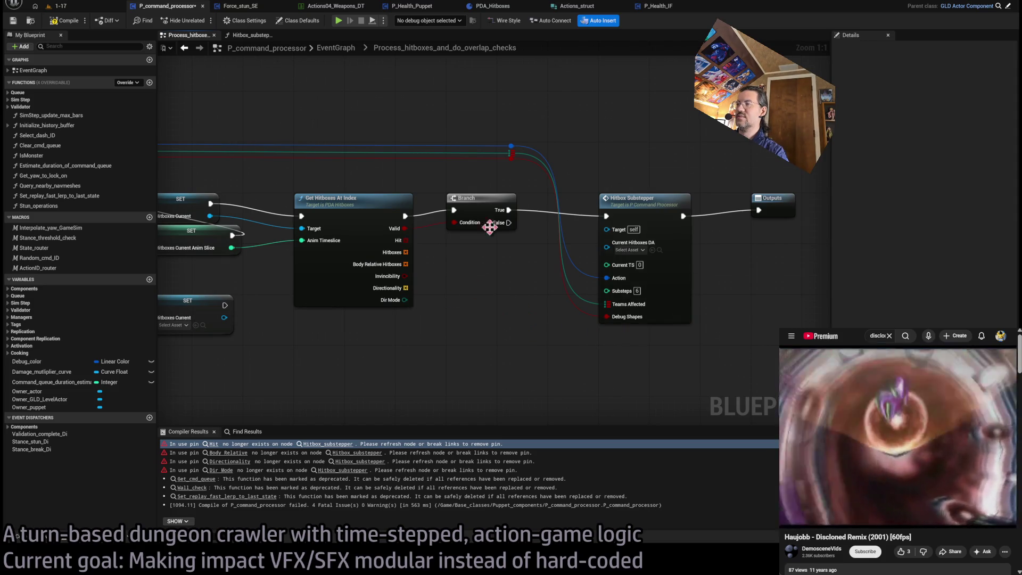
Step: Replace Get Hitboxes At Index and Branch with direct Hitboxes Current and anim slice wires
{"action": "left_click_drag", "start_coordinate": [295, 179], "coordinate": [515, 309]}
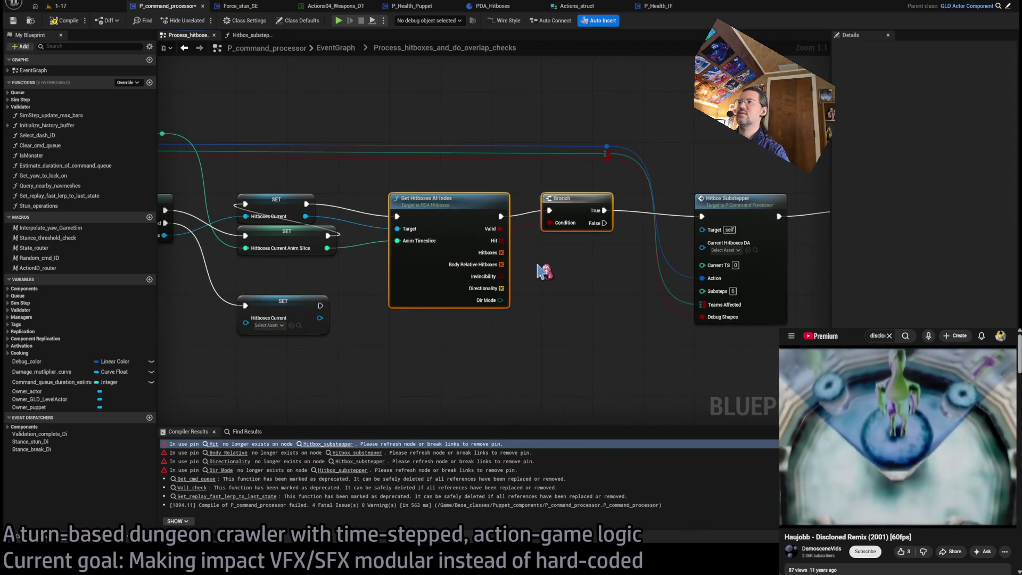
{"action": "key", "text": "Delete"}
{"action": "left_click", "coordinate": [314, 217]}
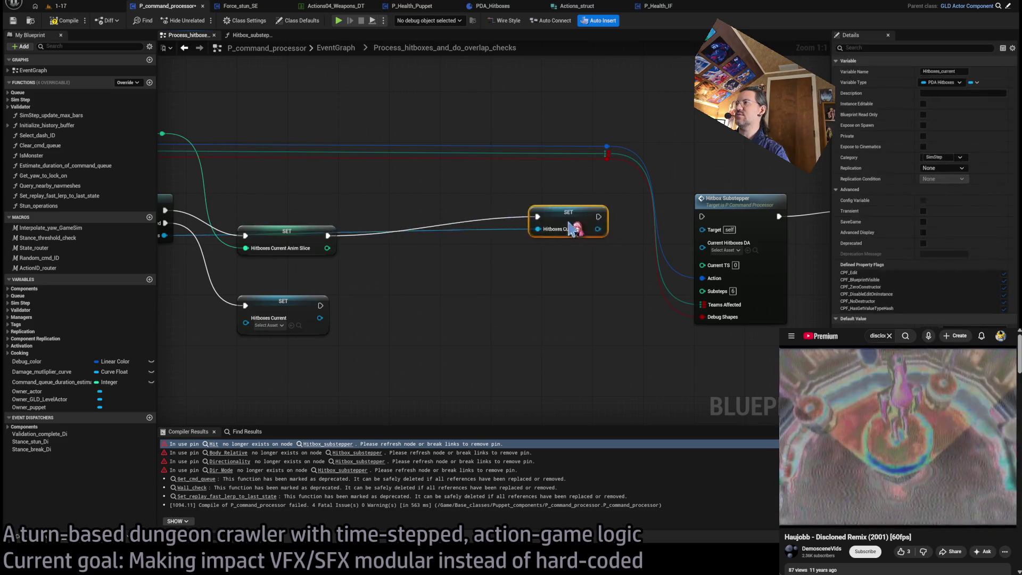
{"action": "mouse_move", "coordinate": [305, 216]}
{"action": "left_mouse_down"}
{"action": "mouse_move", "coordinate": [669, 233]}
{"action": "mouse_move", "coordinate": [704, 244]}
{"action": "mouse_move", "coordinate": [327, 248]}
{"action": "left_mouse_up"}
{"action": "left_click_drag", "start_coordinate": [306, 204], "coordinate": [703, 216]}
Step: Move the reroute, Hitbox Substepper and Outputs nodes left to tidy wires, then compile
{"action": "scroll", "coordinate": [623, 285], "scroll_direction": "down", "scroll_amount": 2}
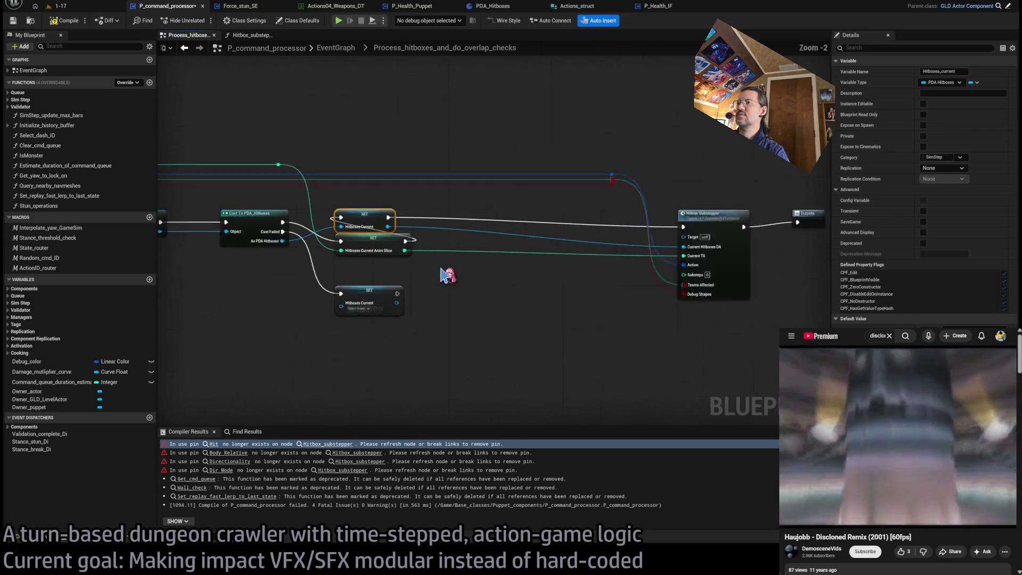
{"action": "scroll", "coordinate": [448, 277], "scroll_direction": "up", "scroll_amount": 3}
{"action": "scroll", "coordinate": [441, 285], "scroll_direction": "down", "scroll_amount": 1}
{"action": "left_click_drag", "start_coordinate": [507, 155], "coordinate": [831, 320]}
{"action": "mouse_move", "coordinate": [714, 209]}
{"action": "left_mouse_down"}
{"action": "mouse_move", "coordinate": [639, 235]}
{"action": "mouse_move", "coordinate": [359, 230]}
{"action": "mouse_move", "coordinate": [376, 231]}
{"action": "left_mouse_up"}
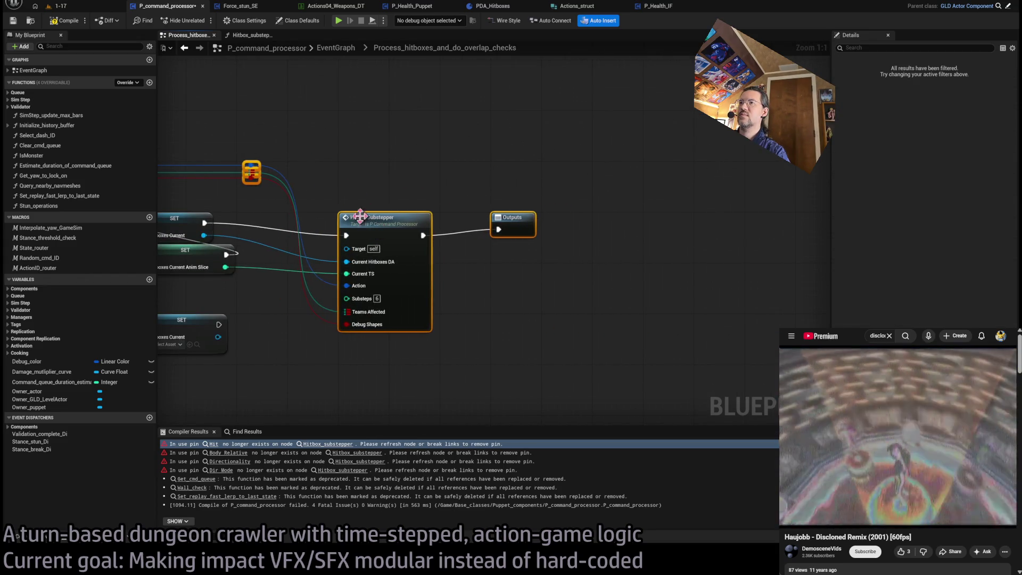
{"action": "left_click_drag", "start_coordinate": [216, 145], "coordinate": [411, 165]}
{"action": "left_click", "coordinate": [455, 198]}
{"action": "left_click_drag", "start_coordinate": [455, 199], "coordinate": [417, 205]}
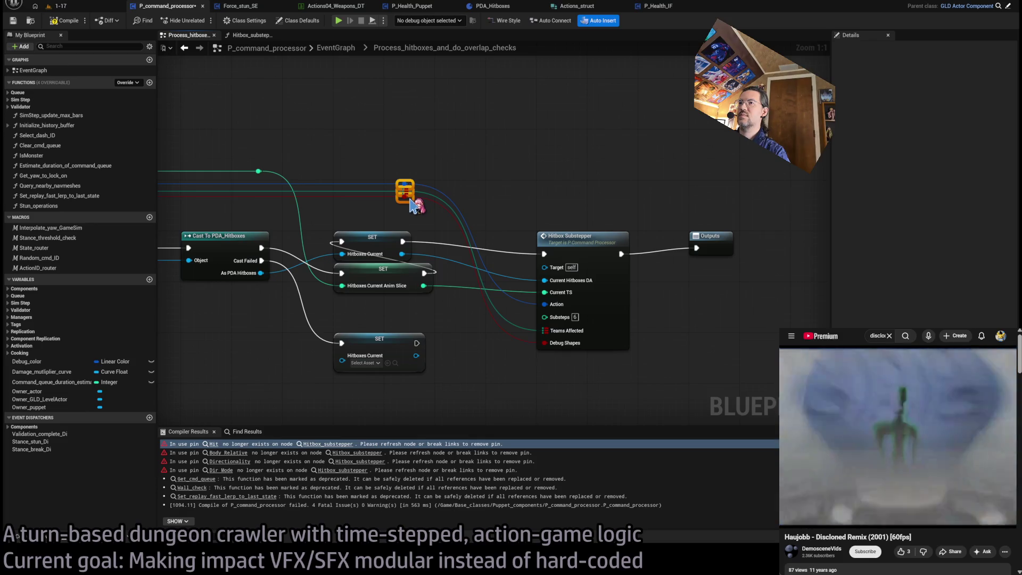
{"action": "left_click", "coordinate": [460, 169]}
{"action": "left_click_drag", "start_coordinate": [469, 168], "coordinate": [489, 161]}
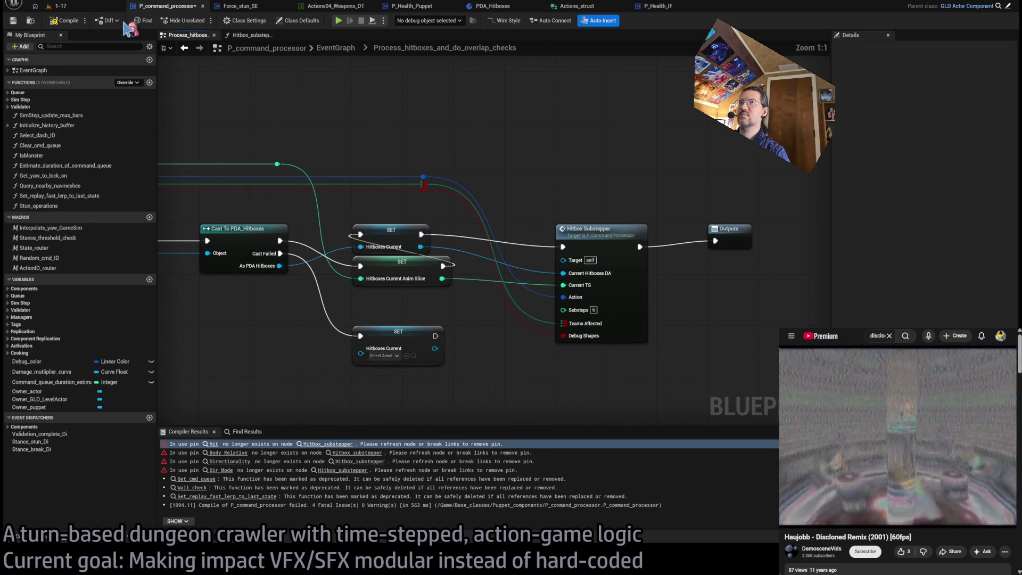
{"action": "key", "text": "F7"}
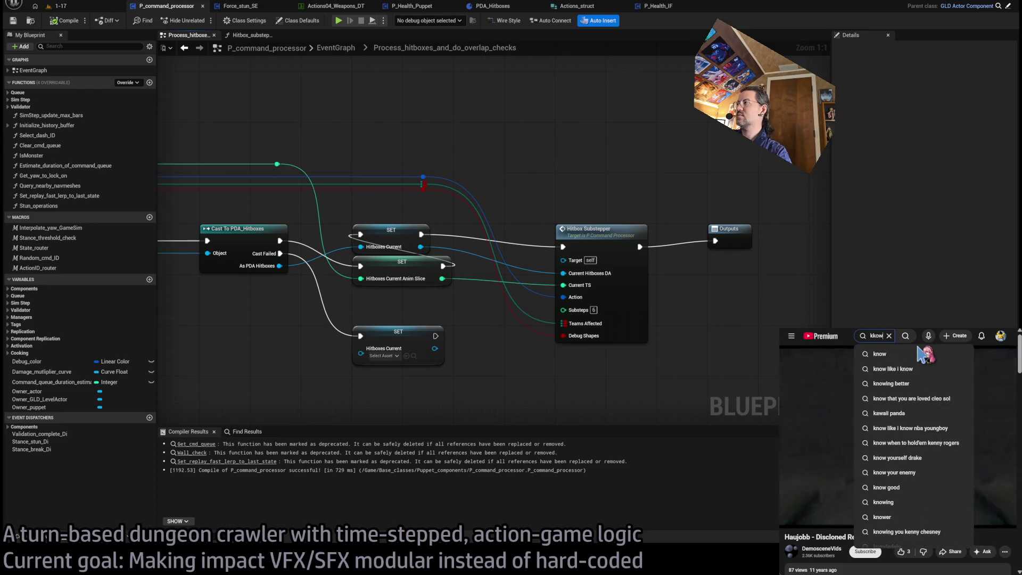
{"action": "type", "text": "kowb"}
Step: Search YouTube for Kkowboy and open the Kkowboy - blasphemy & purple video
{"action": "key", "text": "Return"}
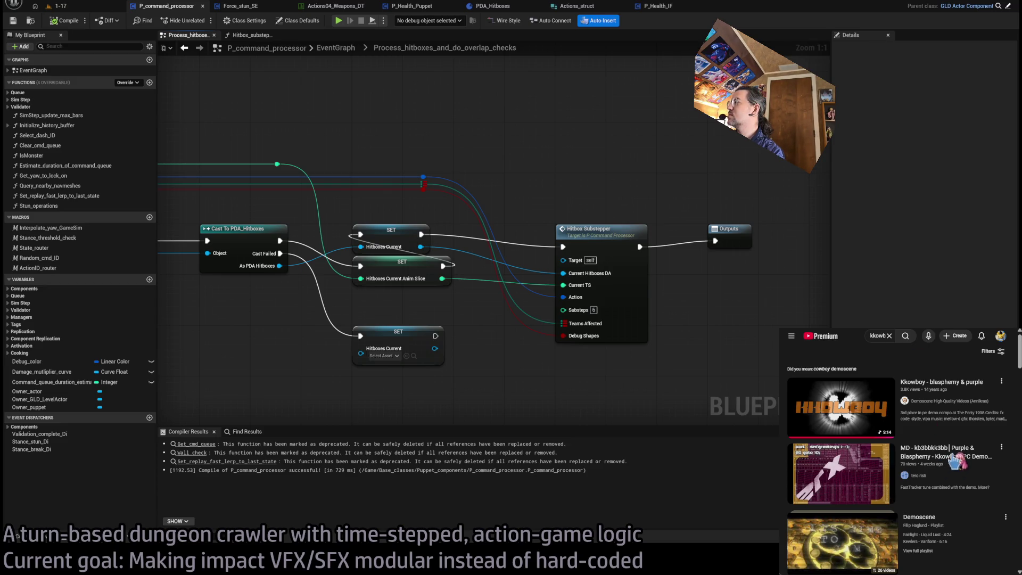
{"action": "left_click", "coordinate": [979, 463]}
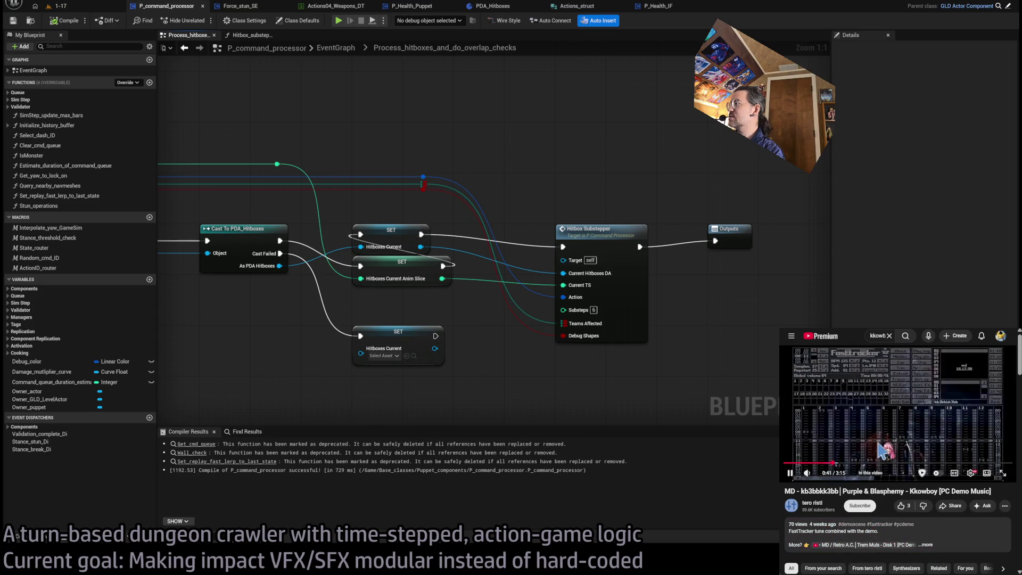
{"action": "left_click", "coordinate": [927, 545]}
{"action": "scroll", "coordinate": [974, 514], "scroll_direction": "down", "scroll_amount": 3}
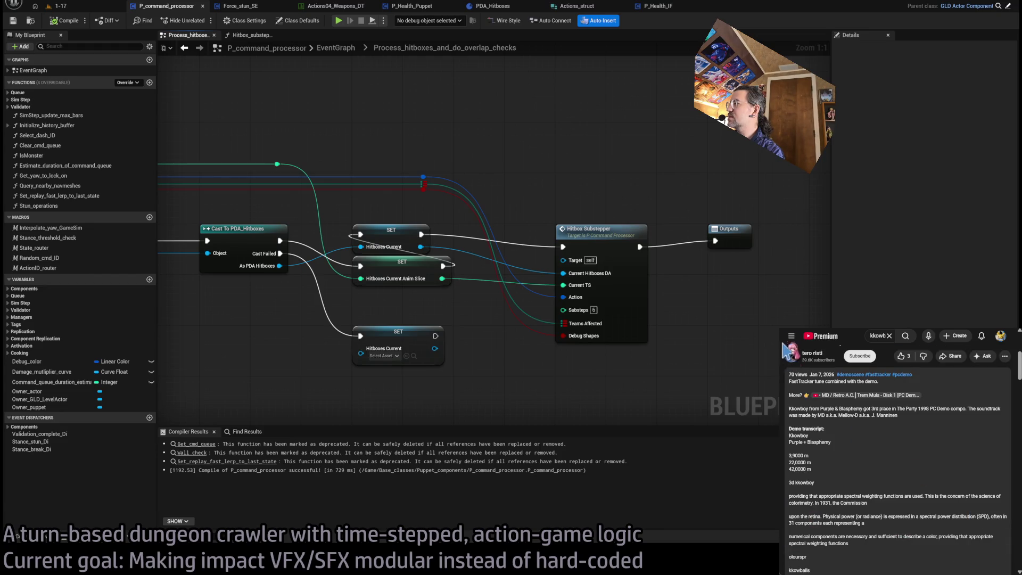
{"action": "scroll", "coordinate": [897, 468], "scroll_direction": "down", "scroll_amount": 5}
{"action": "left_click", "coordinate": [863, 394]}
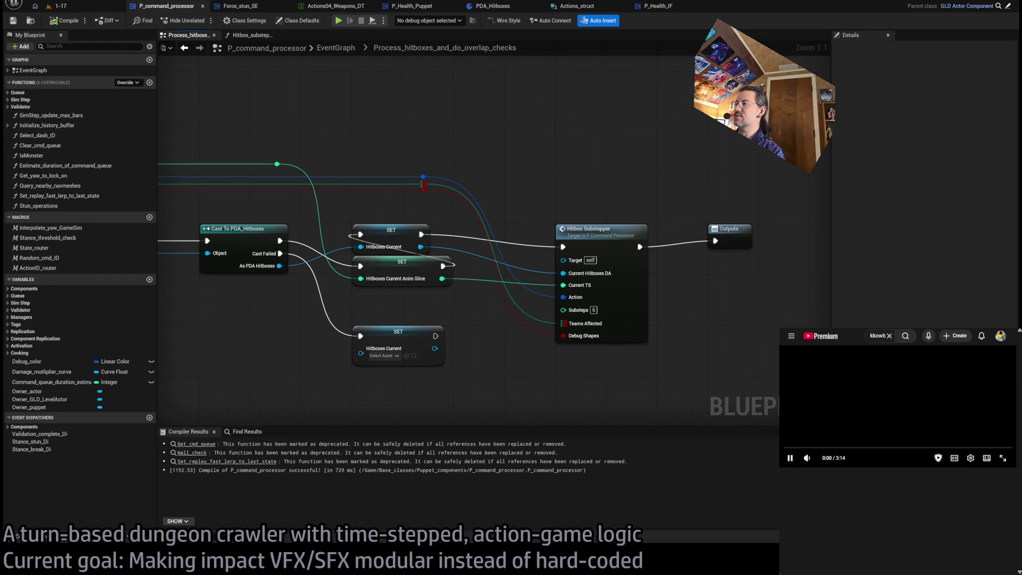
Step: Seek ahead in the video and widen the YouTube window, then return to the EventGraph
{"action": "left_click", "coordinate": [844, 448]}
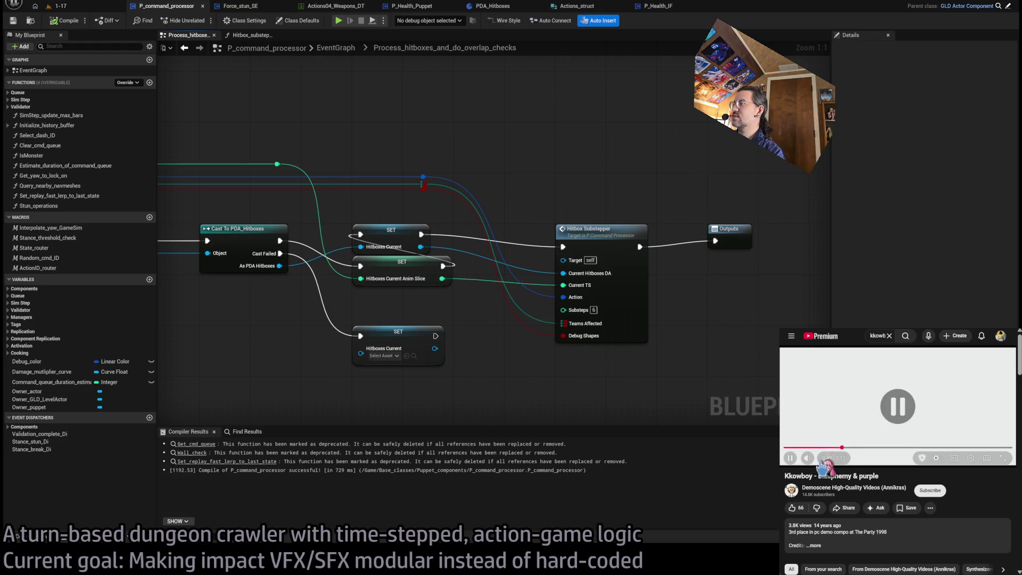
{"action": "left_click_drag", "start_coordinate": [823, 448], "coordinate": [819, 458]}
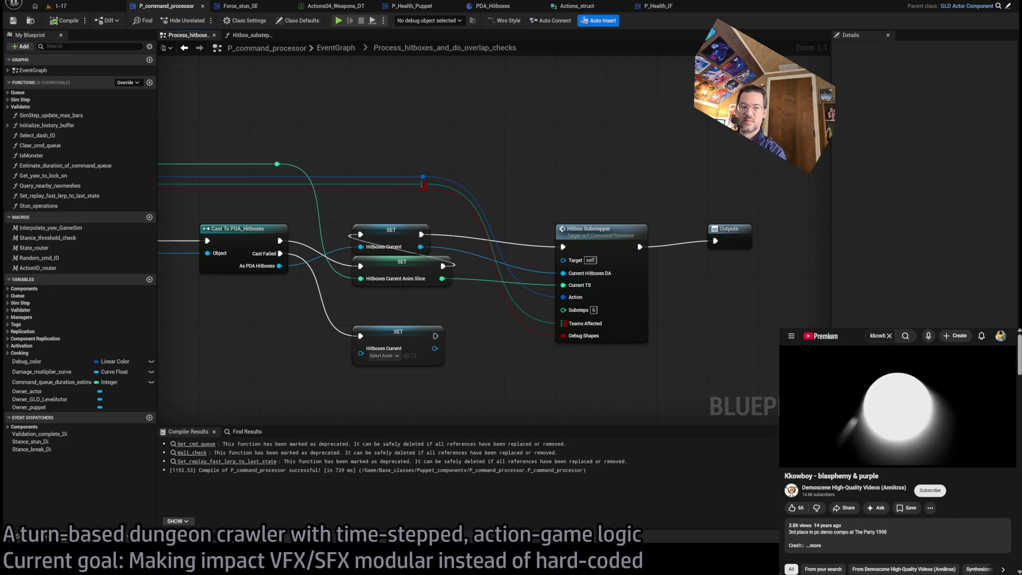
{"action": "left_click_drag", "start_coordinate": [779, 426], "coordinate": [681, 426]}
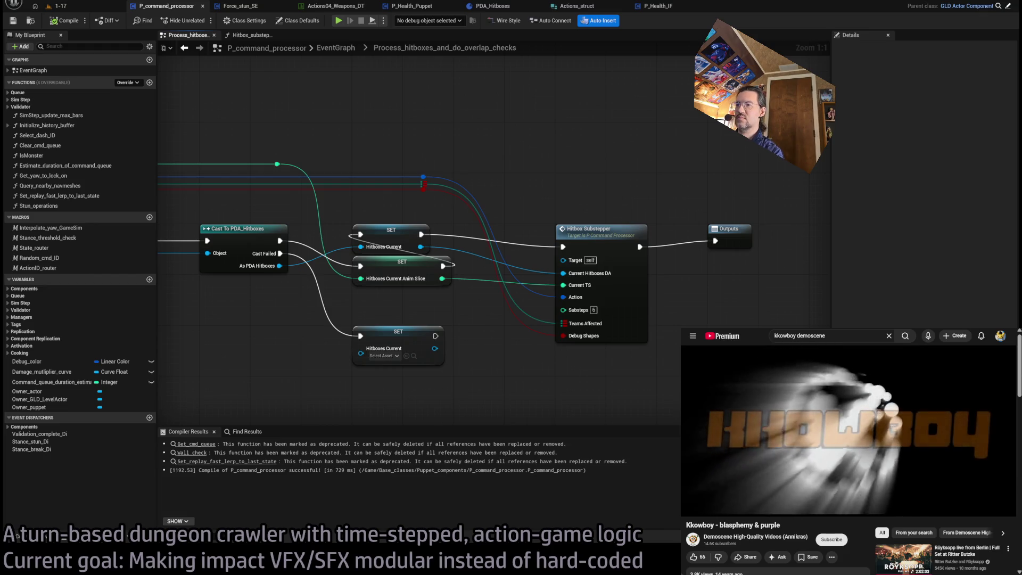
{"action": "left_click_drag", "start_coordinate": [682, 451], "coordinate": [669, 451]}
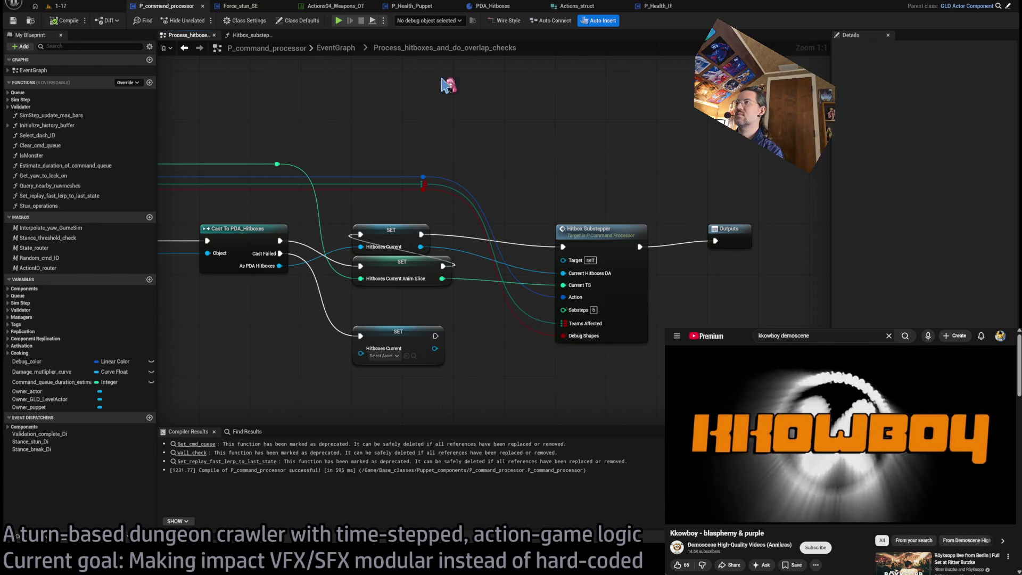
{"action": "left_click", "coordinate": [337, 47]}
{"action": "scroll", "coordinate": [554, 237], "scroll_direction": "up", "scroll_amount": 5}
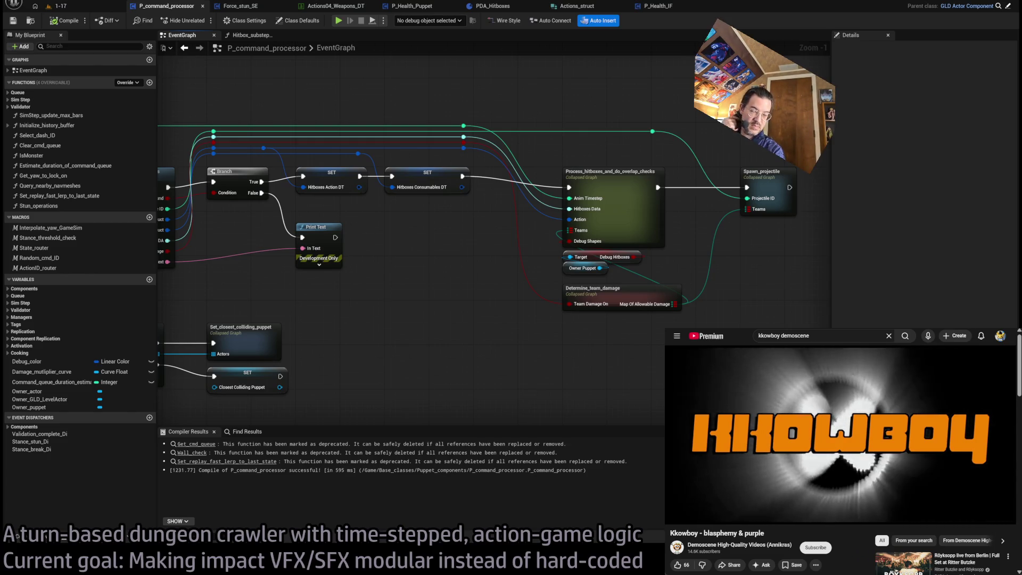
Step: Pan across the EventGraph's Sequence, Print Text and Manage_and_route_anims nodes, then switch to the 1-17 level
{"action": "left_click_drag", "start_coordinate": [642, 201], "coordinate": [581, 223]}
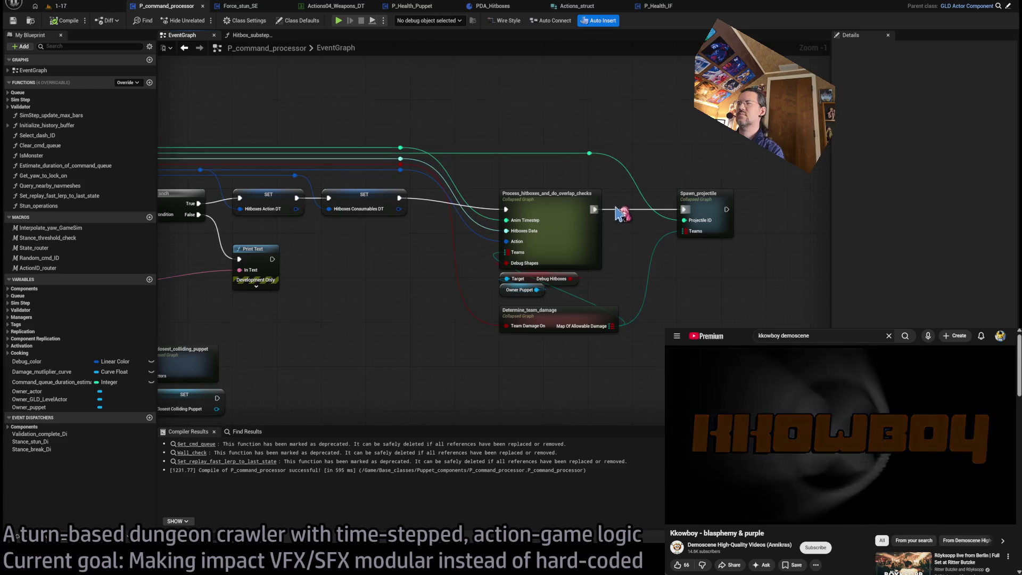
{"action": "scroll", "coordinate": [639, 202], "scroll_direction": "up", "scroll_amount": 1}
{"action": "left_click_drag", "start_coordinate": [692, 174], "coordinate": [648, 172]}
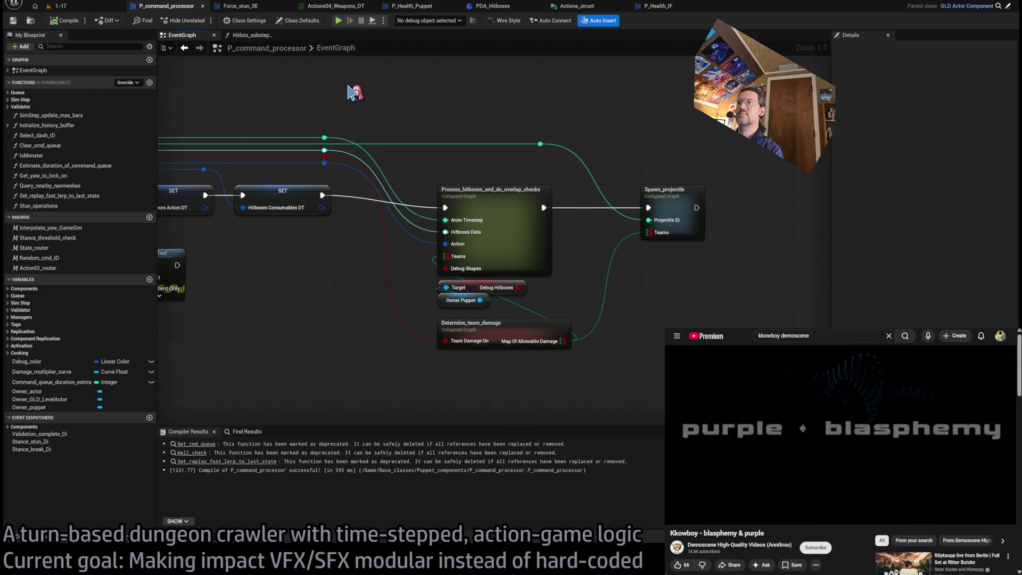
{"action": "left_click_drag", "start_coordinate": [272, 99], "coordinate": [759, 148]}
{"action": "left_click_drag", "start_coordinate": [340, 151], "coordinate": [748, 202]}
{"action": "scroll", "coordinate": [248, 219], "scroll_direction": "down", "scroll_amount": 5}
{"action": "scroll", "coordinate": [589, 210], "scroll_direction": "up", "scroll_amount": 5}
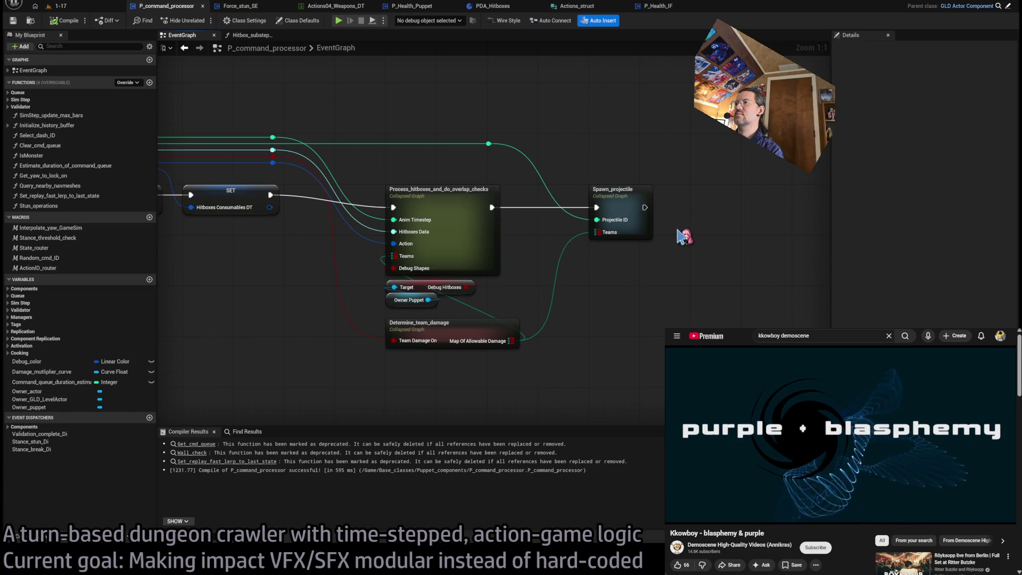
{"action": "left_click", "coordinate": [44, 5]}
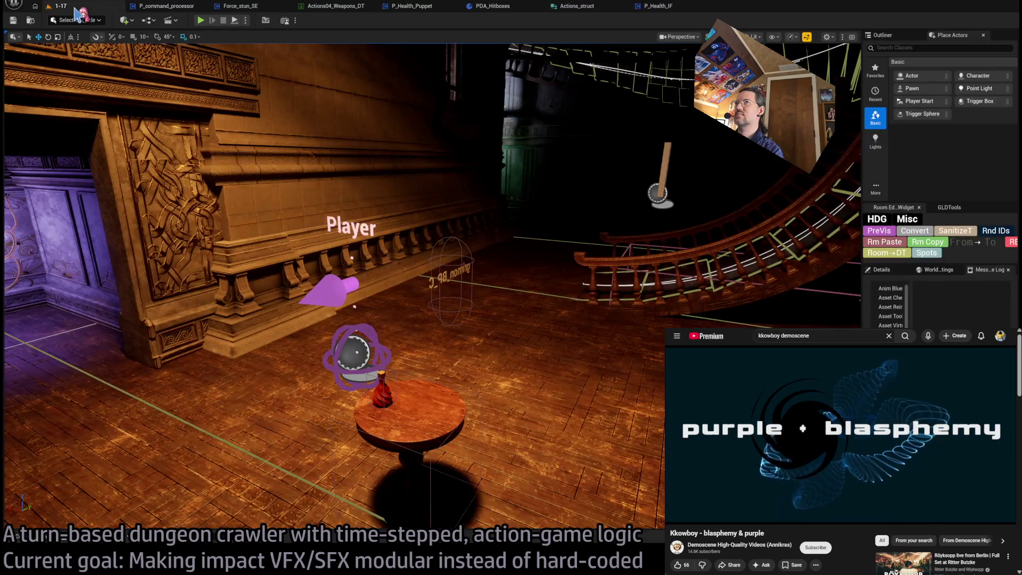
Step: Playtest a locked-on dash attack hitting the cat for 39 damage, then view Actions_struct
{"action": "left_click", "coordinate": [201, 21]}
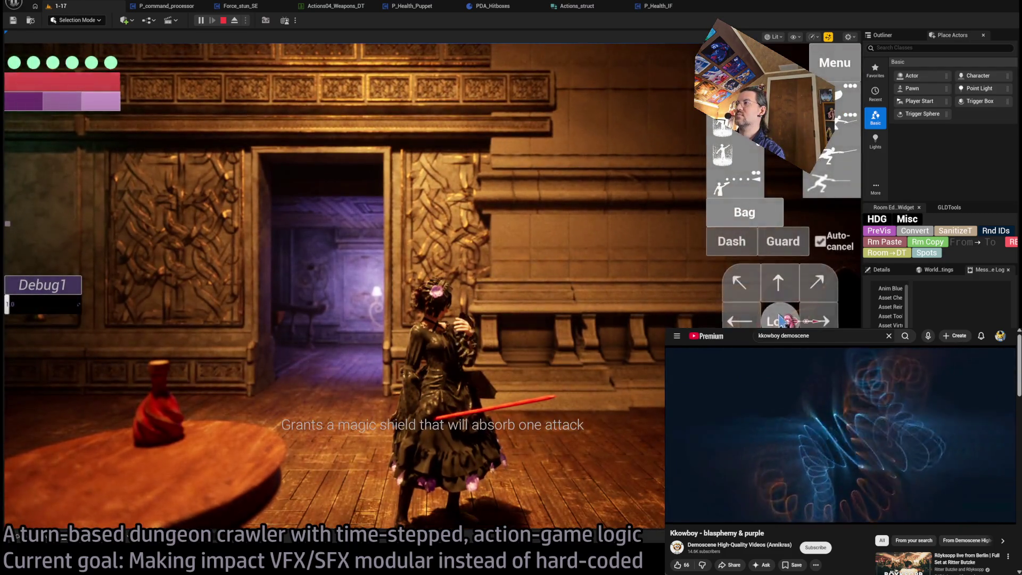
{"action": "left_click", "coordinate": [782, 320]}
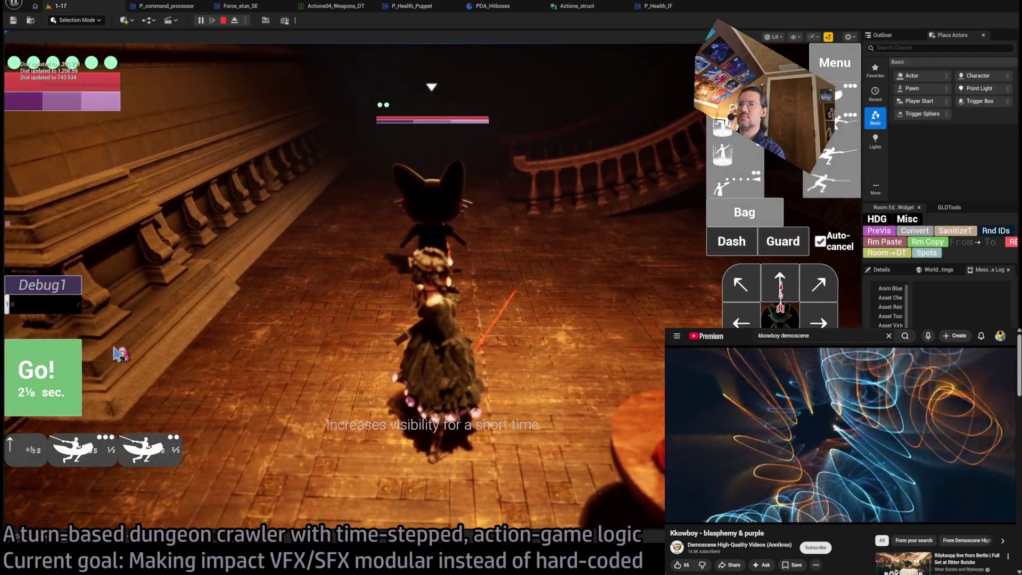
{"action": "left_click", "coordinate": [43, 372]}
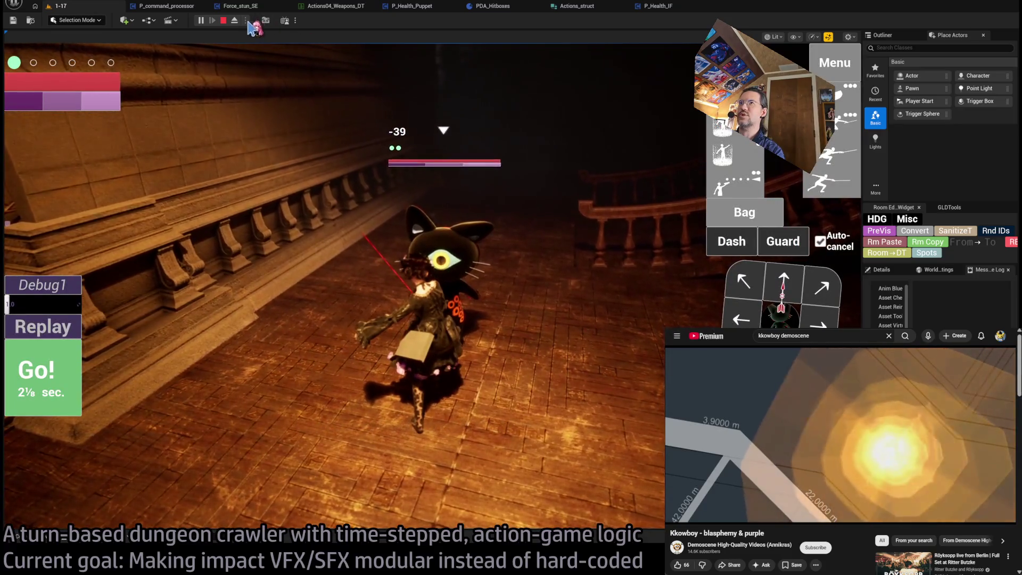
{"action": "left_click", "coordinate": [223, 20]}
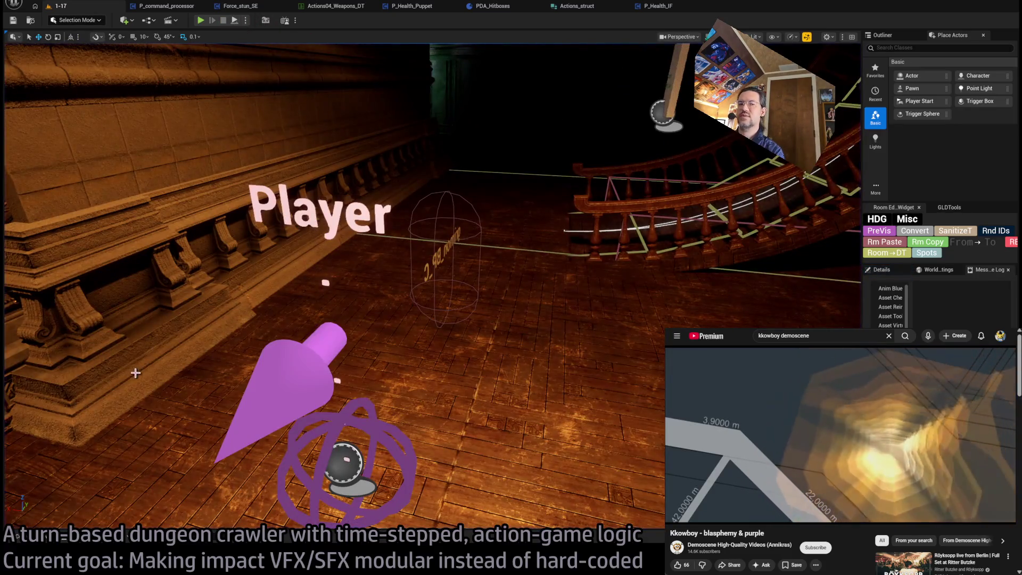
{"action": "left_click", "coordinate": [91, 523]}
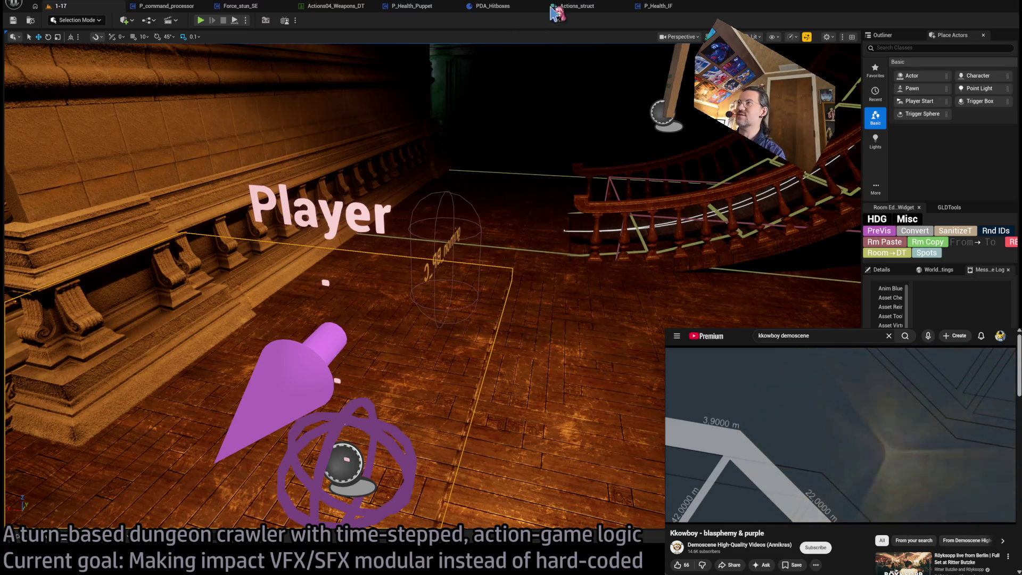
{"action": "left_click", "coordinate": [580, 13]}
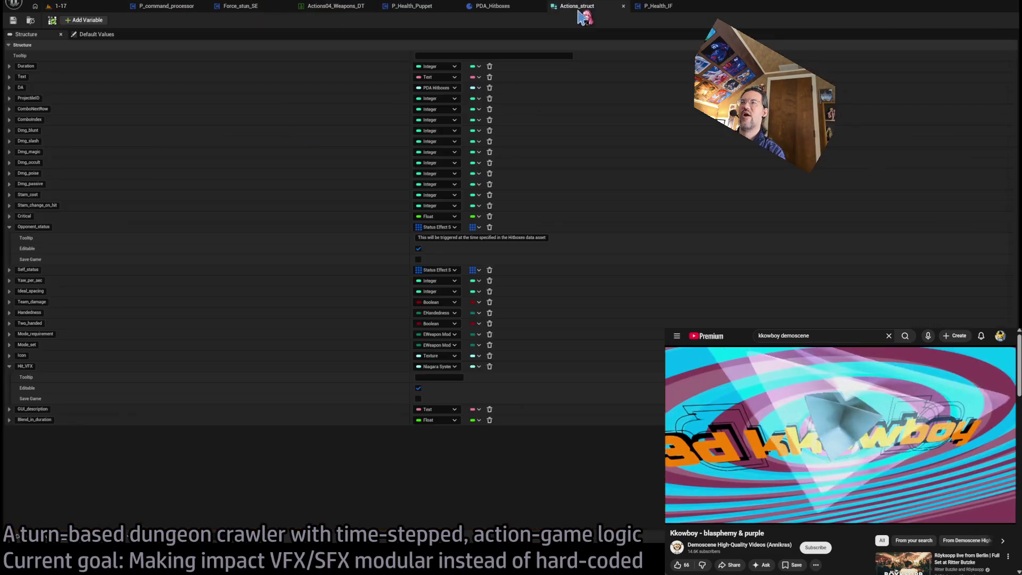
Step: Look over the P_Health_Puppet and P_Health_IF TakeDamage graphs, then go to P_command_processor
{"action": "left_click", "coordinate": [522, 11]}
{"action": "left_click", "coordinate": [412, 9]}
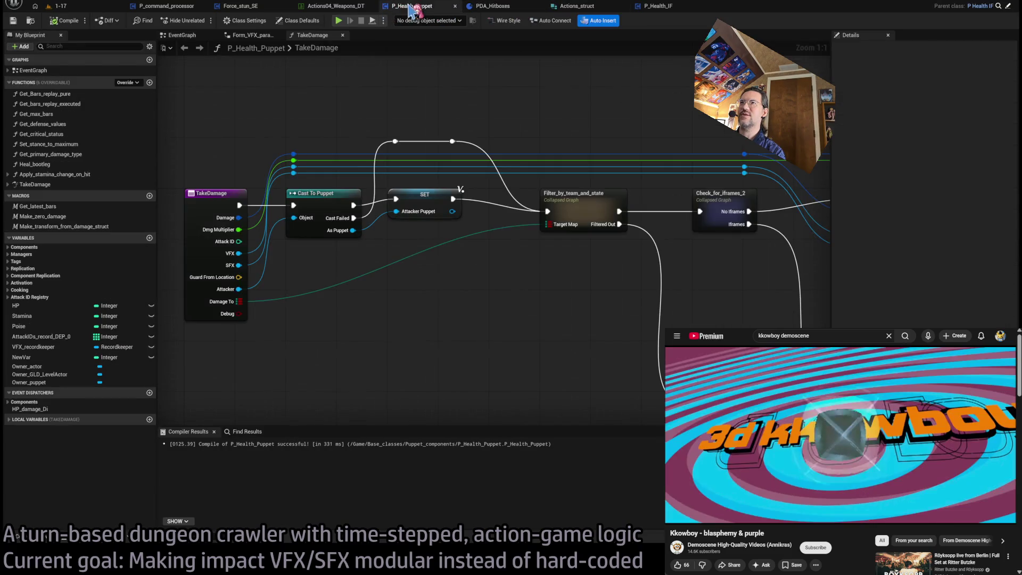
{"action": "left_click", "coordinate": [656, 6]}
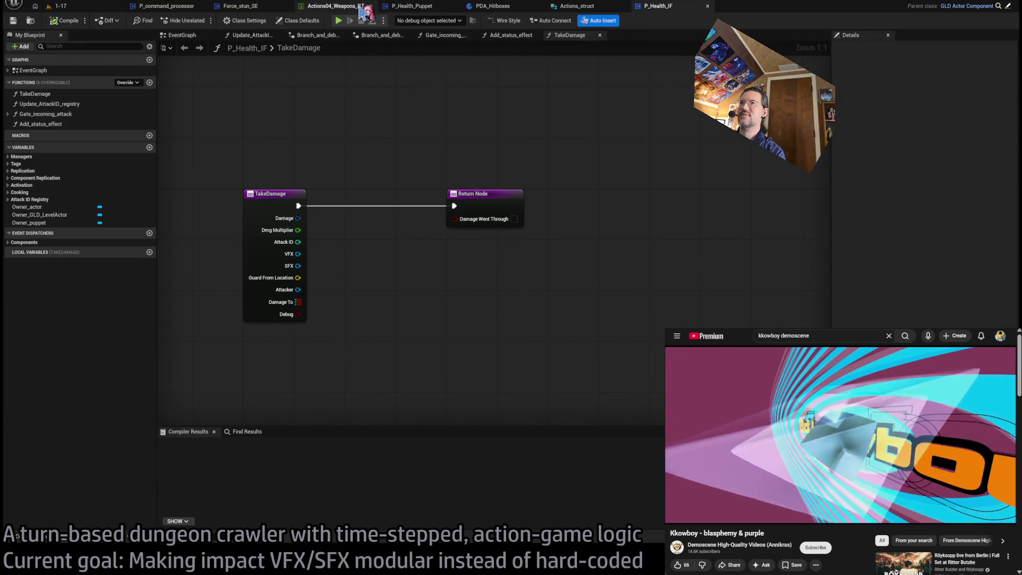
{"action": "left_click", "coordinate": [341, 6]}
{"action": "left_click", "coordinate": [412, 5]}
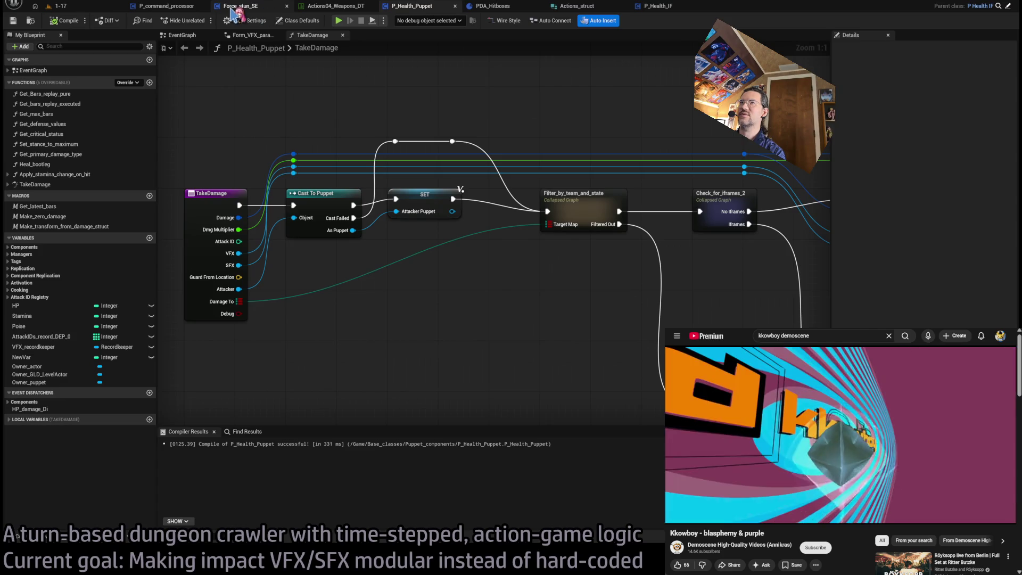
{"action": "left_click", "coordinate": [234, 6]}
{"action": "left_click", "coordinate": [163, 6]}
Step: Enter Process_hitboxes_and_do_overlap_checks and locate Load Asset Blocking and the Hitbox Substepper call
{"action": "left_click_drag", "start_coordinate": [462, 163], "coordinate": [595, 188]}
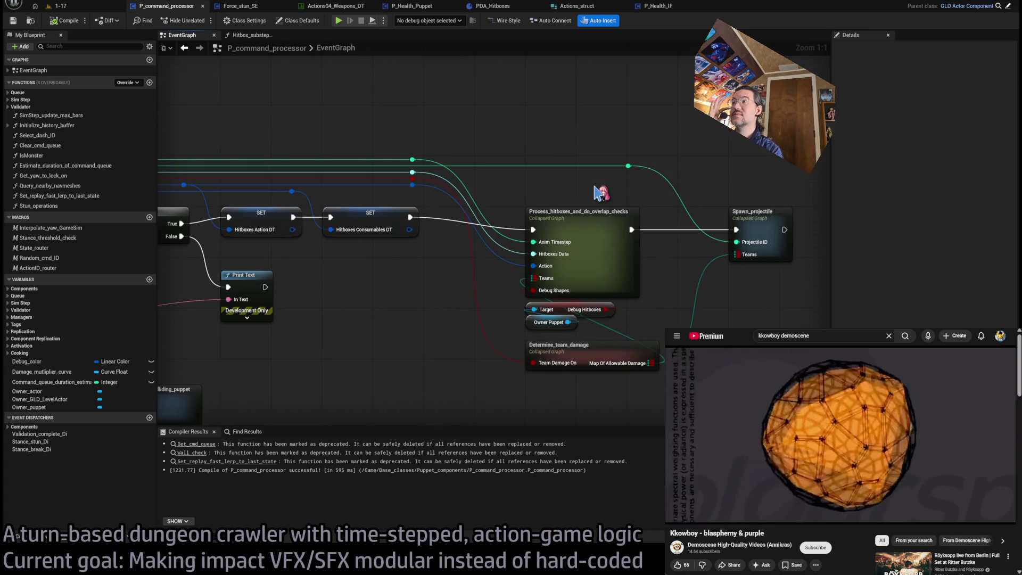
{"action": "double_click", "coordinate": [596, 214]}
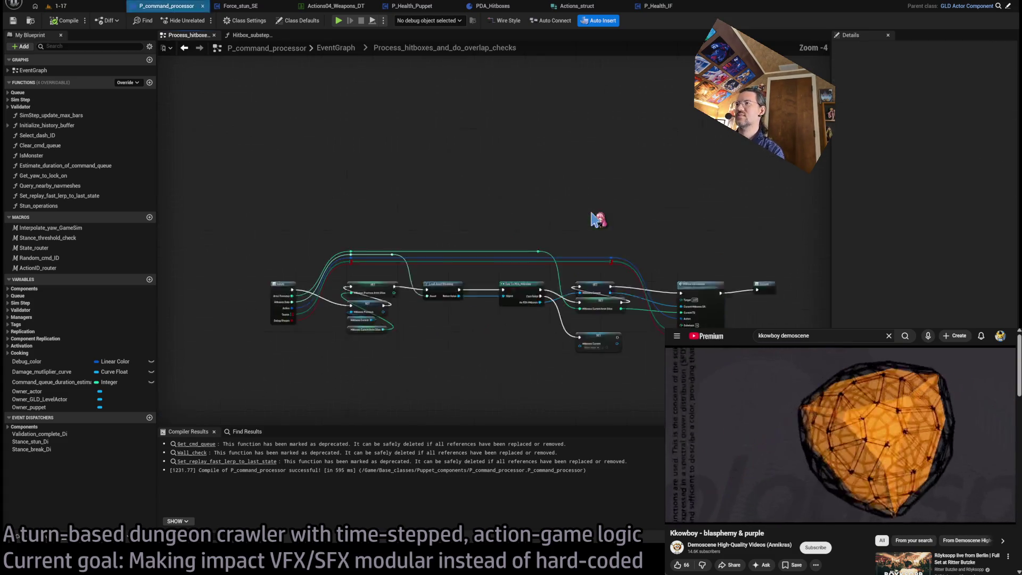
{"action": "scroll", "coordinate": [572, 239], "scroll_direction": "up", "scroll_amount": 3}
{"action": "scroll", "coordinate": [554, 172], "scroll_direction": "up", "scroll_amount": 1}
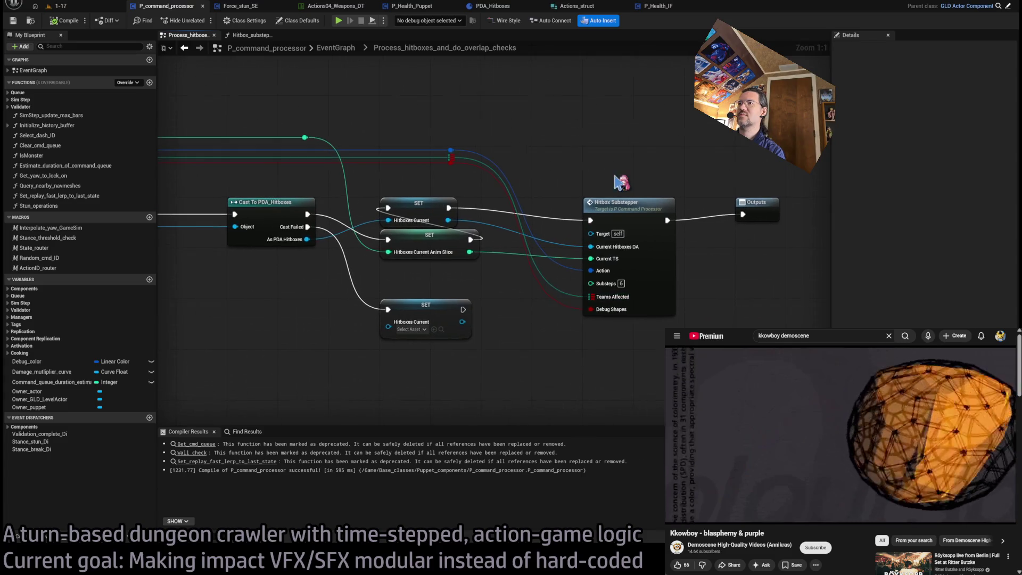
{"action": "left_click_drag", "start_coordinate": [641, 213], "coordinate": [412, 215]}
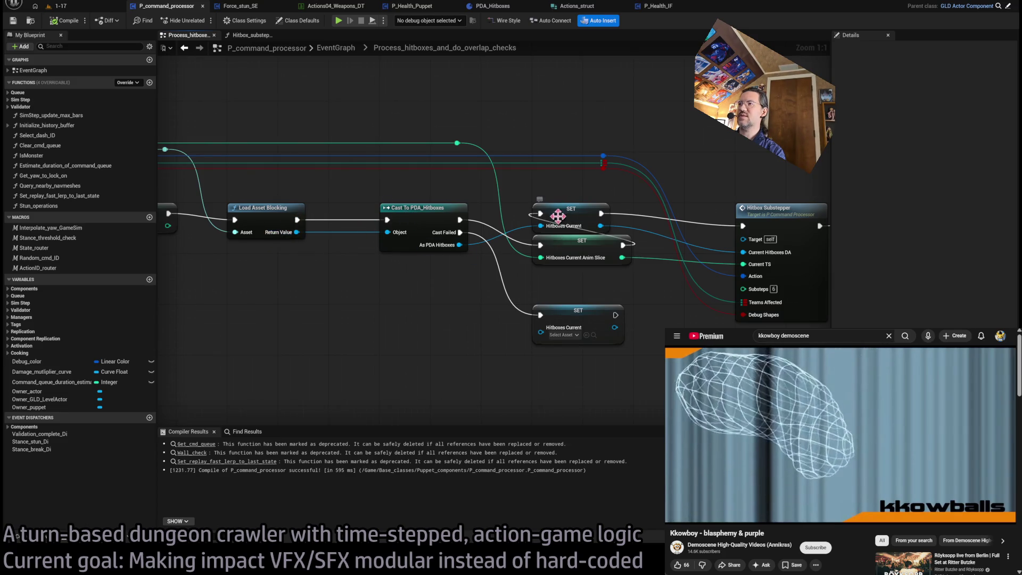
{"action": "left_click_drag", "start_coordinate": [608, 219], "coordinate": [548, 254]}
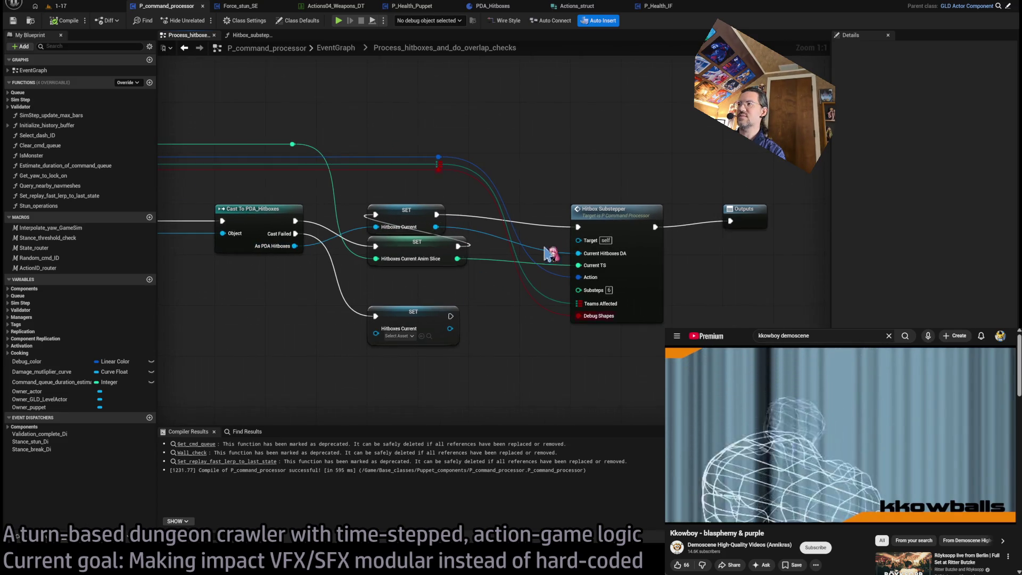
Step: Inspect Hitbox_substepper's Branches and Is Valid check, selecting the Directionality Mode setter, then return to 1-17
{"action": "double_click", "coordinate": [618, 217]}
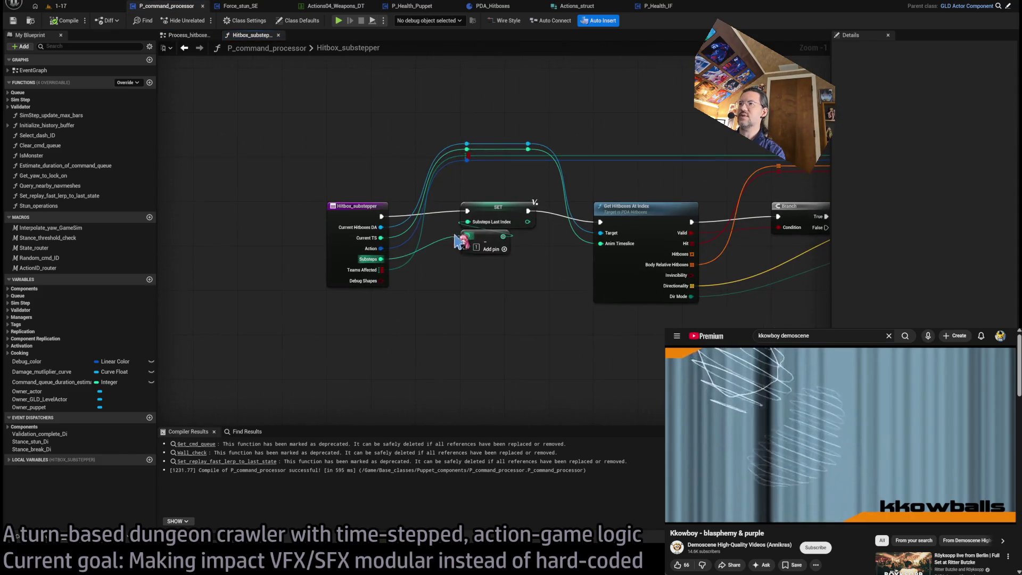
{"action": "mouse_move", "coordinate": [574, 251]}
{"action": "left_mouse_down"}
{"action": "mouse_move", "coordinate": [491, 262]}
{"action": "mouse_move", "coordinate": [491, 308]}
{"action": "left_mouse_up"}
{"action": "mouse_move", "coordinate": [523, 340]}
{"action": "left_mouse_down"}
{"action": "mouse_move", "coordinate": [474, 216]}
{"action": "mouse_move", "coordinate": [492, 236]}
{"action": "mouse_move", "coordinate": [462, 247]}
{"action": "left_mouse_up"}
{"action": "left_click_drag", "start_coordinate": [533, 209], "coordinate": [401, 228]}
{"action": "left_click", "coordinate": [557, 281]}
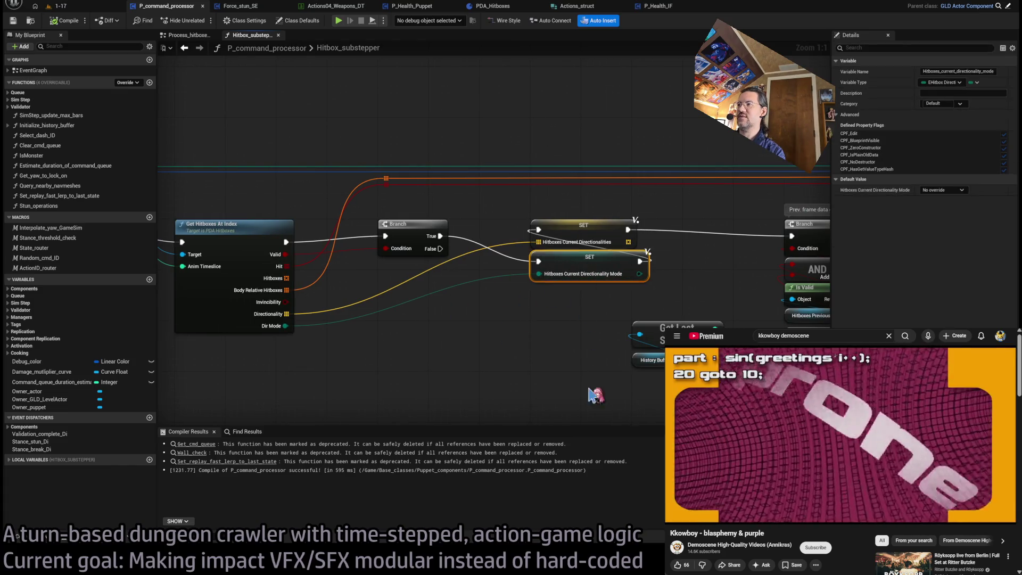
{"action": "left_click", "coordinate": [69, 7]}
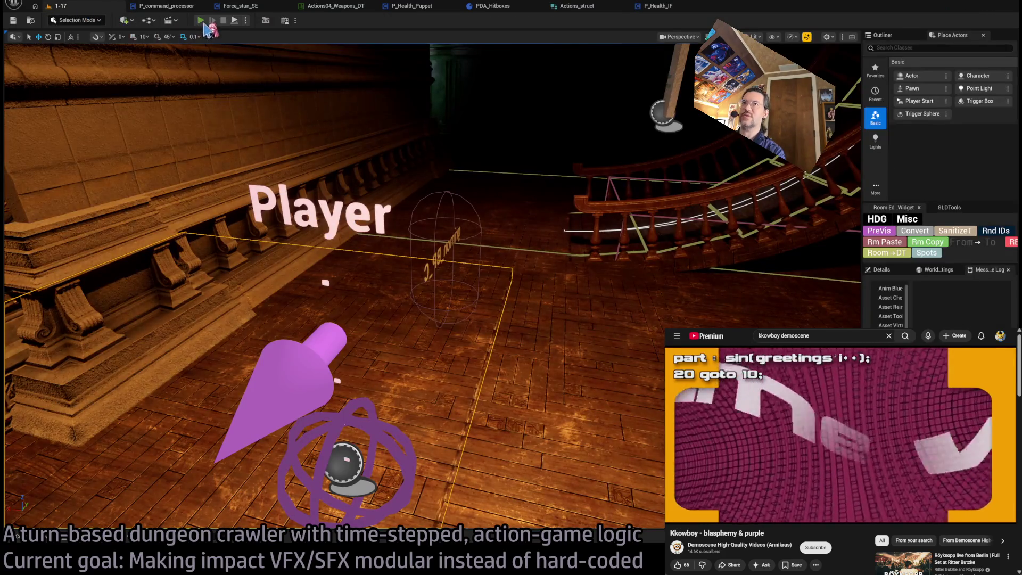
Step: Start Play-In-Editor and step through Hitbox_substepper's setters, Previous Sim Step and Previous Rel Hitbox to the For Loop
{"action": "key", "text": "alt+p"}
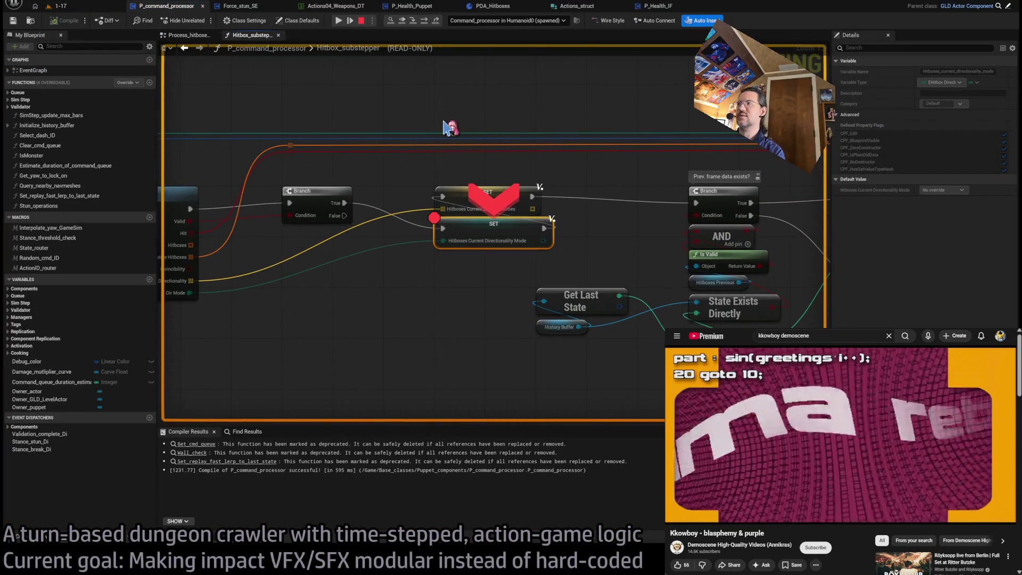
{"action": "left_click", "coordinate": [426, 24]}
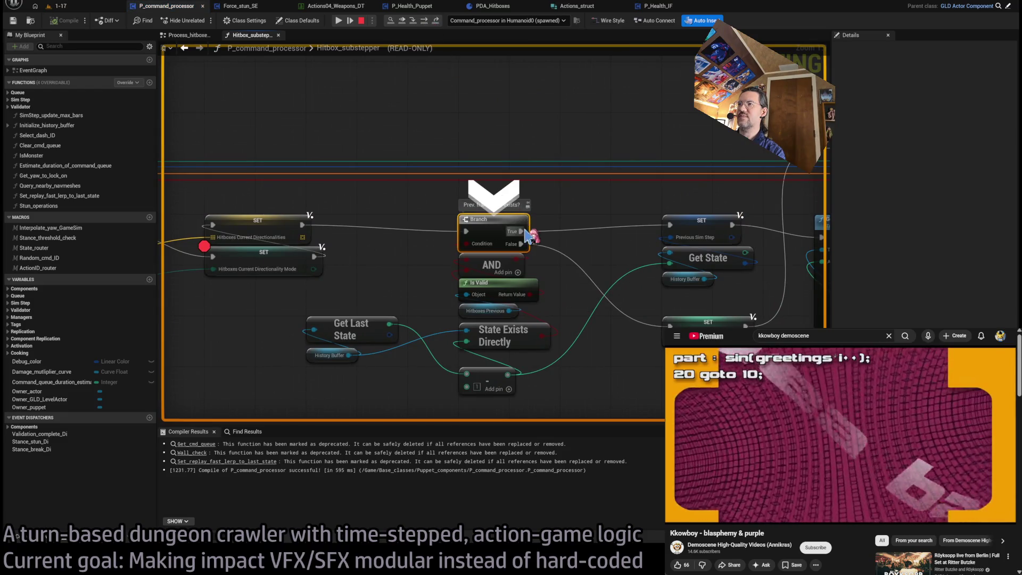
{"action": "left_click", "coordinate": [424, 23]}
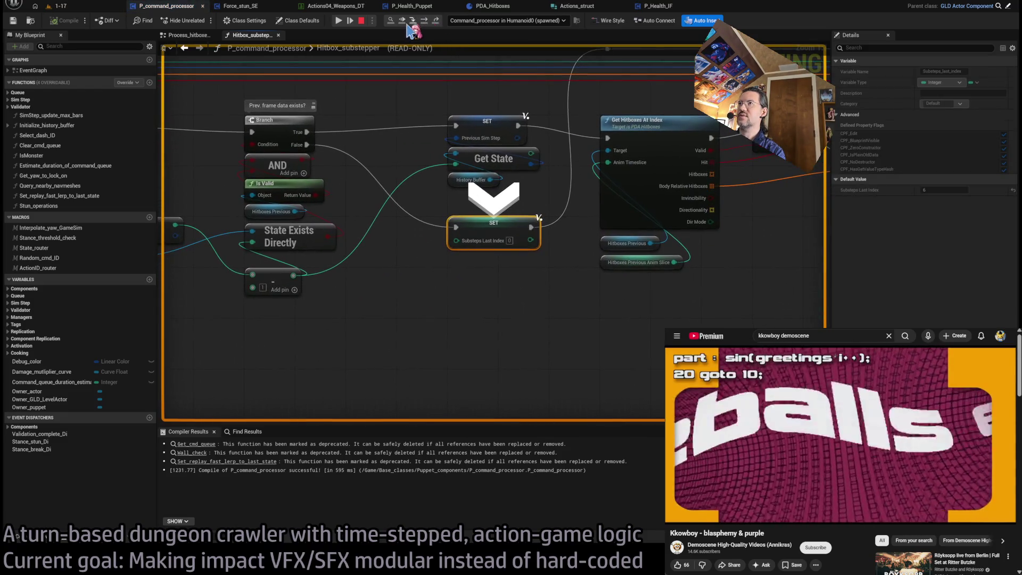
{"action": "left_click", "coordinate": [339, 22]}
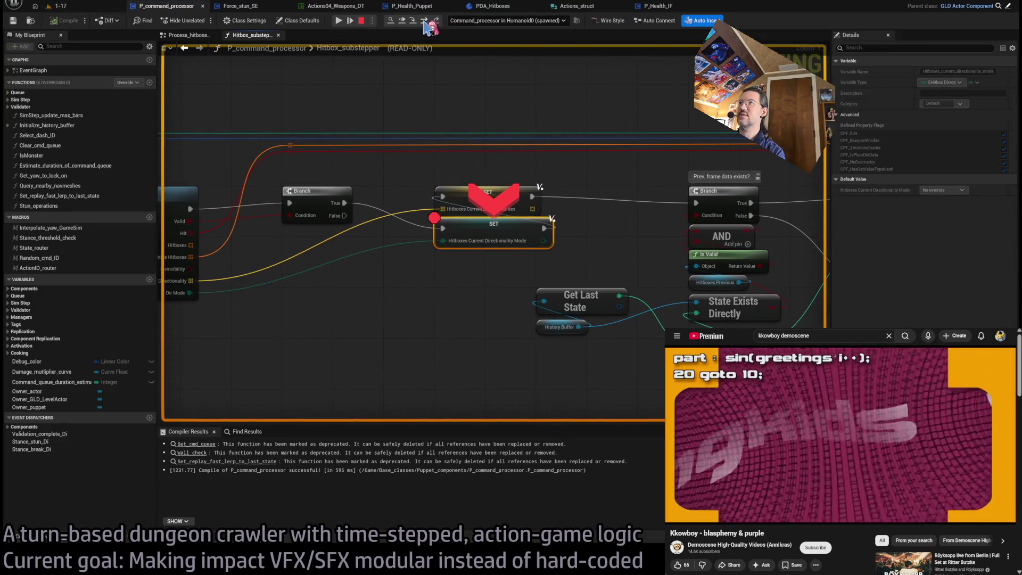
{"action": "left_click", "coordinate": [425, 23]}
{"action": "left_click", "coordinate": [425, 23]}
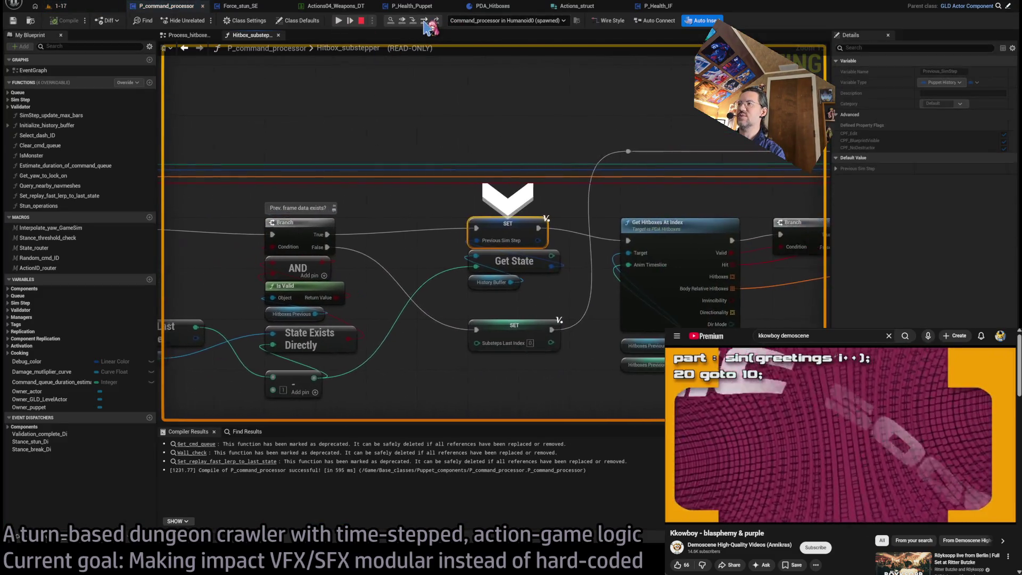
{"action": "left_click", "coordinate": [425, 23]}
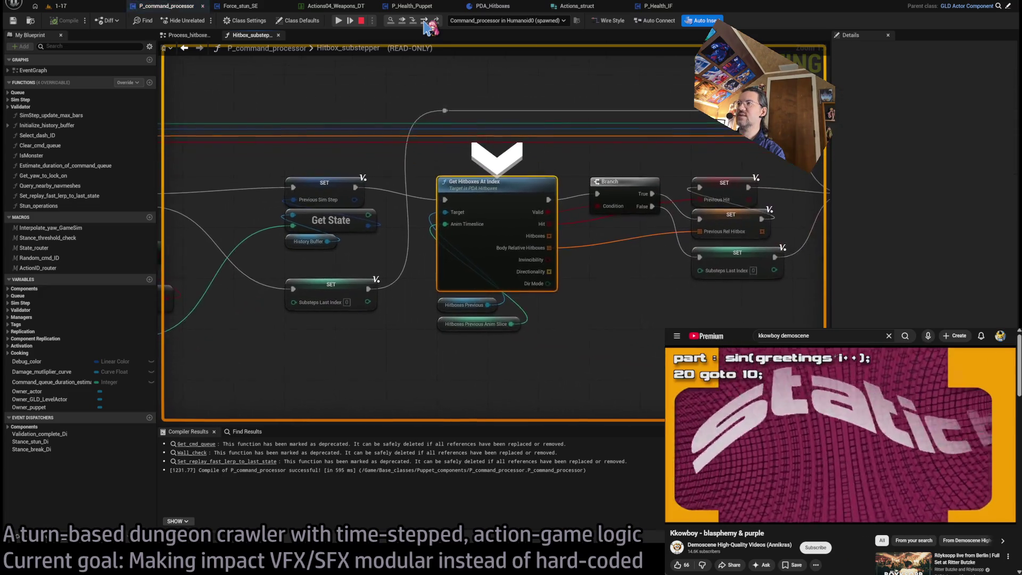
{"action": "left_click", "coordinate": [425, 23]}
{"action": "left_click", "coordinate": [425, 23]}
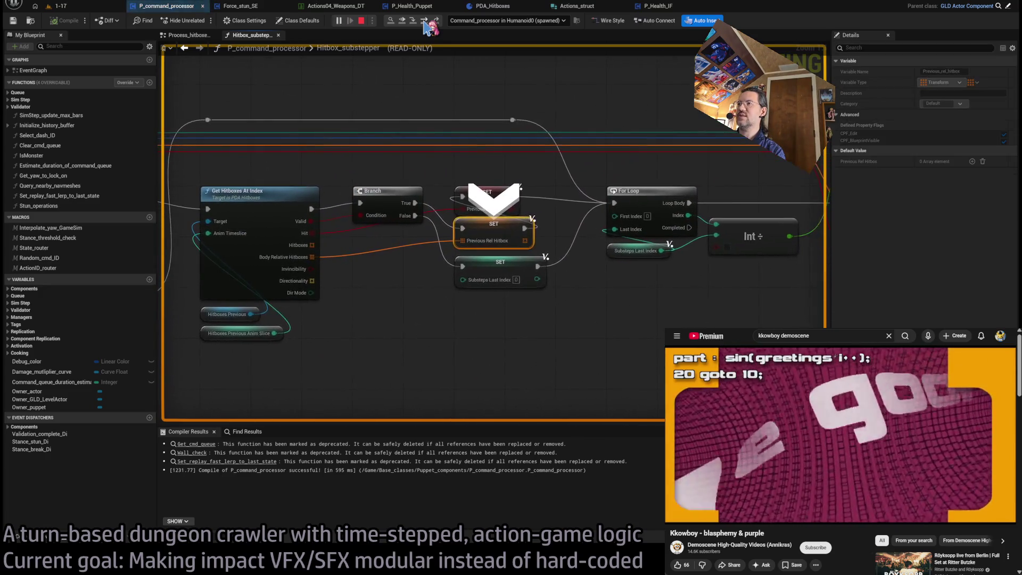
{"action": "left_click", "coordinate": [425, 23]}
{"action": "left_click", "coordinate": [425, 22]}
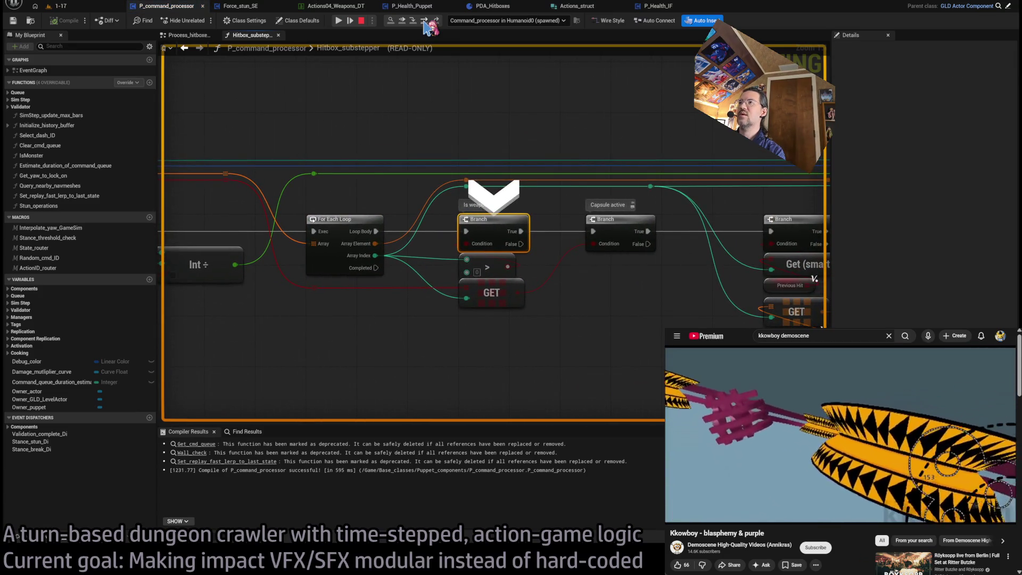
Step: Step into the ForEachLoop macro and back out to the Is weapon branch across loop iterations
{"action": "left_click", "coordinate": [425, 23]}
{"action": "left_click", "coordinate": [425, 23]}
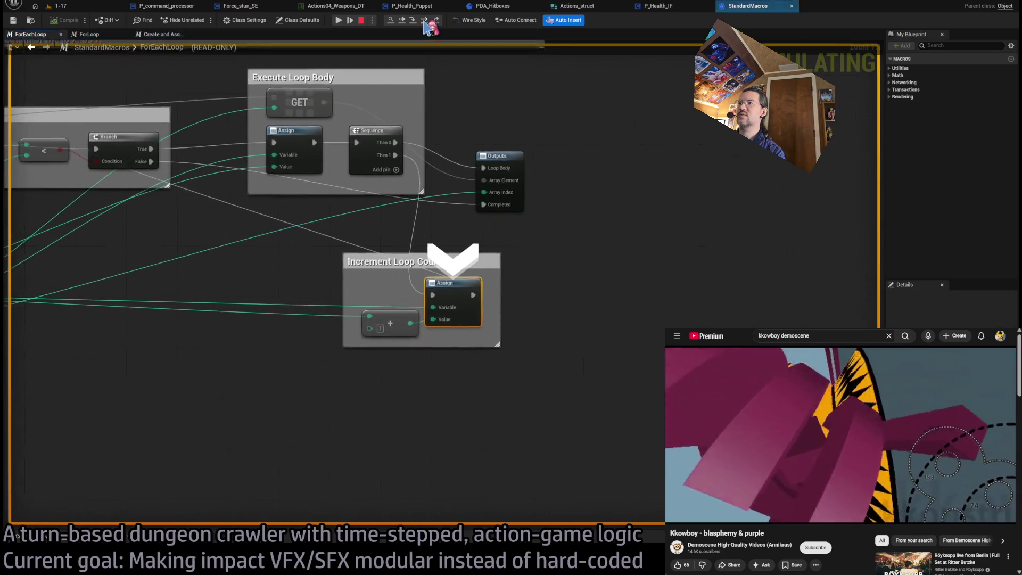
{"action": "left_click", "coordinate": [425, 23]}
{"action": "left_click", "coordinate": [425, 23]}
{"action": "left_click", "coordinate": [425, 23]}
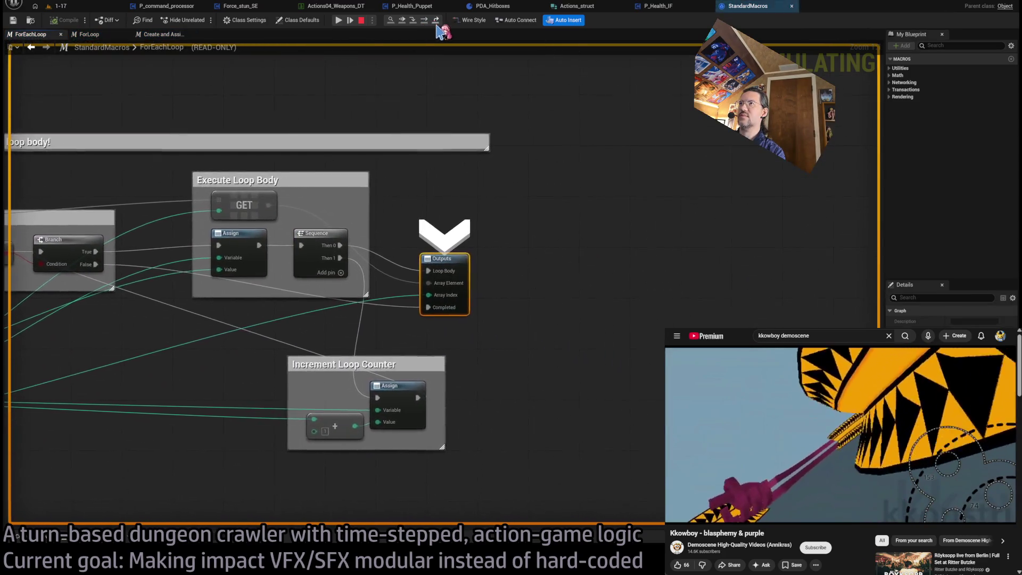
{"action": "left_click", "coordinate": [426, 24]}
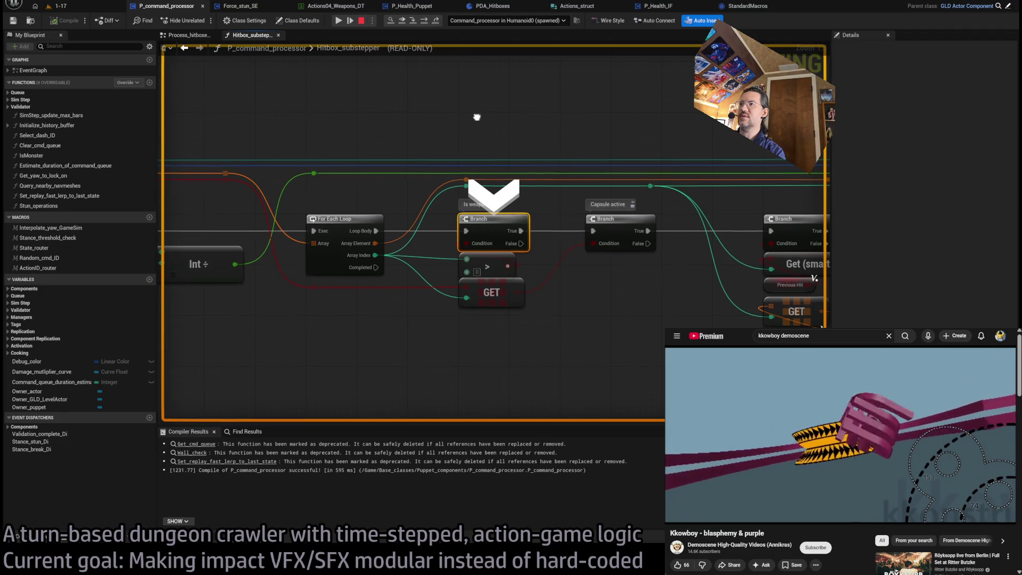
{"action": "left_click", "coordinate": [425, 23]}
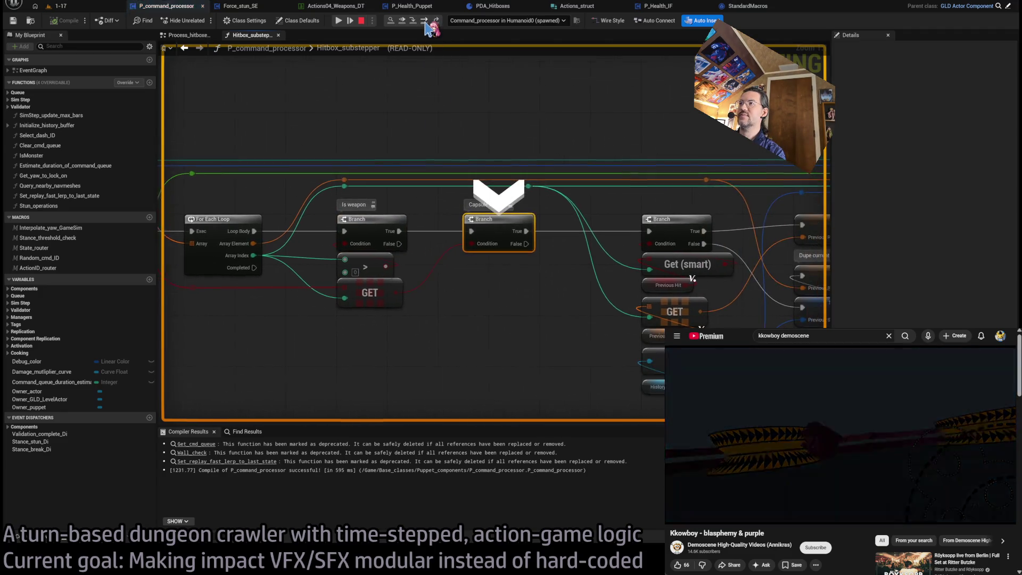
{"action": "left_click", "coordinate": [425, 23]}
{"action": "left_click", "coordinate": [425, 23]}
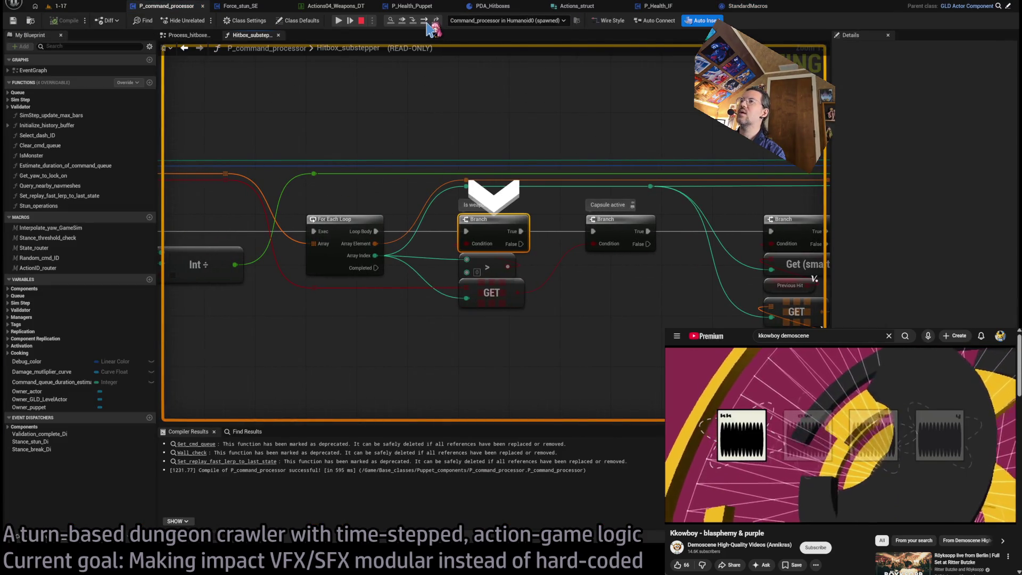
{"action": "key", "text": "F10"}
{"action": "key", "text": "F10"}
{"action": "key", "text": "F10"}
{"action": "key", "text": "F10"}
{"action": "key", "text": "F10"}
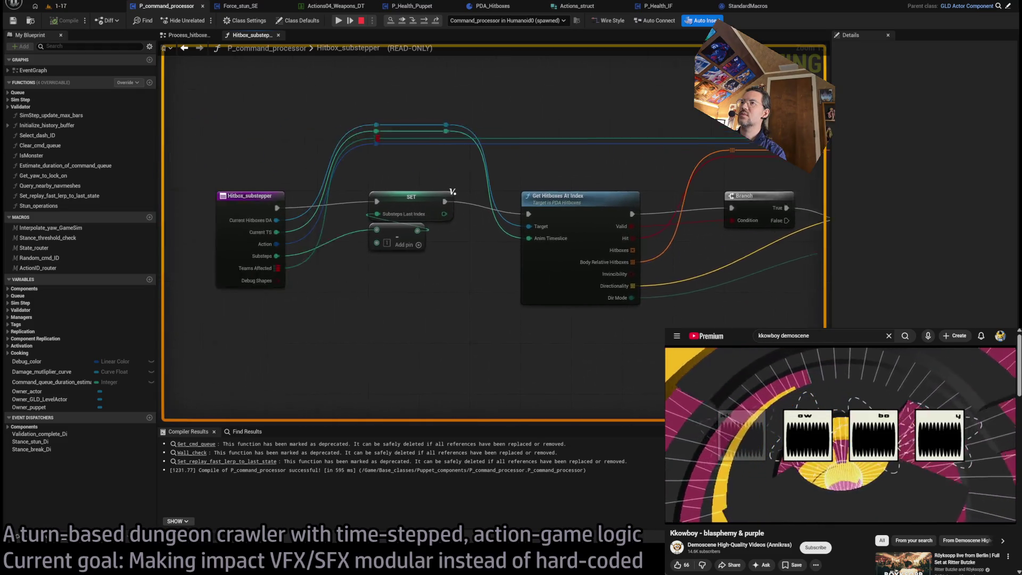
{"action": "key", "text": "F10"}
{"action": "key", "text": "F10"}
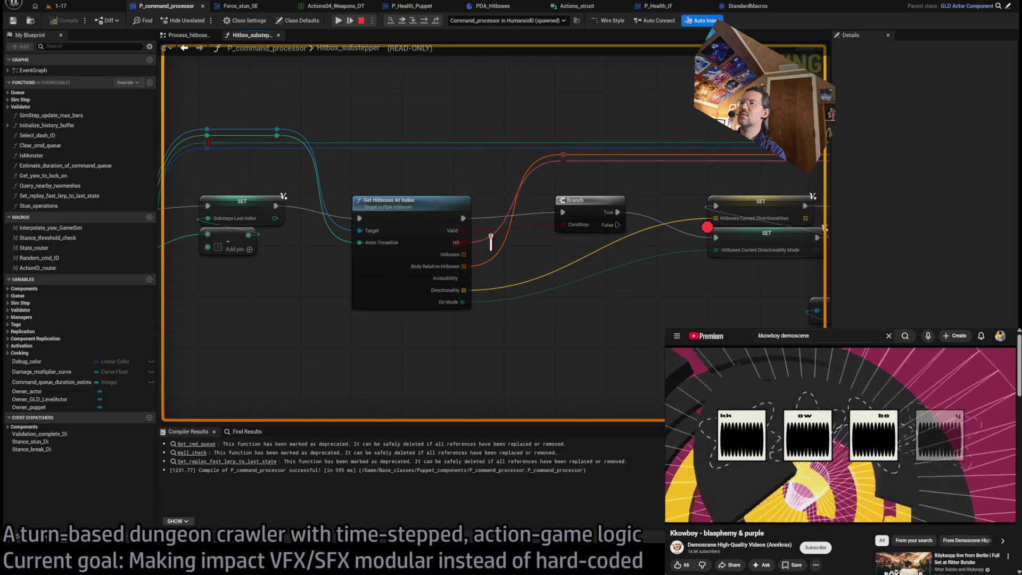
{"action": "key", "text": "F10"}
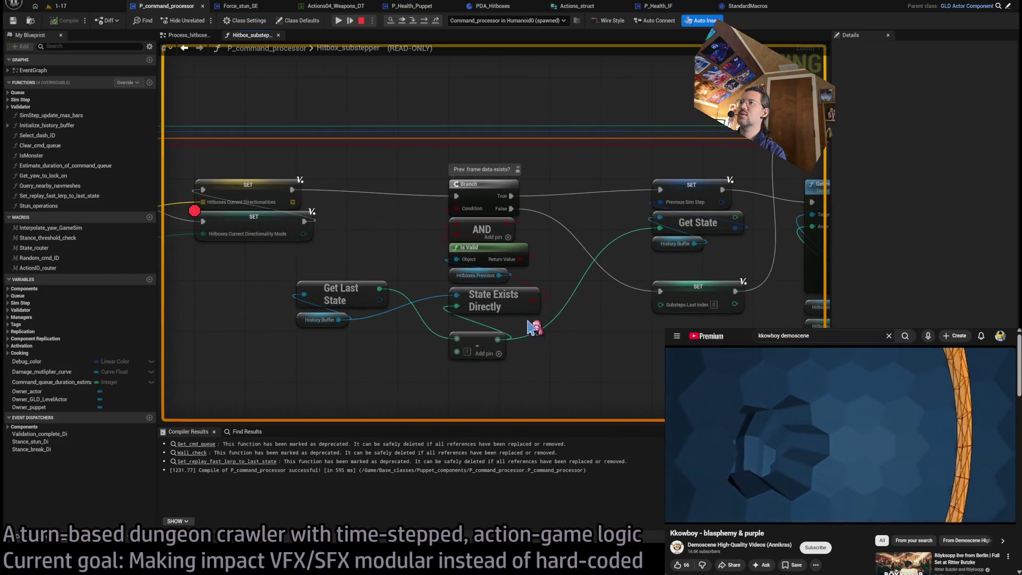
{"action": "key", "text": "F10"}
{"action": "key", "text": "F10"}
{"action": "key", "text": "F10"}
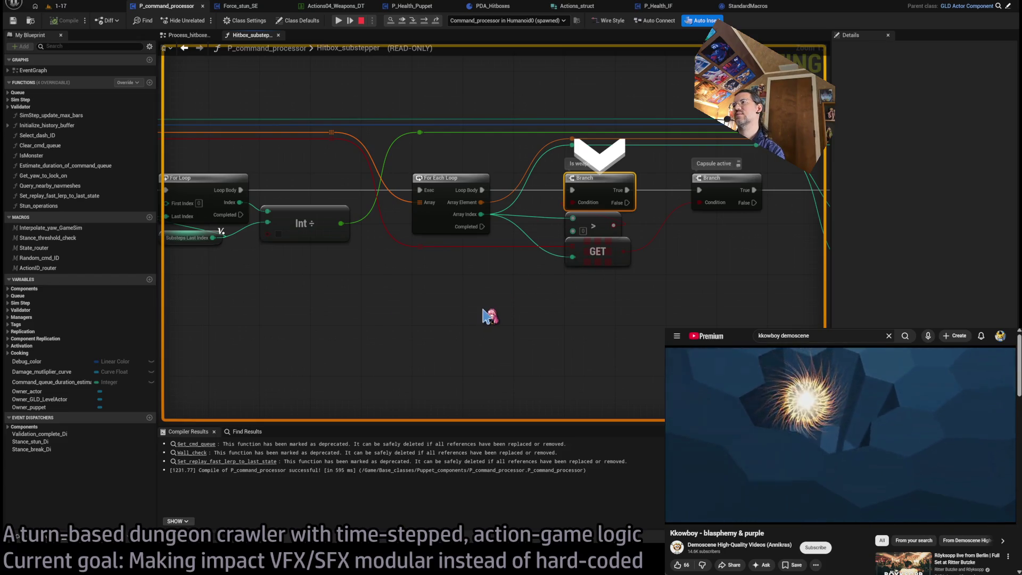
{"action": "key", "text": "F10"}
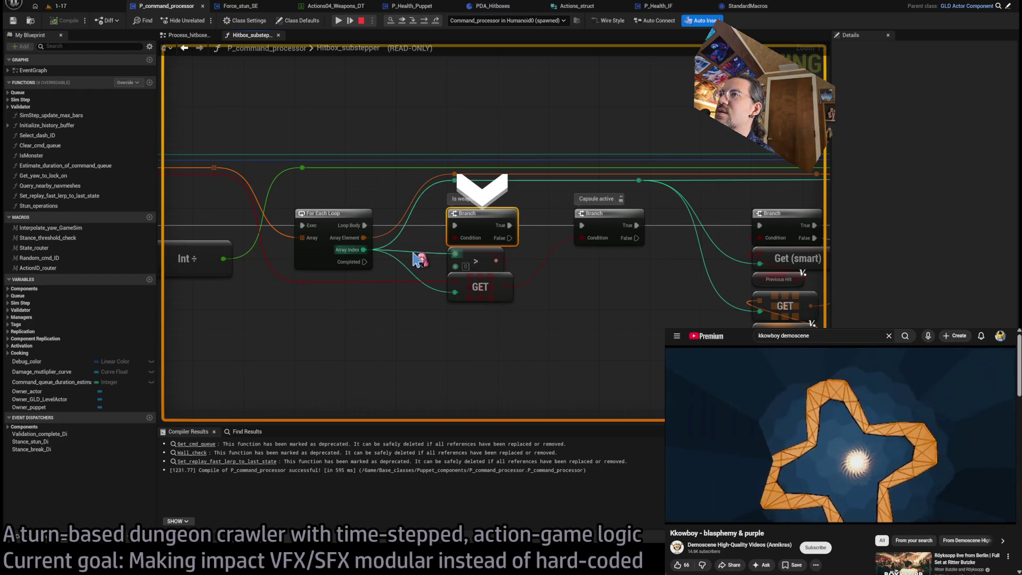
Step: Step through the ForEachLoop and ForLoop macros to the Capsule active branch, then stop the session
{"action": "left_click", "coordinate": [425, 22]}
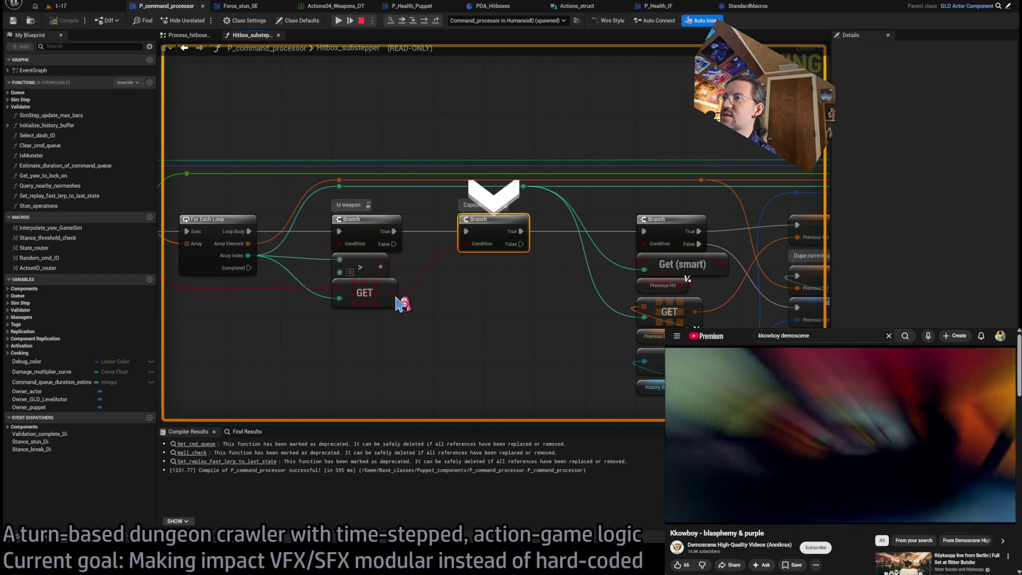
{"action": "mouse_move", "coordinate": [354, 289]}
{"action": "left_mouse_down"}
{"action": "mouse_move", "coordinate": [480, 286]}
{"action": "mouse_move", "coordinate": [360, 258]}
{"action": "left_mouse_up"}
{"action": "left_click", "coordinate": [424, 21]}
{"action": "left_click", "coordinate": [424, 21]}
{"action": "left_click", "coordinate": [424, 20]}
{"action": "left_click", "coordinate": [424, 20]}
{"action": "left_click", "coordinate": [424, 20]}
{"action": "left_click", "coordinate": [424, 21]}
{"action": "left_click", "coordinate": [424, 20]}
{"action": "left_click", "coordinate": [424, 20]}
{"action": "left_click", "coordinate": [436, 20]}
{"action": "left_click", "coordinate": [425, 20]}
{"action": "left_click", "coordinate": [424, 21]}
{"action": "left_click", "coordinate": [424, 21]}
{"action": "left_click", "coordinate": [426, 25]}
{"action": "left_click", "coordinate": [426, 24]}
{"action": "left_click", "coordinate": [426, 25]}
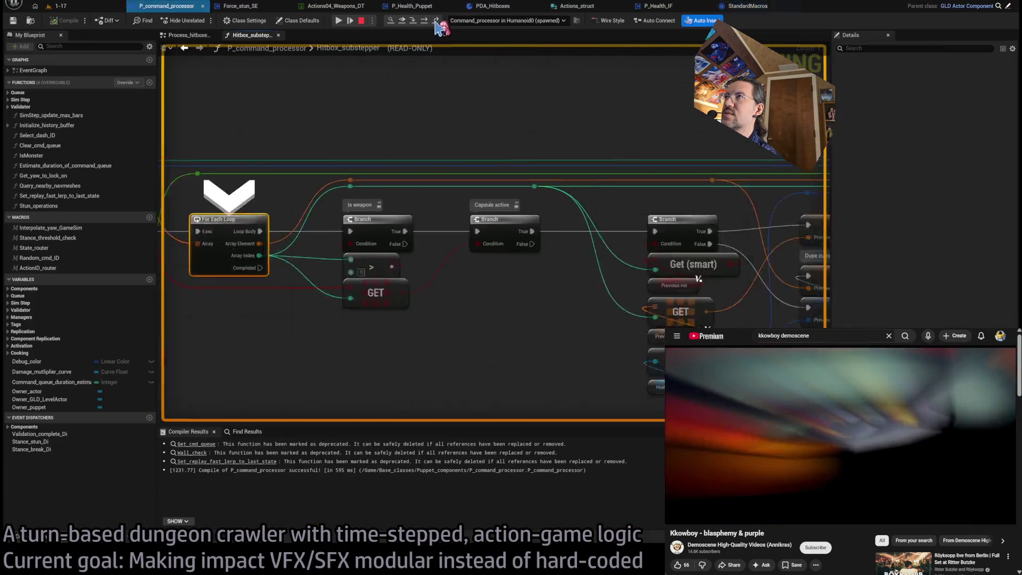
{"action": "left_click", "coordinate": [424, 21]}
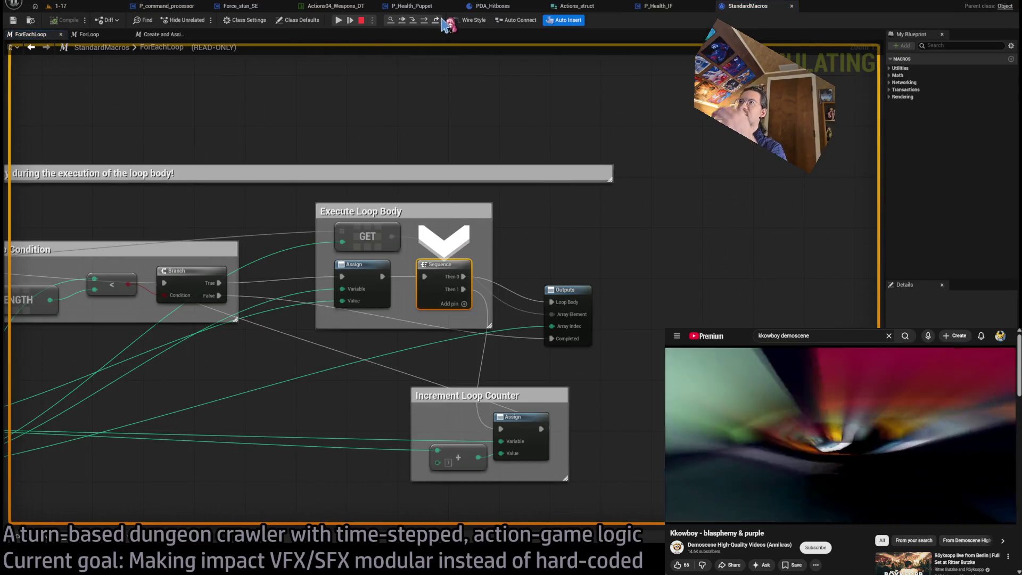
{"action": "left_click", "coordinate": [424, 20]}
{"action": "left_click", "coordinate": [425, 20]}
{"action": "left_click", "coordinate": [425, 20]}
{"action": "left_click", "coordinate": [429, 24]}
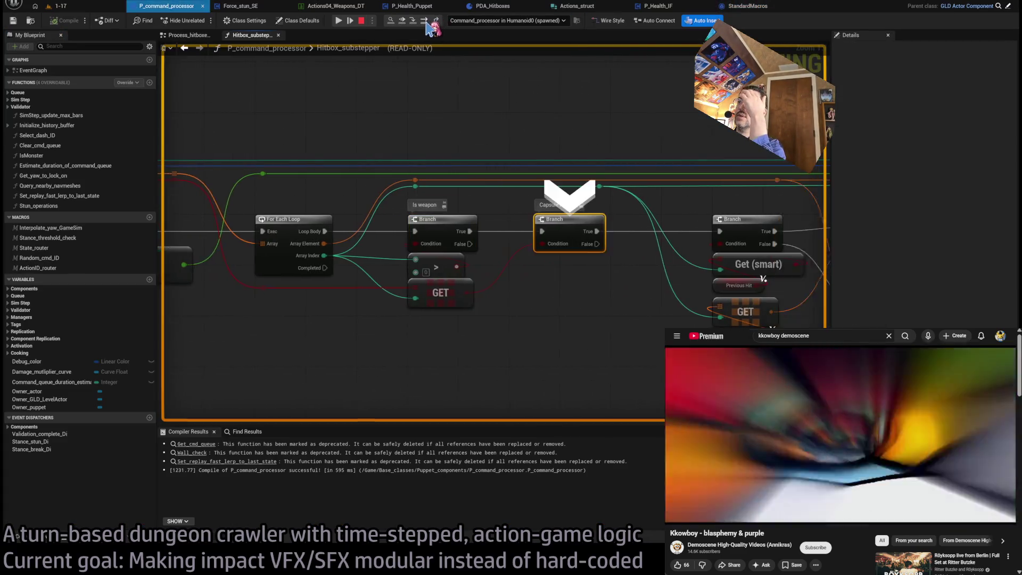
{"action": "left_click", "coordinate": [429, 24]}
{"action": "left_click", "coordinate": [362, 21]}
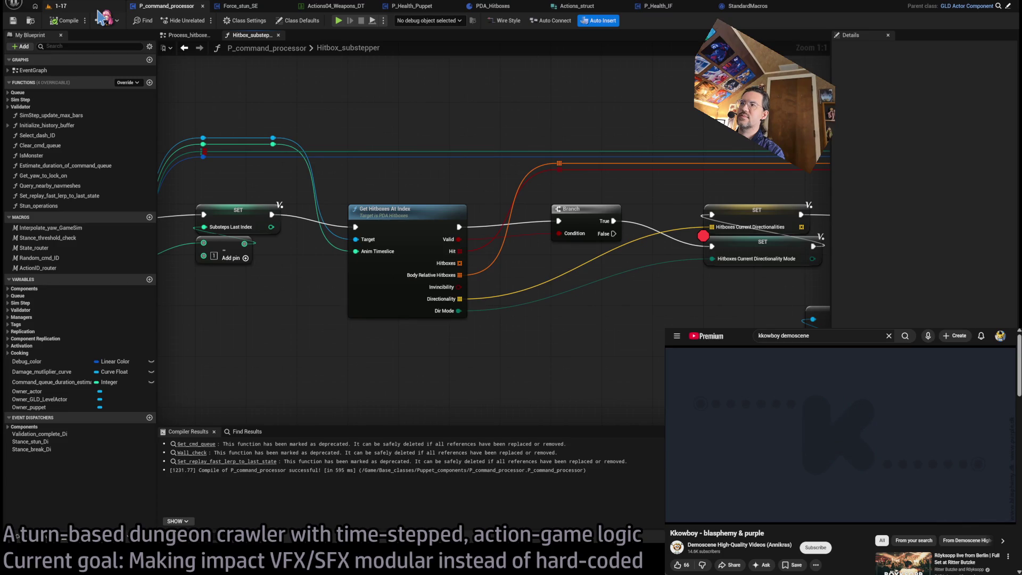
Step: Inspect the SET Hitboxes Current Directionality Mode node and the function entry node
{"action": "left_click_drag", "start_coordinate": [762, 246], "coordinate": [495, 245]}
{"action": "left_click", "coordinate": [495, 248]}
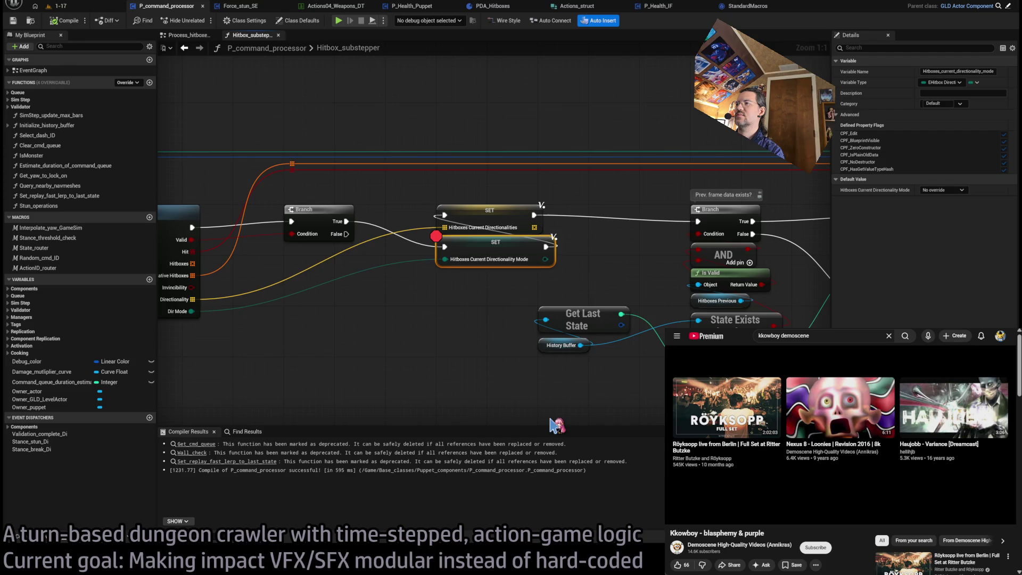
{"action": "scroll", "coordinate": [548, 330], "scroll_direction": "down", "scroll_amount": 5}
{"action": "left_click_drag", "start_coordinate": [421, 329], "coordinate": [793, 320]}
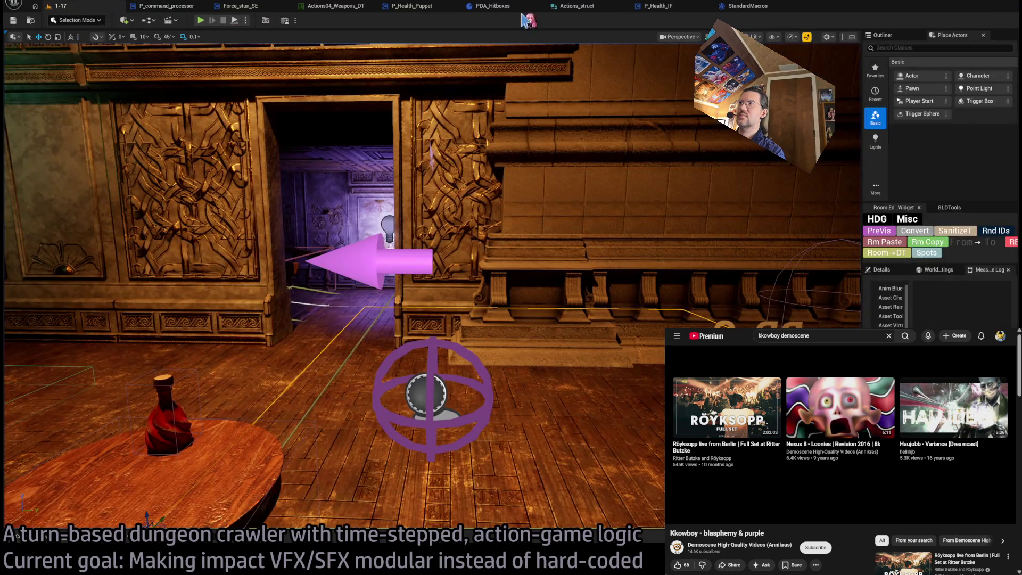
Step: Close the StandardMacros ForEachLoop graph and view P_Health_Puppet's TakeDamage graph
{"action": "left_click", "coordinate": [750, 7]}
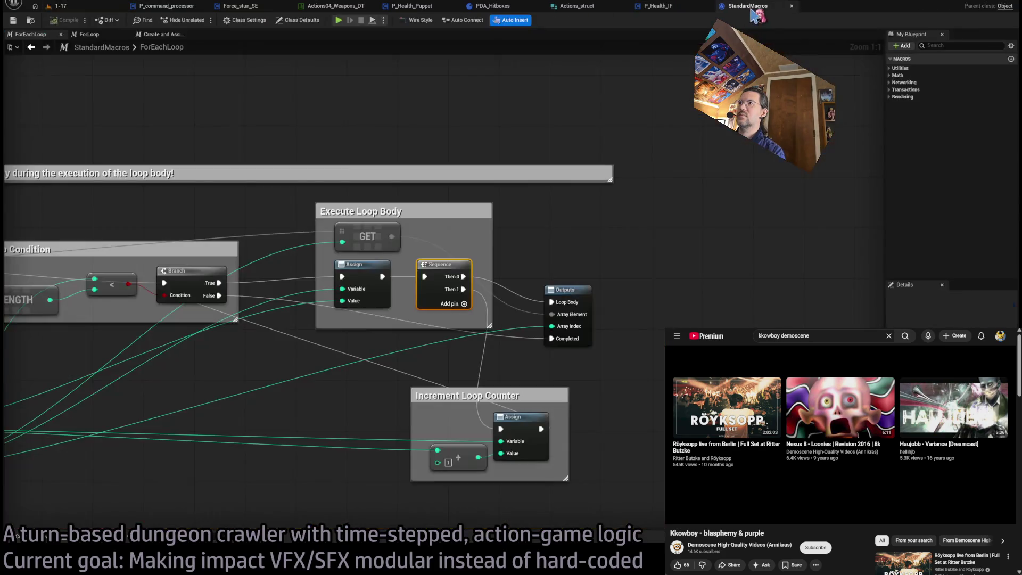
{"action": "middle_click", "coordinate": [752, 9]}
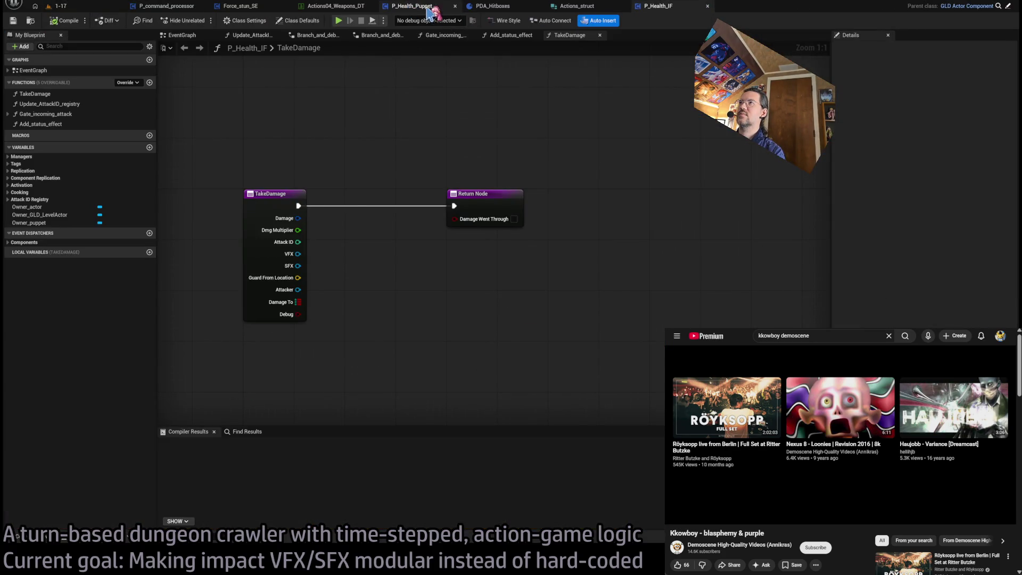
{"action": "left_click", "coordinate": [432, 8]}
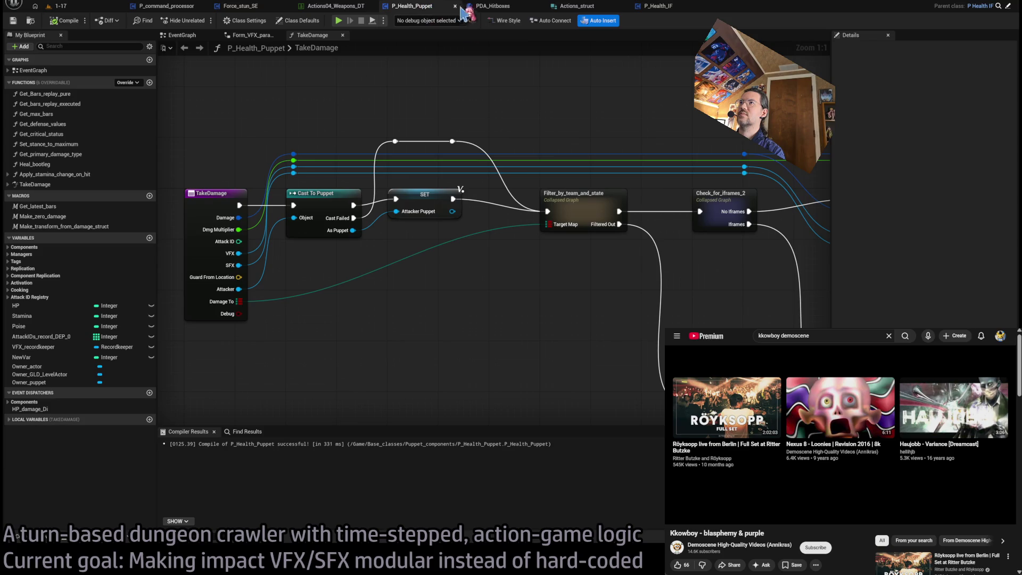
Step: Search videos for 'moralhardcandy demoscene' and play the Blasphemy Moralhardcandy demo
{"action": "left_click", "coordinate": [833, 335]}
{"action": "key", "text": "ctrl+a"}
{"action": "type", "text": "moralha"}
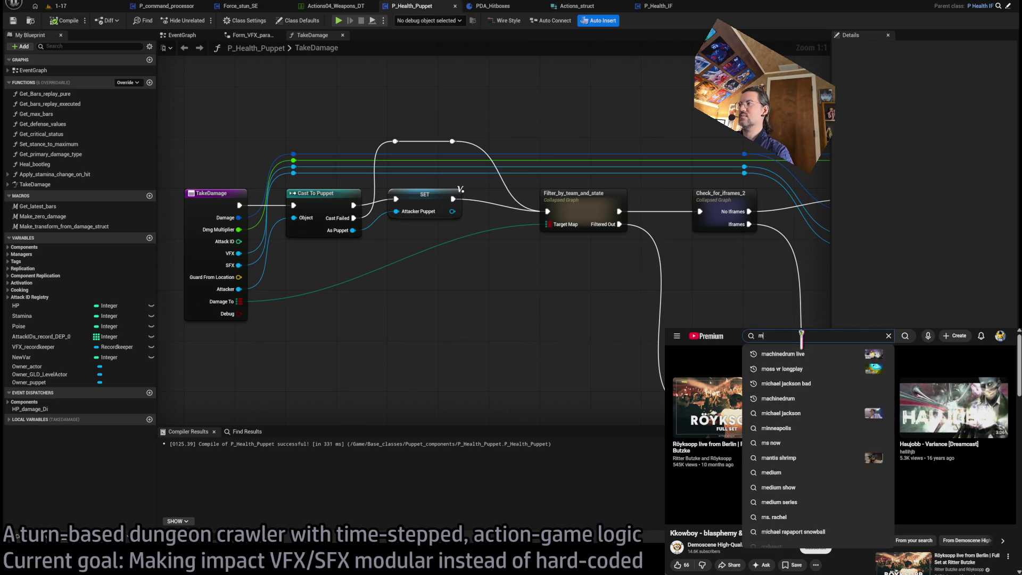
{"action": "type", "text": "rdcandy demoscene"}
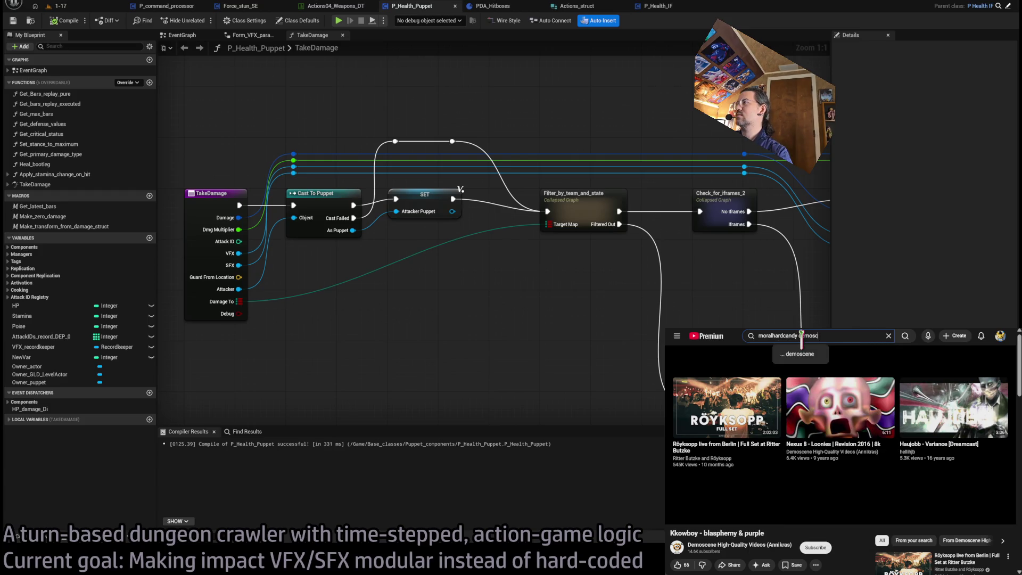
{"action": "key", "text": "Return"}
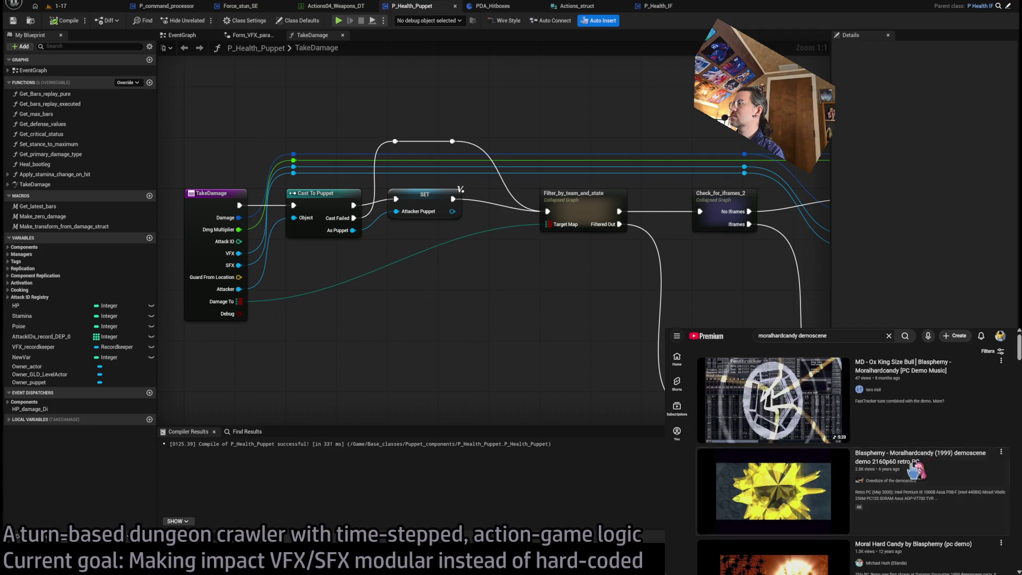
{"action": "left_click", "coordinate": [927, 464]}
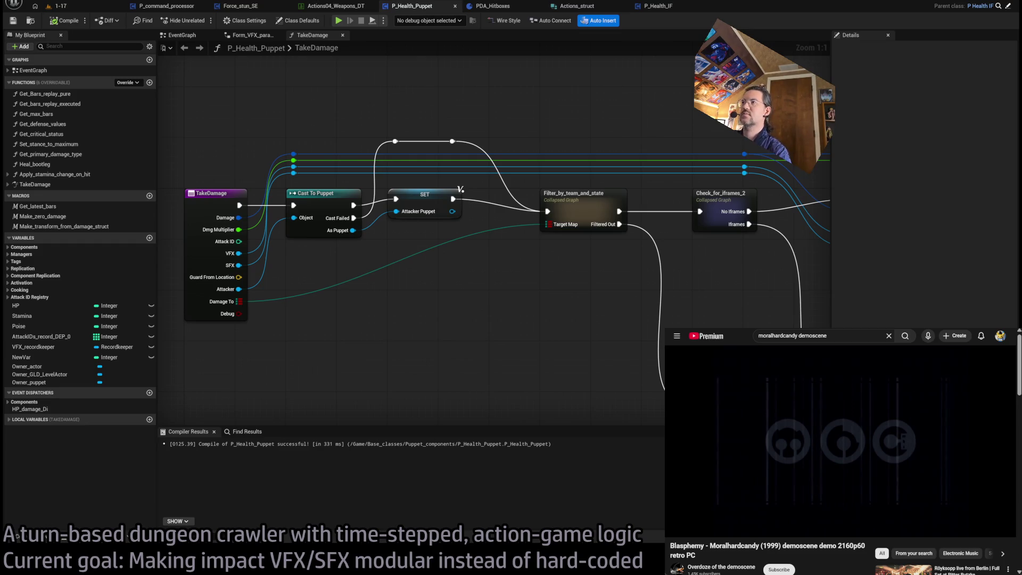
Step: Scroll to the Status Effects section, then move from PDA_Hitboxes to the Force_stun_SE graph
{"action": "scroll", "coordinate": [690, 324], "scroll_direction": "down", "scroll_amount": 2}
{"action": "mouse_move", "coordinate": [691, 325]}
{"action": "left_mouse_down"}
{"action": "mouse_move", "coordinate": [532, 342]}
{"action": "mouse_move", "coordinate": [445, 339]}
{"action": "left_mouse_up"}
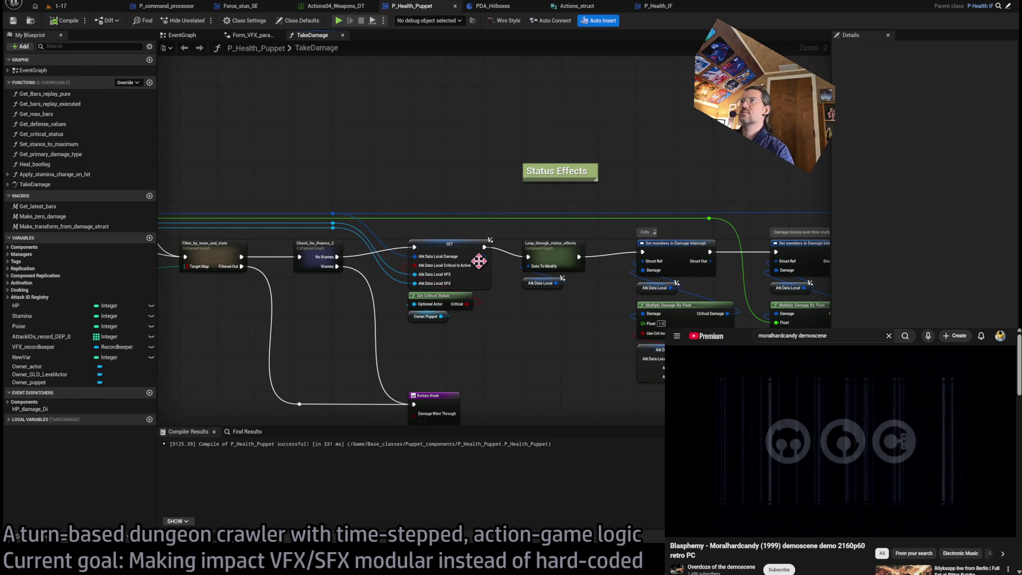
{"action": "left_click", "coordinate": [498, 7]}
{"action": "left_click", "coordinate": [240, 6]}
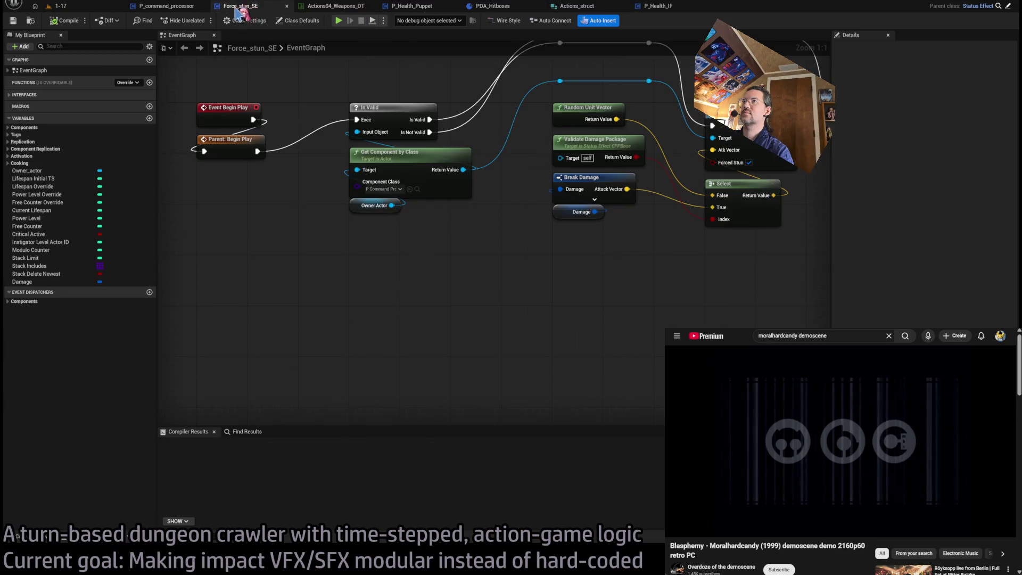
Step: In Hitbox_substepper, pan across the Get Hitboxes At Index, loop, Where, Lerp and SET nodes
{"action": "left_click", "coordinate": [181, 6]}
{"action": "scroll", "coordinate": [607, 224], "scroll_direction": "up", "scroll_amount": 4}
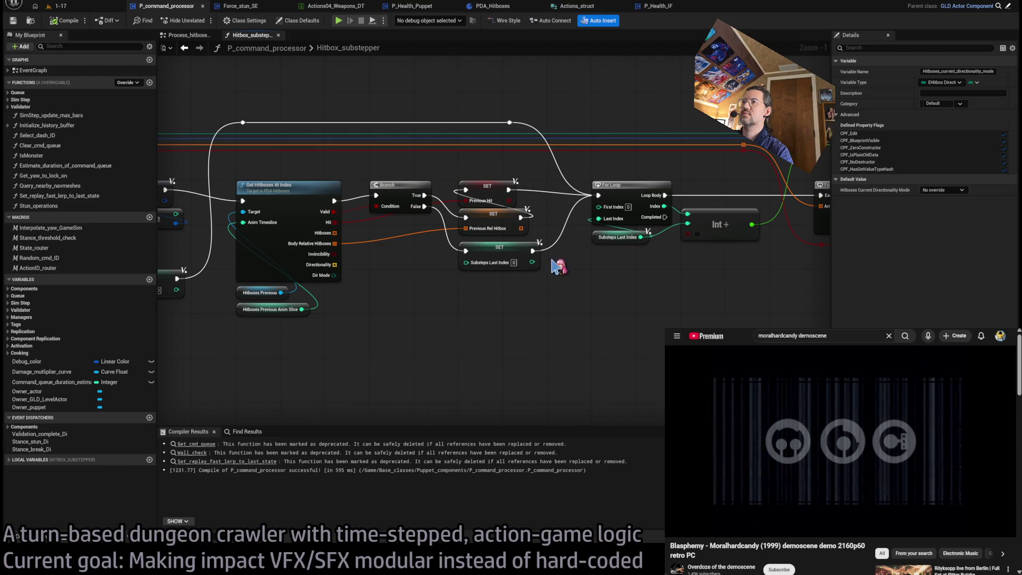
{"action": "left_click_drag", "start_coordinate": [426, 324], "coordinate": [588, 358]}
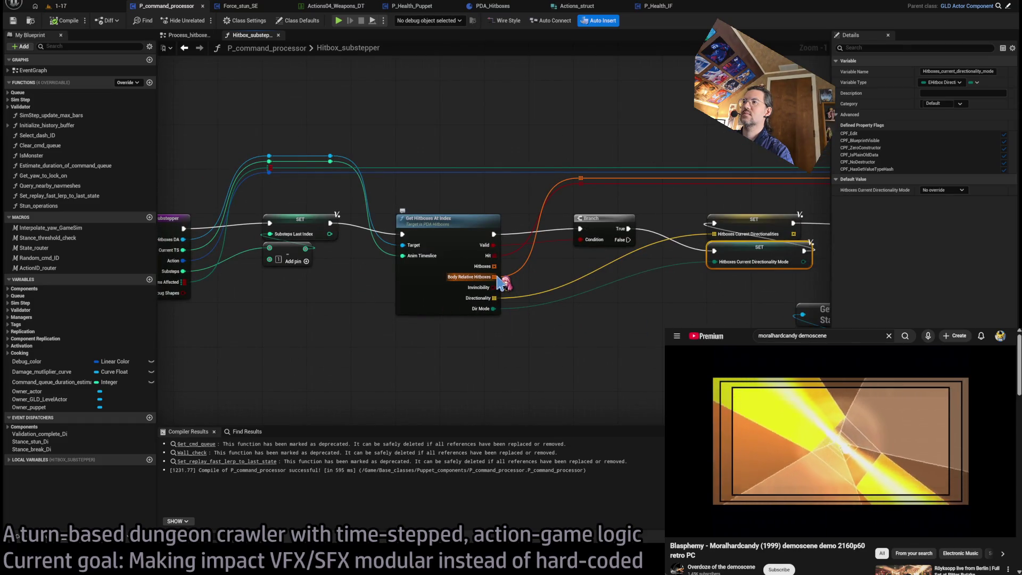
{"action": "left_click_drag", "start_coordinate": [514, 273], "coordinate": [292, 269]}
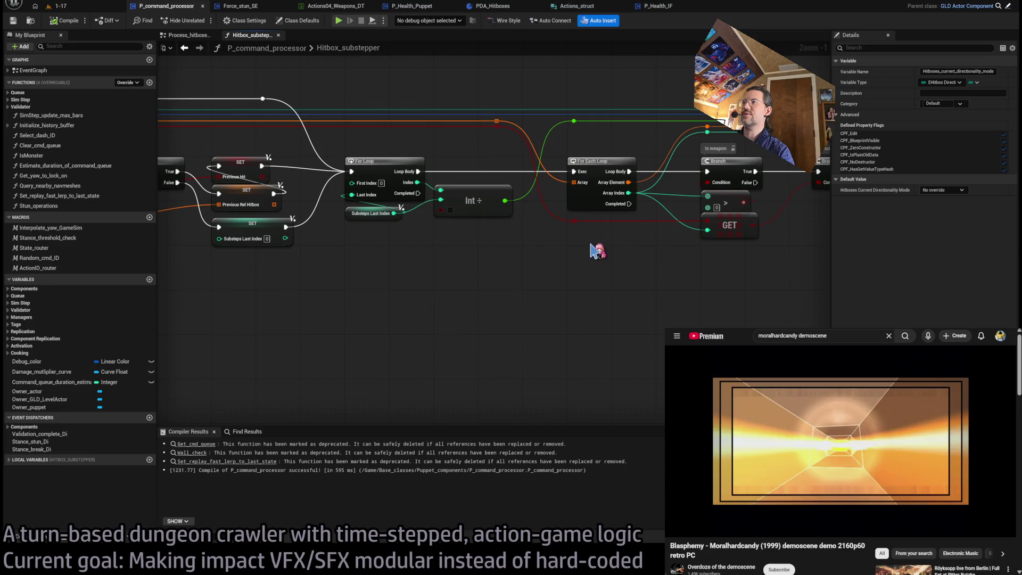
{"action": "left_click_drag", "start_coordinate": [556, 182], "coordinate": [380, 221]}
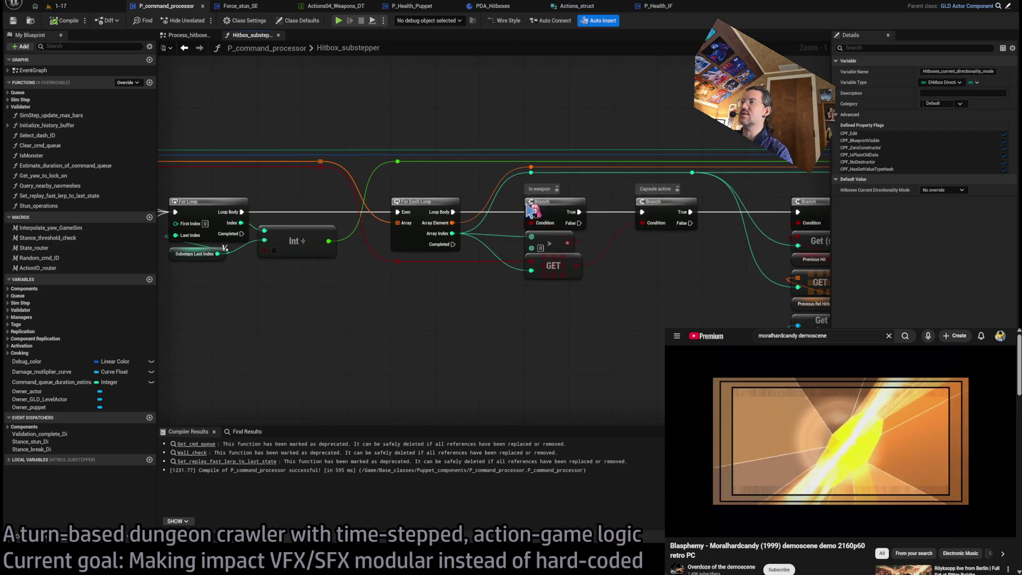
{"action": "left_click_drag", "start_coordinate": [644, 303], "coordinate": [392, 283]}
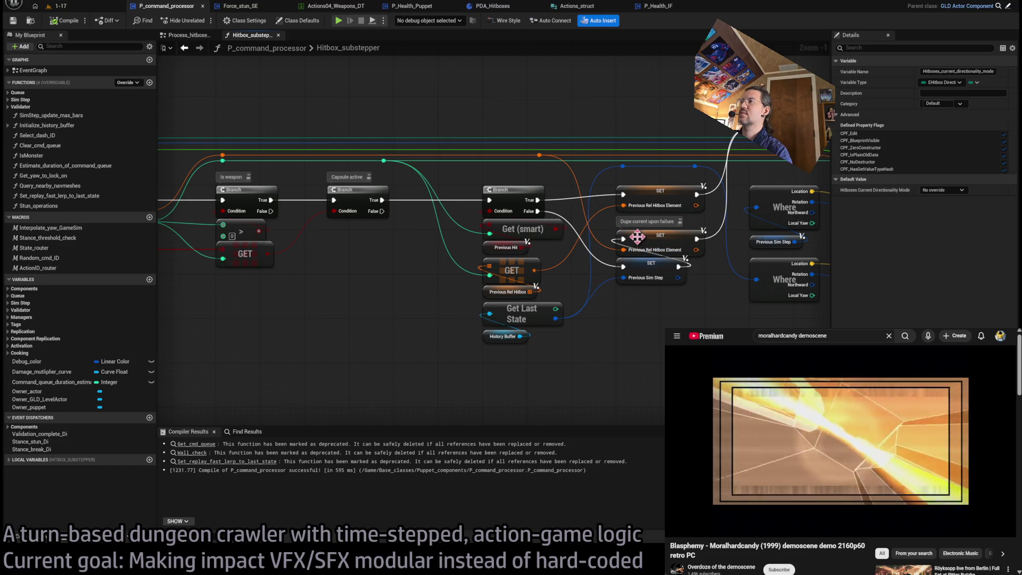
{"action": "left_click_drag", "start_coordinate": [675, 284], "coordinate": [556, 242]}
{"action": "mouse_move", "coordinate": [613, 307]}
{"action": "left_mouse_down"}
{"action": "mouse_move", "coordinate": [455, 326]}
{"action": "mouse_move", "coordinate": [732, 309]}
{"action": "left_mouse_up"}
{"action": "mouse_move", "coordinate": [608, 247]}
{"action": "left_mouse_down"}
{"action": "mouse_move", "coordinate": [533, 255]}
{"action": "mouse_move", "coordinate": [463, 287]}
{"action": "mouse_move", "coordinate": [585, 292]}
{"action": "mouse_move", "coordinate": [308, 285]}
{"action": "left_mouse_up"}
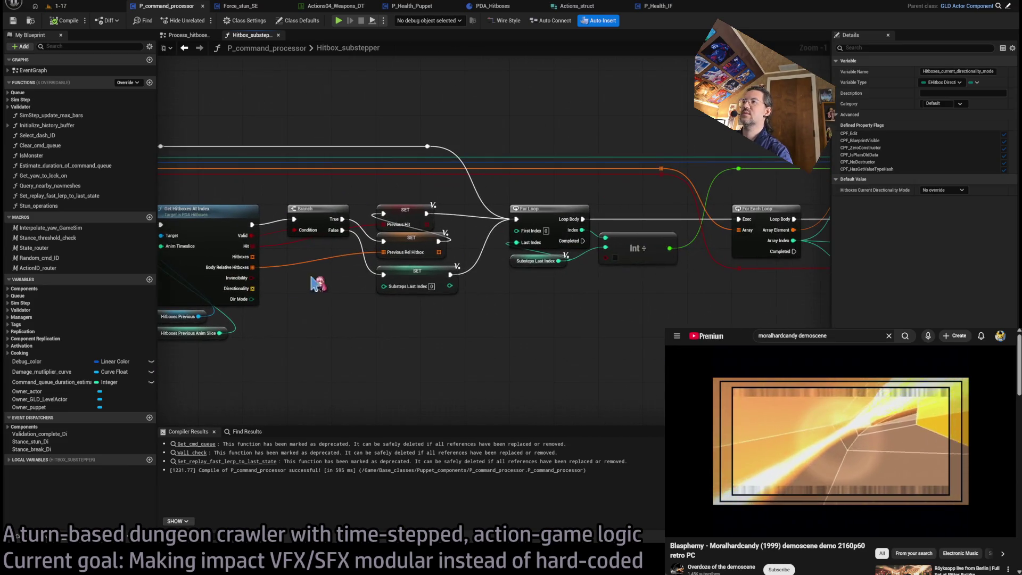
Step: Inspect the Is weapon, Capsule active, Get Last State and Get State nodes near the For Each Loop
{"action": "scroll", "coordinate": [551, 300], "scroll_direction": "down", "scroll_amount": 7}
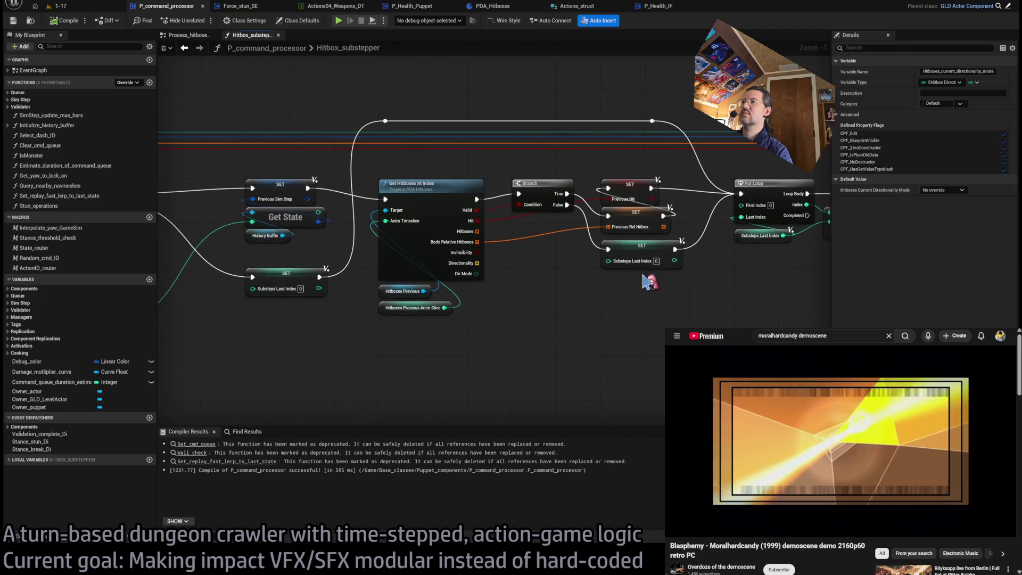
{"action": "scroll", "coordinate": [572, 272], "scroll_direction": "up", "scroll_amount": 6}
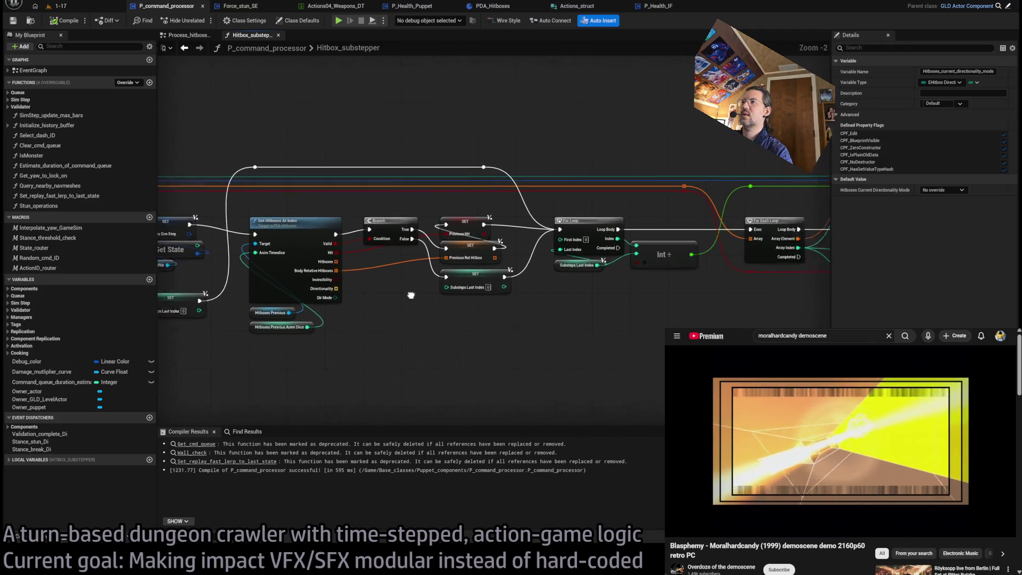
{"action": "left_click_drag", "start_coordinate": [675, 291], "coordinate": [482, 289]}
{"action": "mouse_move", "coordinate": [755, 296]}
{"action": "left_mouse_down"}
{"action": "mouse_move", "coordinate": [485, 293]}
{"action": "mouse_move", "coordinate": [439, 283]}
{"action": "mouse_move", "coordinate": [447, 292]}
{"action": "mouse_move", "coordinate": [799, 273]}
{"action": "mouse_move", "coordinate": [825, 282]}
{"action": "left_mouse_up"}
{"action": "scroll", "coordinate": [634, 308], "scroll_direction": "up", "scroll_amount": 2}
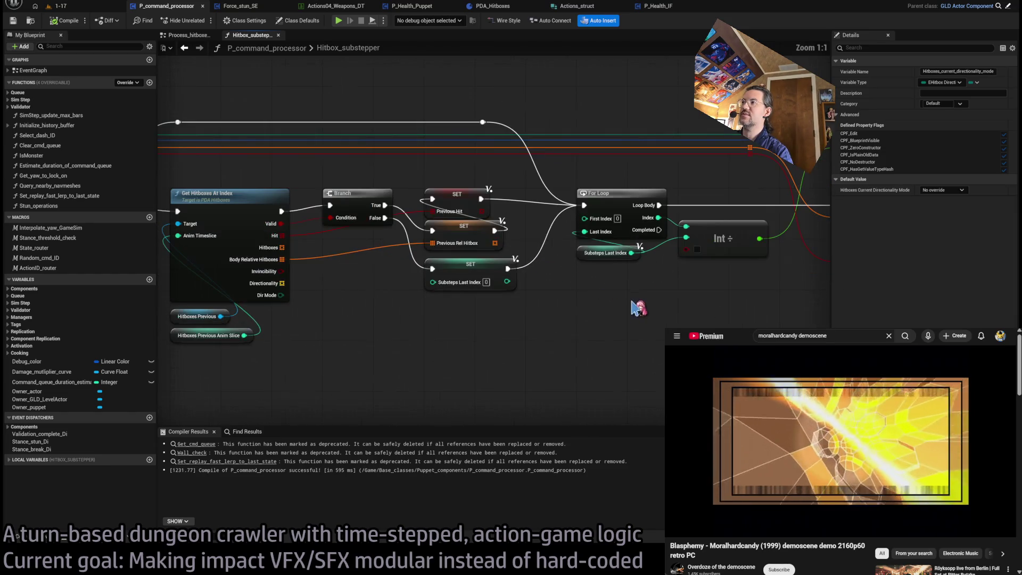
{"action": "mouse_move", "coordinate": [666, 304]}
{"action": "left_mouse_down"}
{"action": "mouse_move", "coordinate": [829, 303]}
{"action": "mouse_move", "coordinate": [575, 329]}
{"action": "mouse_move", "coordinate": [541, 314]}
{"action": "mouse_move", "coordinate": [358, 308]}
{"action": "mouse_move", "coordinate": [485, 303]}
{"action": "left_mouse_up"}
{"action": "scroll", "coordinate": [583, 328], "scroll_direction": "down", "scroll_amount": 1}
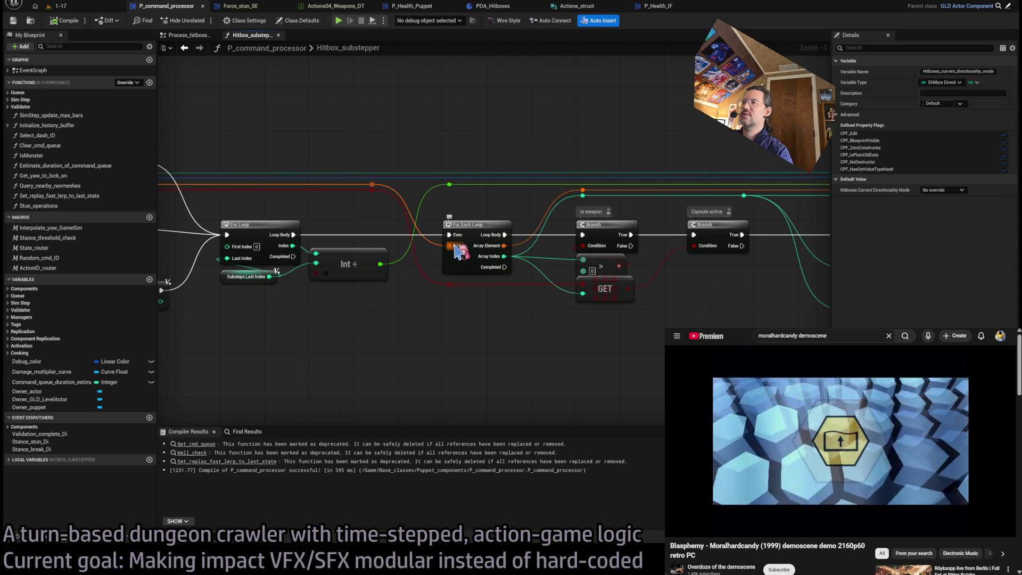
{"action": "left_click_drag", "start_coordinate": [651, 295], "coordinate": [541, 274]}
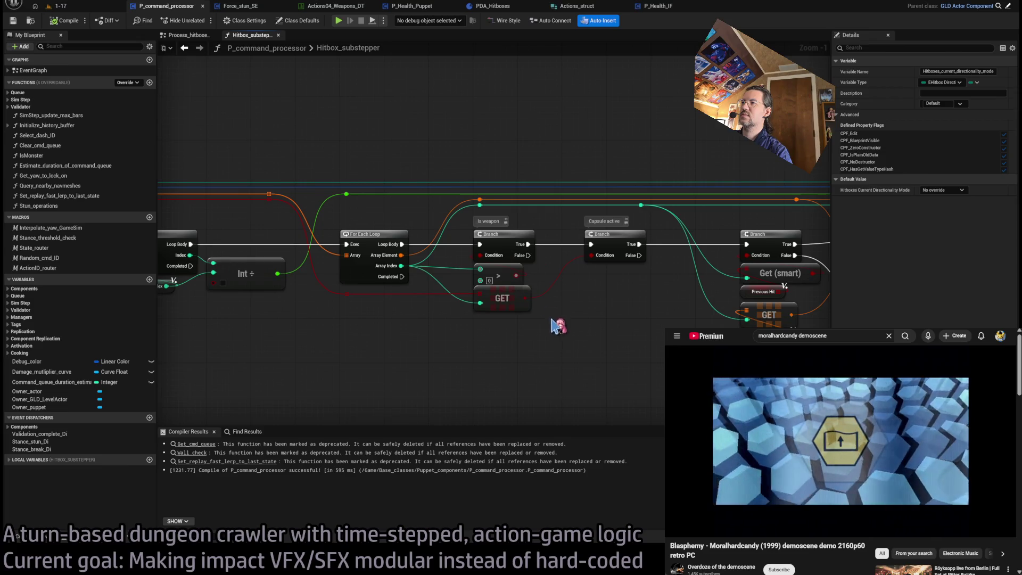
Step: Wire the Branch's True output onward, add an F9 breakpoint on it, and run level 1-17
{"action": "mouse_move", "coordinate": [528, 245]}
{"action": "left_mouse_down"}
{"action": "mouse_move", "coordinate": [565, 337]}
{"action": "mouse_move", "coordinate": [563, 395]}
{"action": "mouse_move", "coordinate": [555, 378]}
{"action": "mouse_move", "coordinate": [401, 370]}
{"action": "mouse_move", "coordinate": [550, 358]}
{"action": "mouse_move", "coordinate": [302, 324]}
{"action": "left_mouse_up"}
{"action": "left_click", "coordinate": [429, 235]}
{"action": "key", "text": "F9"}
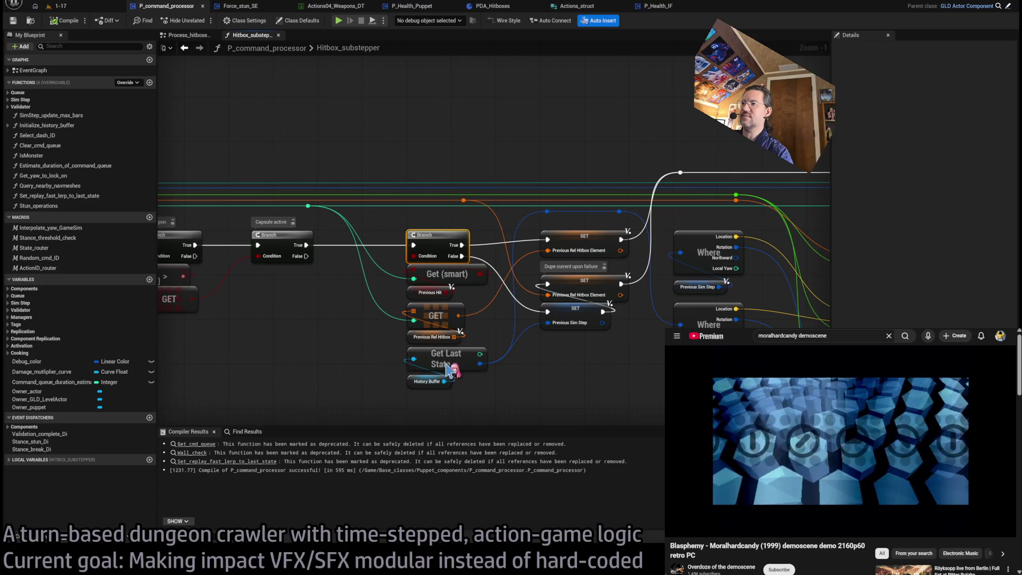
{"action": "left_click", "coordinate": [58, 6]}
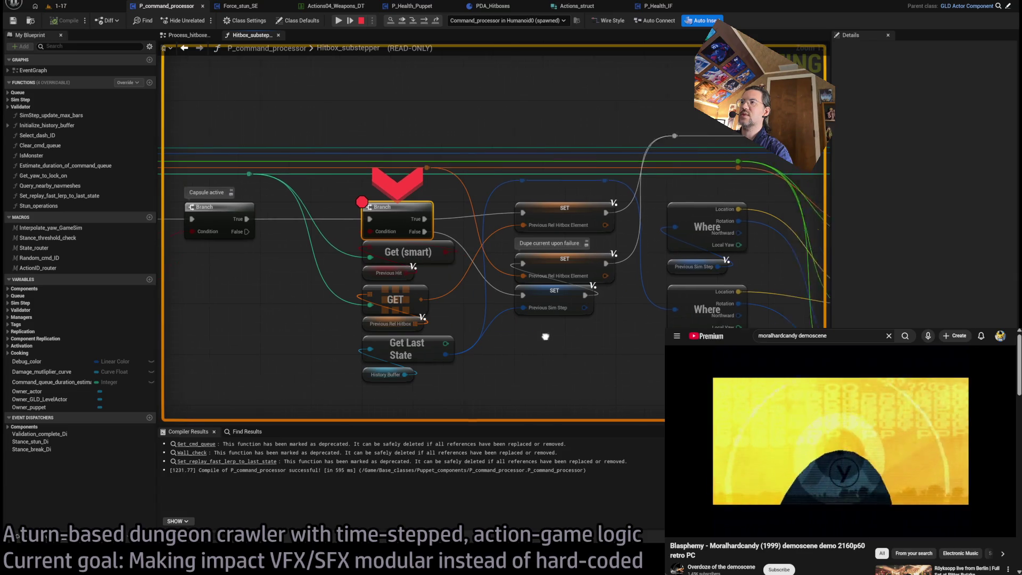
Step: Step over nodes past the World Rotation SET to Multi Sphere Trace For Objects, then stop play
{"action": "left_click", "coordinate": [426, 22]}
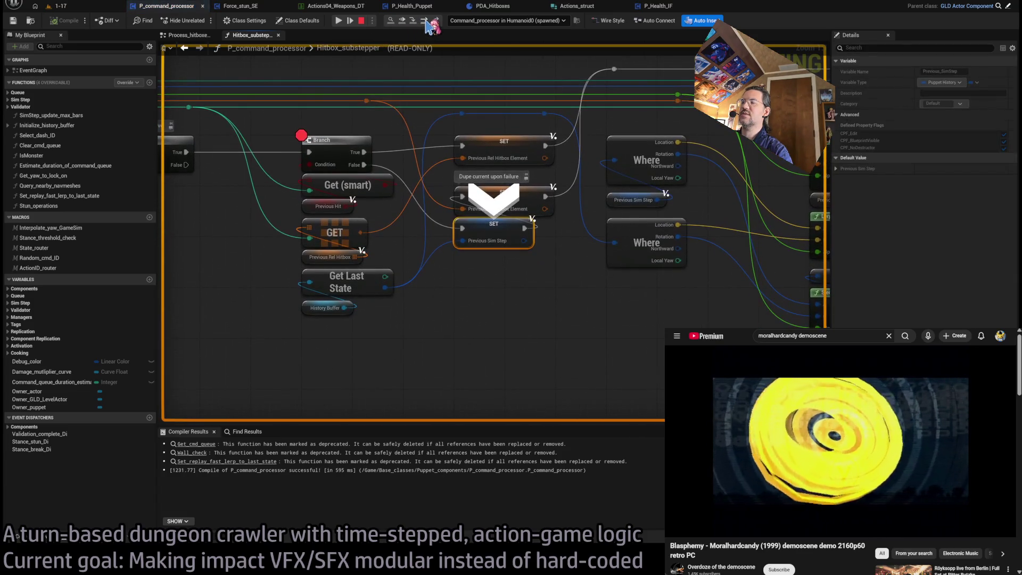
{"action": "left_click", "coordinate": [425, 21]}
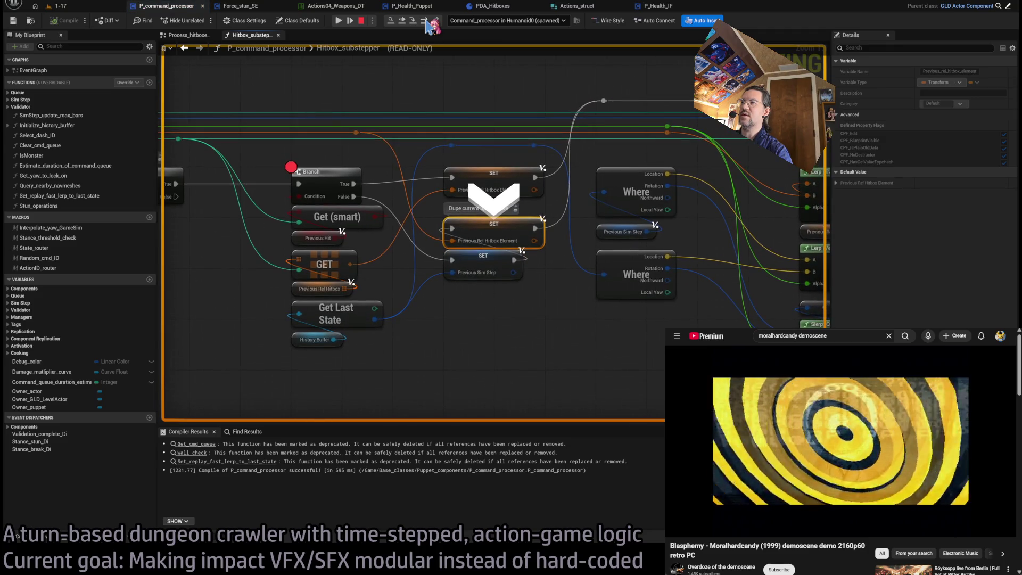
{"action": "left_click", "coordinate": [425, 21]}
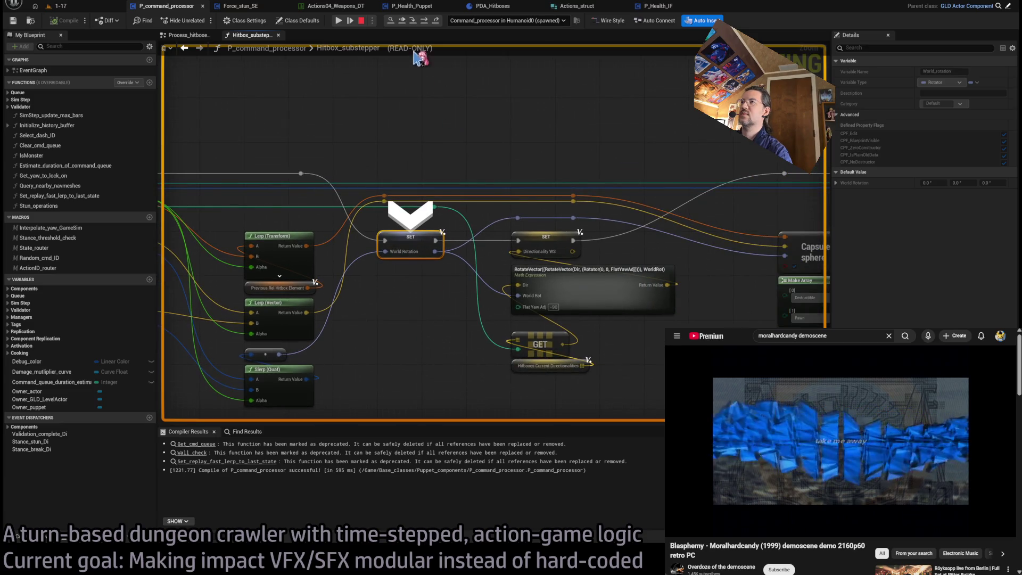
{"action": "left_click", "coordinate": [424, 22]}
{"action": "left_click", "coordinate": [425, 23]}
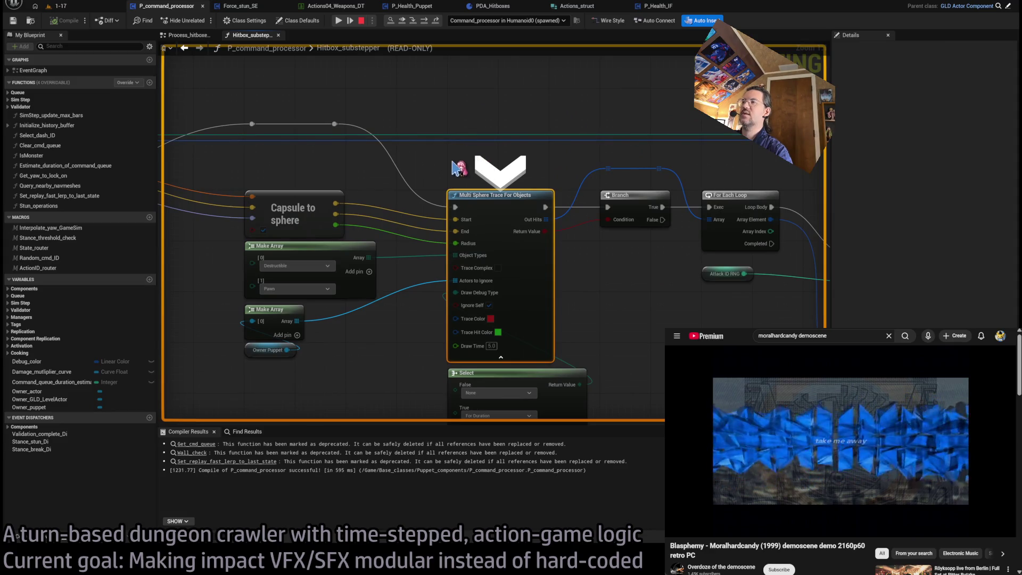
{"action": "scroll", "coordinate": [424, 158], "scroll_direction": "down", "scroll_amount": 2}
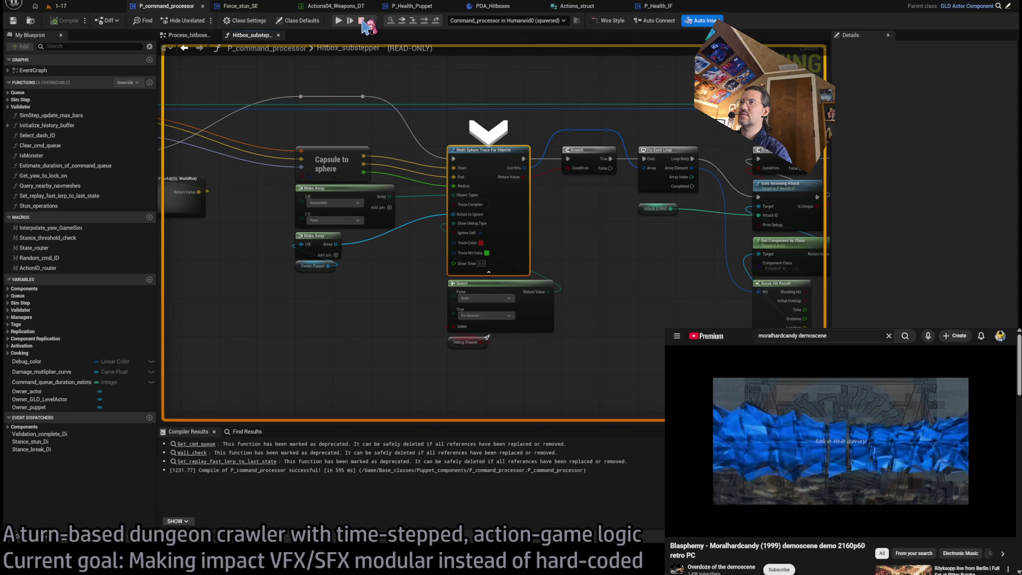
{"action": "left_click", "coordinate": [363, 21]}
{"action": "left_click", "coordinate": [64, 4]}
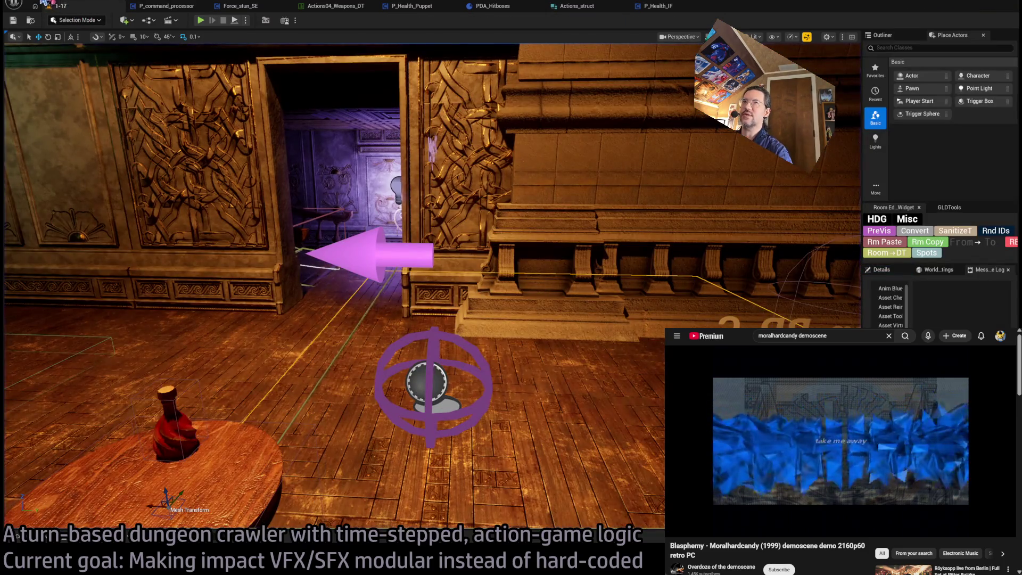
Step: Open GameMode_GLD via an asset search for 'gamemode', then play level 1-17 with Alt+P
{"action": "key", "text": "ctrl+p"}
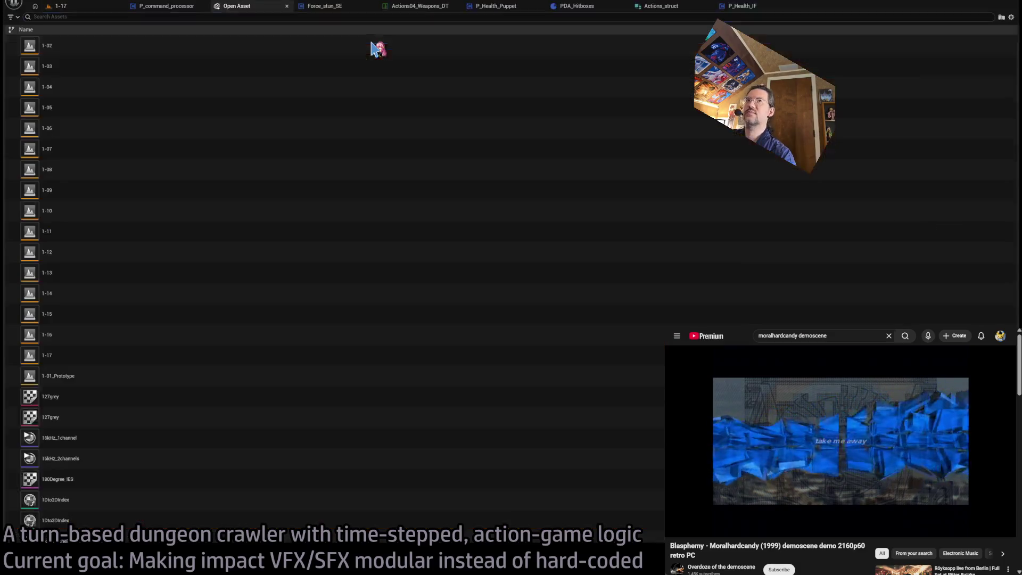
{"action": "key", "text": "Escape"}
{"action": "key", "text": "ctrl+p"}
{"action": "type", "text": "gamemode"}
{"action": "left_click", "coordinate": [139, 39]}
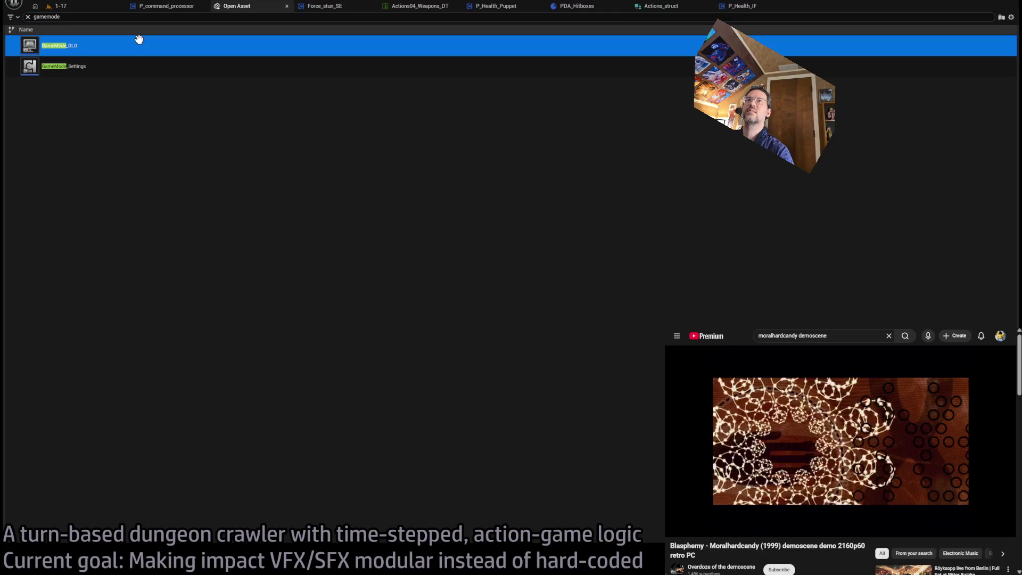
{"action": "key", "text": "Return"}
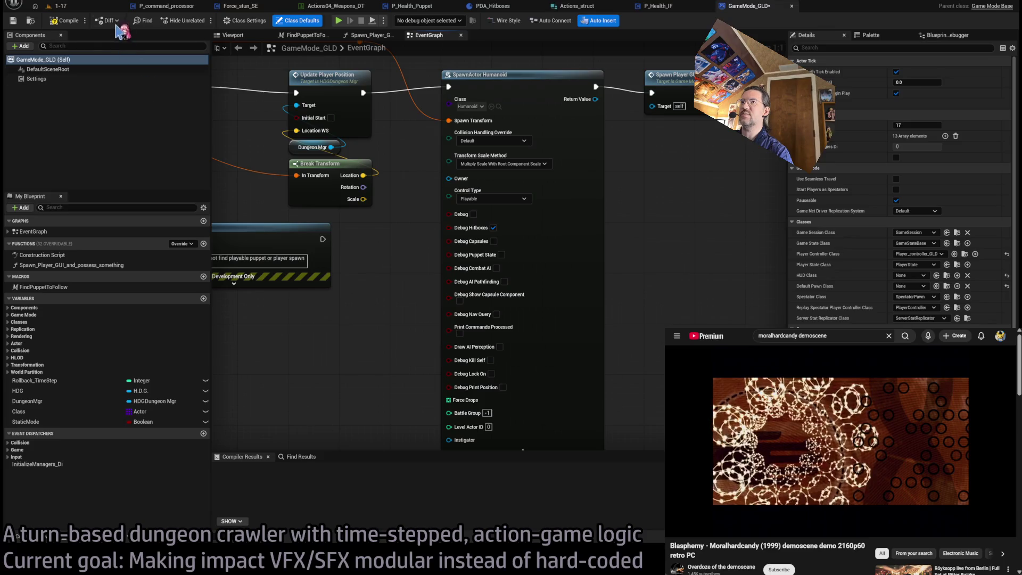
{"action": "left_click", "coordinate": [61, 7]}
{"action": "key", "text": "alt+p"}
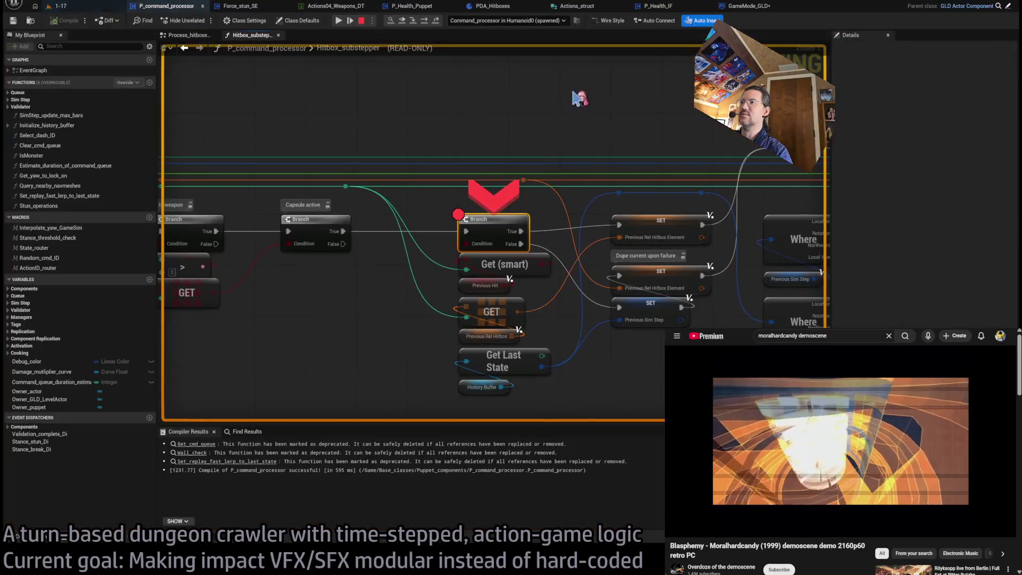
Step: Resume the paused game in 1-17, watch the attack's hitbox wireframes, then stop
{"action": "left_click", "coordinate": [75, 7]}
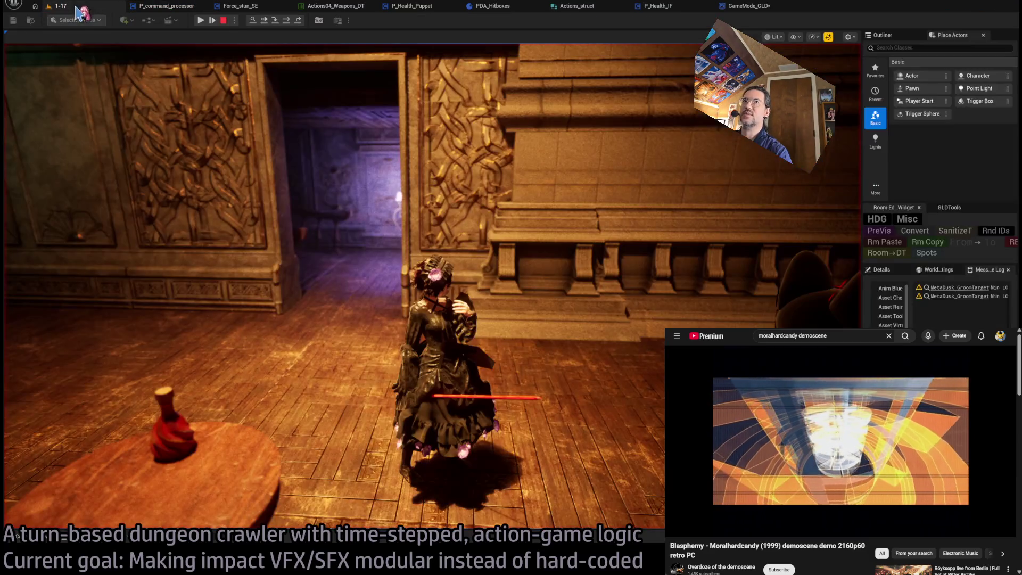
{"action": "left_click", "coordinate": [202, 21]}
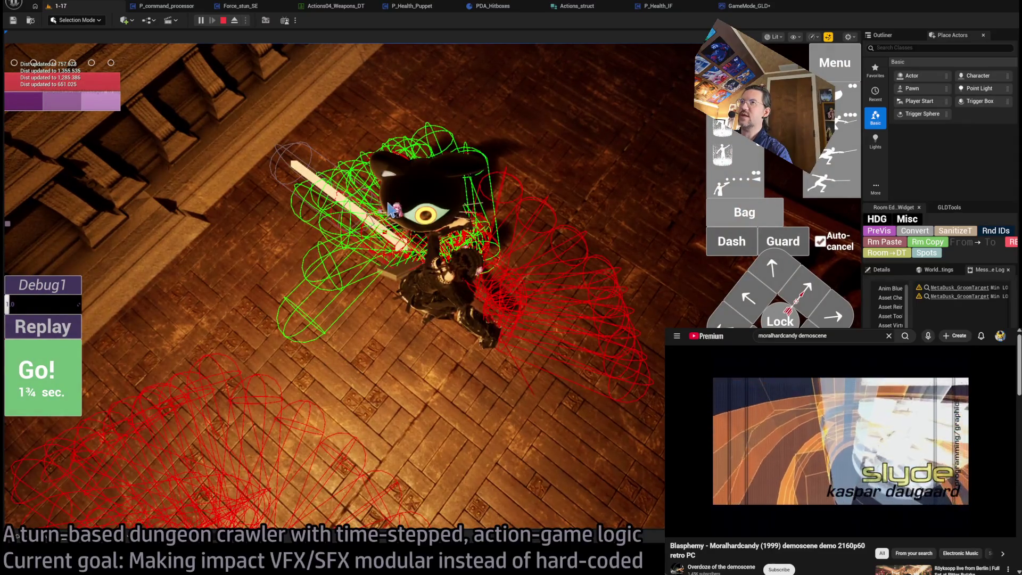
{"action": "left_click", "coordinate": [228, 21]}
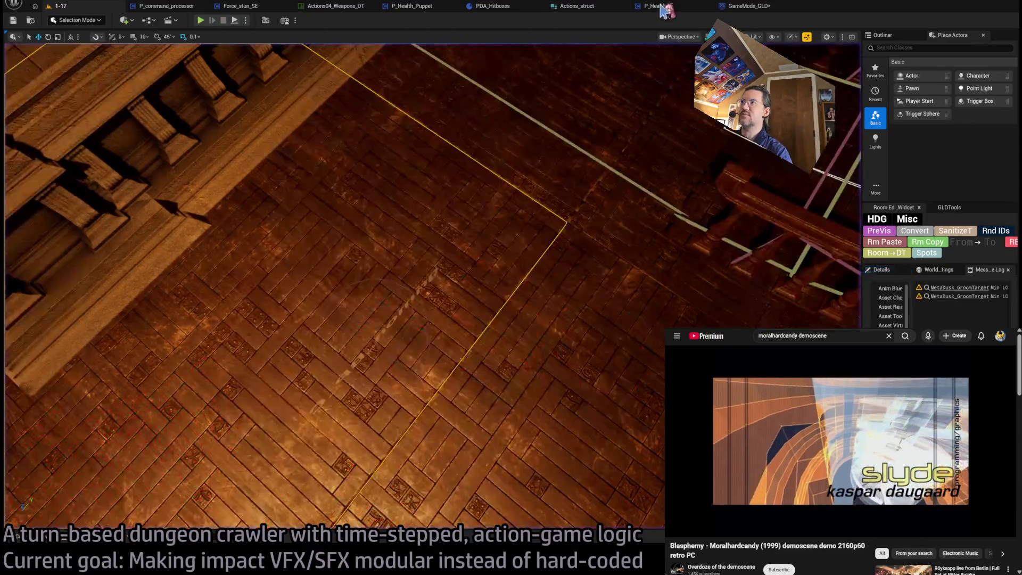
Step: Check P_Health_IF TakeDamage, locate the VFX refinement-trace Branch, and play 1-17 to hit its breakpoint
{"action": "left_click", "coordinate": [663, 7]}
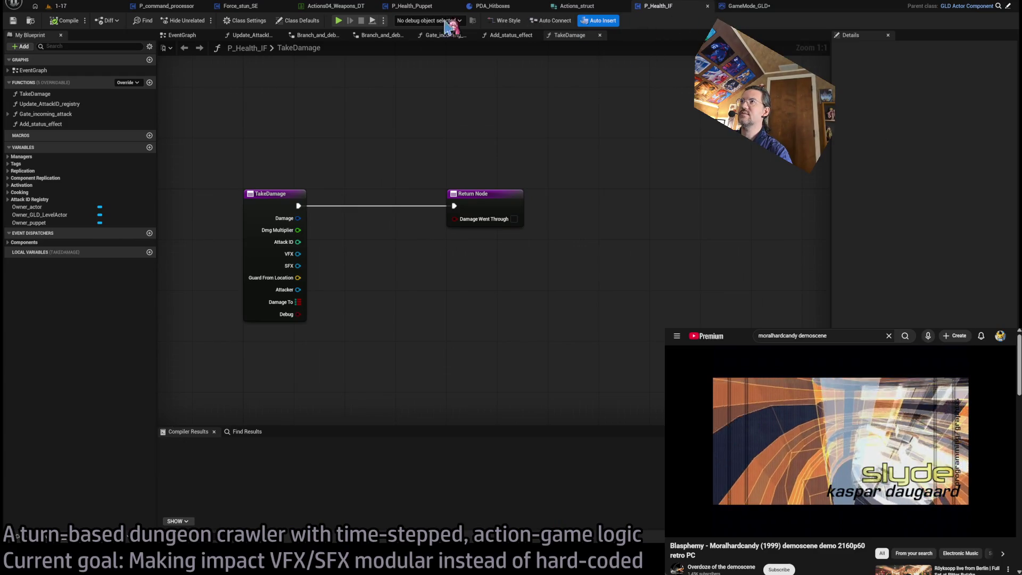
{"action": "left_click", "coordinate": [199, 12]}
{"action": "scroll", "coordinate": [469, 183], "scroll_direction": "down", "scroll_amount": 3}
{"action": "mouse_move", "coordinate": [469, 186]}
{"action": "left_mouse_down"}
{"action": "mouse_move", "coordinate": [259, 219]}
{"action": "mouse_move", "coordinate": [222, 246]}
{"action": "left_mouse_up"}
{"action": "left_click_drag", "start_coordinate": [479, 245], "coordinate": [266, 213]}
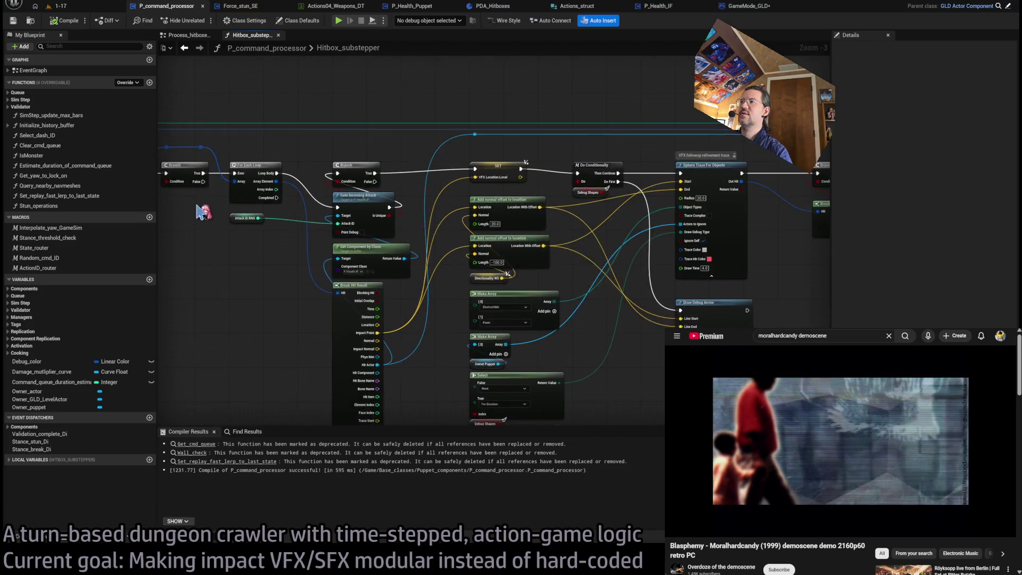
{"action": "left_click_drag", "start_coordinate": [533, 245], "coordinate": [319, 237]}
{"action": "left_click_drag", "start_coordinate": [480, 312], "coordinate": [502, 283]}
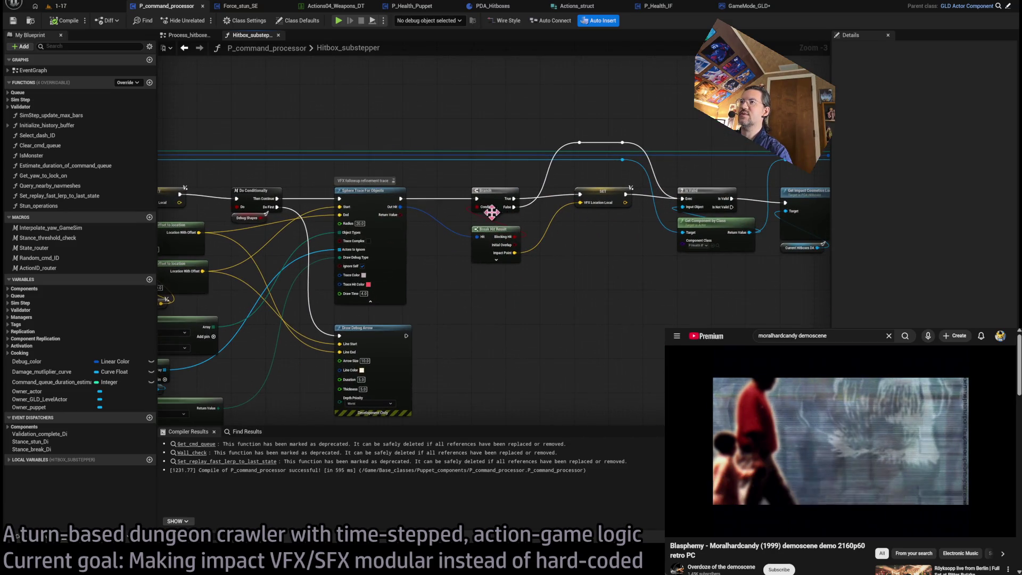
{"action": "scroll", "coordinate": [415, 205], "scroll_direction": "up", "scroll_amount": 3}
{"action": "left_click_drag", "start_coordinate": [532, 227], "coordinate": [449, 221]}
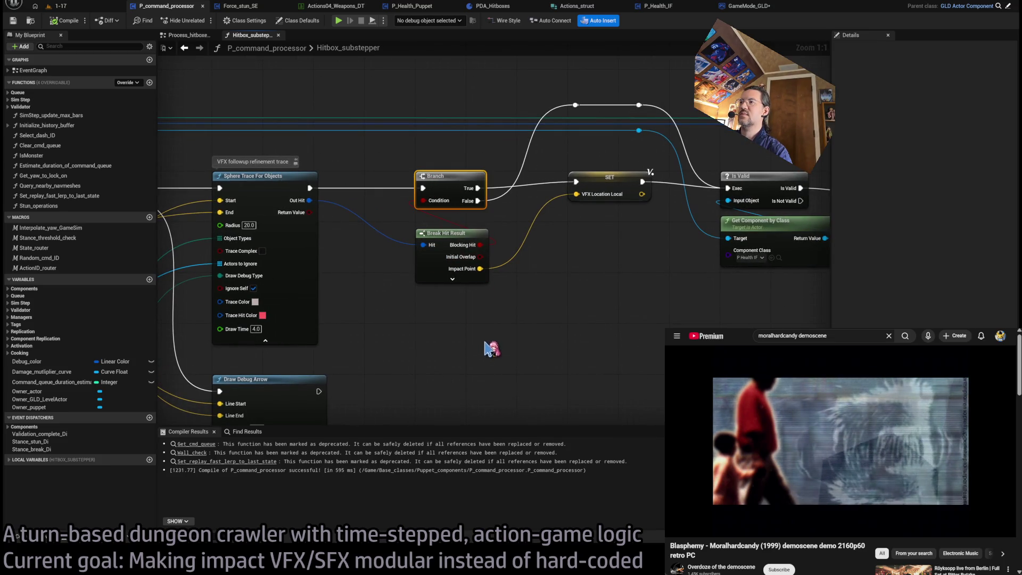
{"action": "left_click", "coordinate": [59, 6]}
{"action": "left_click", "coordinate": [200, 20]}
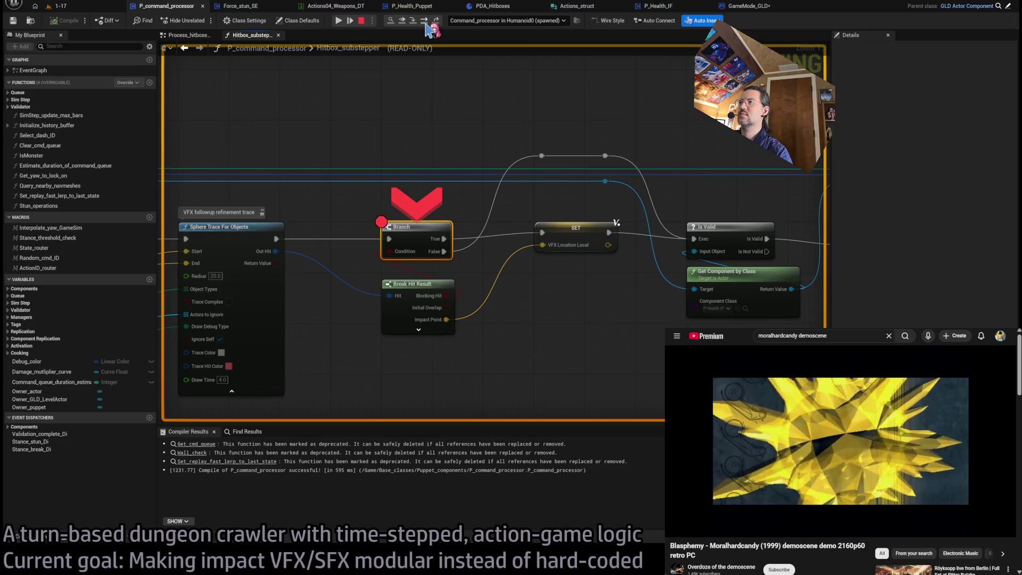
Step: Step execution to the VFX location SET and Is Valid check, then end debugging
{"action": "left_click", "coordinate": [425, 22]}
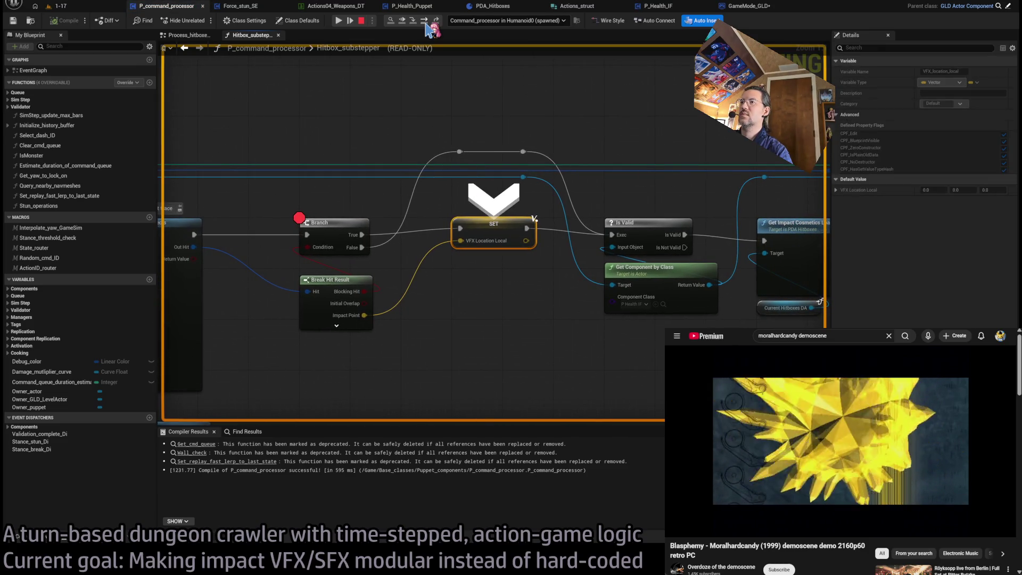
{"action": "left_click", "coordinate": [425, 22]}
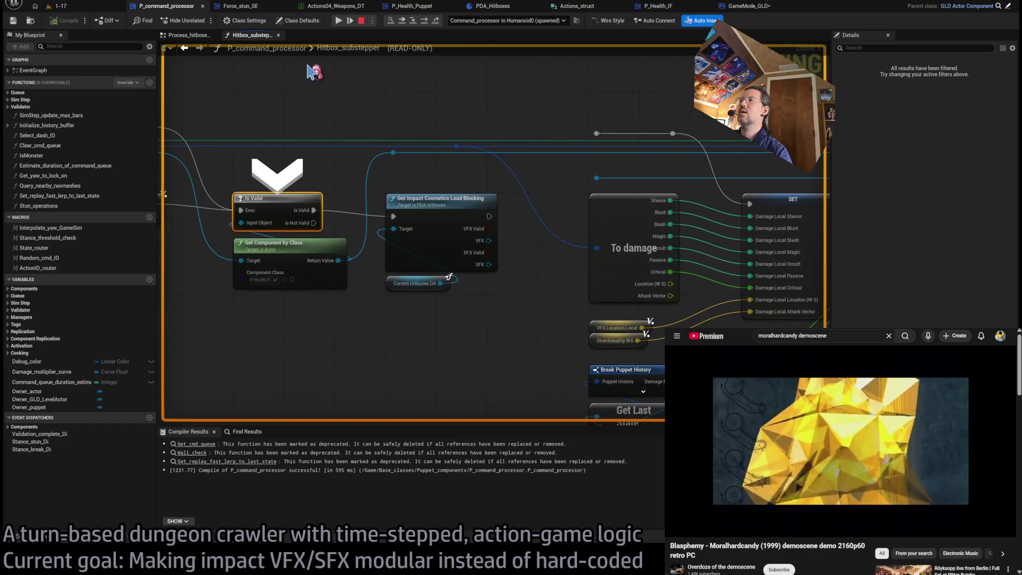
{"action": "left_click", "coordinate": [362, 20]}
Step: Chain Get Impact Cosmetics into the SET exec, route its SFX to Take Damage via reroutes, and save
{"action": "left_click_drag", "start_coordinate": [489, 216], "coordinate": [597, 133]}
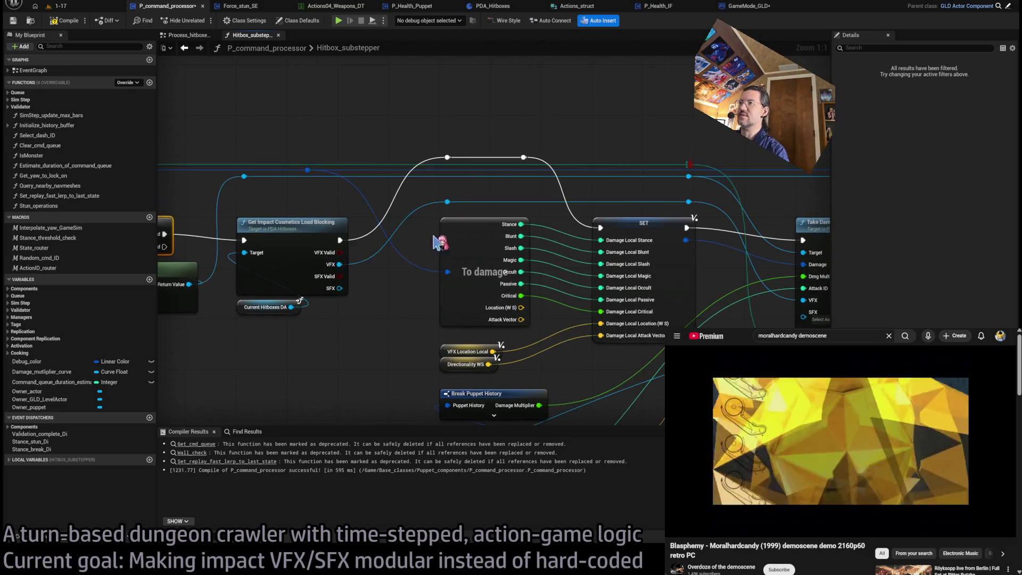
{"action": "left_click_drag", "start_coordinate": [738, 308], "coordinate": [639, 305]}
{"action": "mouse_move", "coordinate": [239, 286]}
{"action": "left_mouse_down"}
{"action": "mouse_move", "coordinate": [673, 324]}
{"action": "mouse_move", "coordinate": [687, 315]}
{"action": "mouse_move", "coordinate": [591, 206]}
{"action": "mouse_move", "coordinate": [350, 204]}
{"action": "mouse_move", "coordinate": [604, 224]}
{"action": "mouse_move", "coordinate": [592, 194]}
{"action": "left_mouse_up"}
{"action": "double_click", "coordinate": [685, 314]}
{"action": "left_click", "coordinate": [581, 127]}
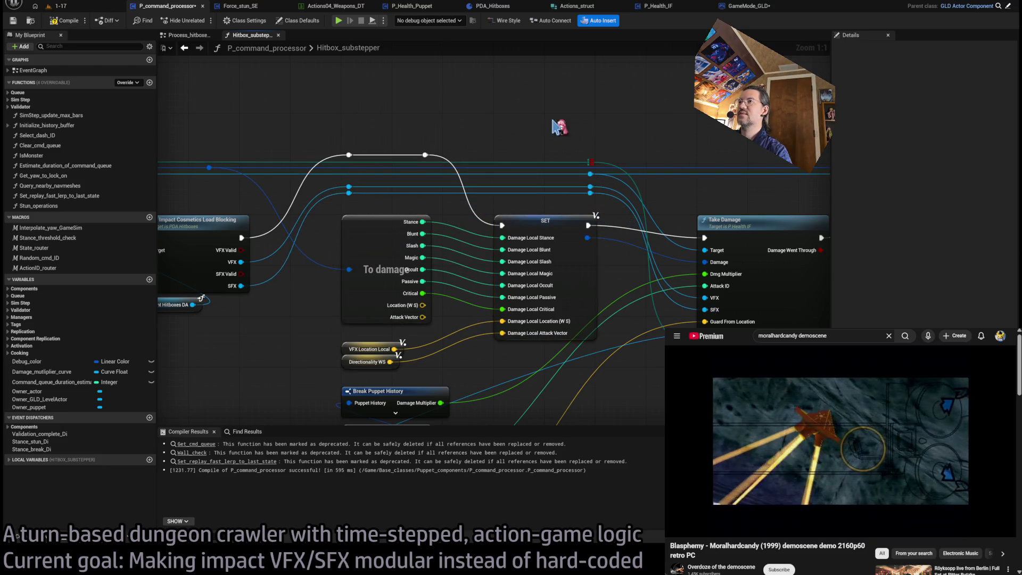
{"action": "key", "text": "ctrl+s"}
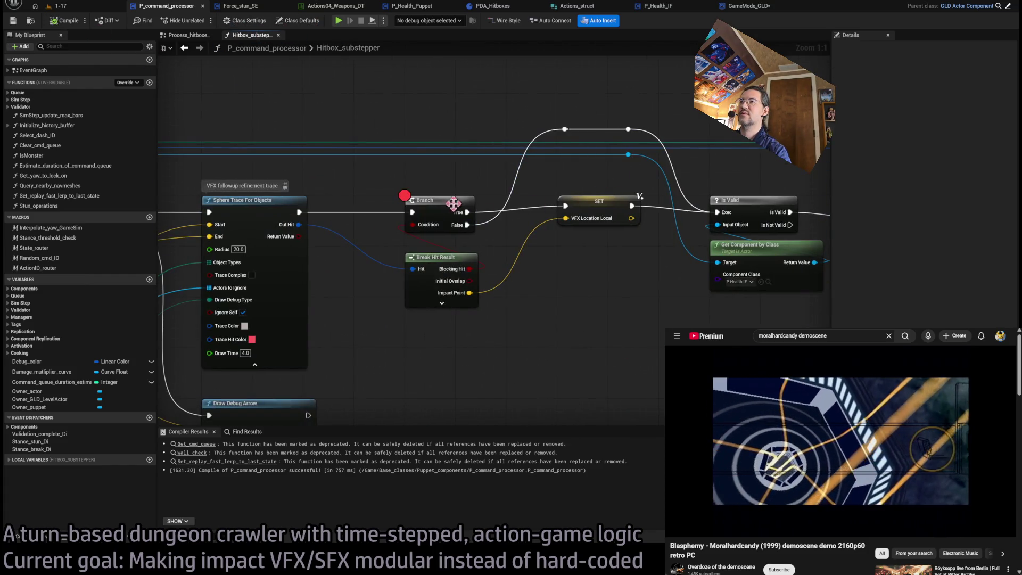
Step: Play level 1-17, execute the queued rapier attack turn, and view the Actions04_Weapons_DT table
{"action": "left_click", "coordinate": [453, 203]}
{"action": "left_click", "coordinate": [60, 6]}
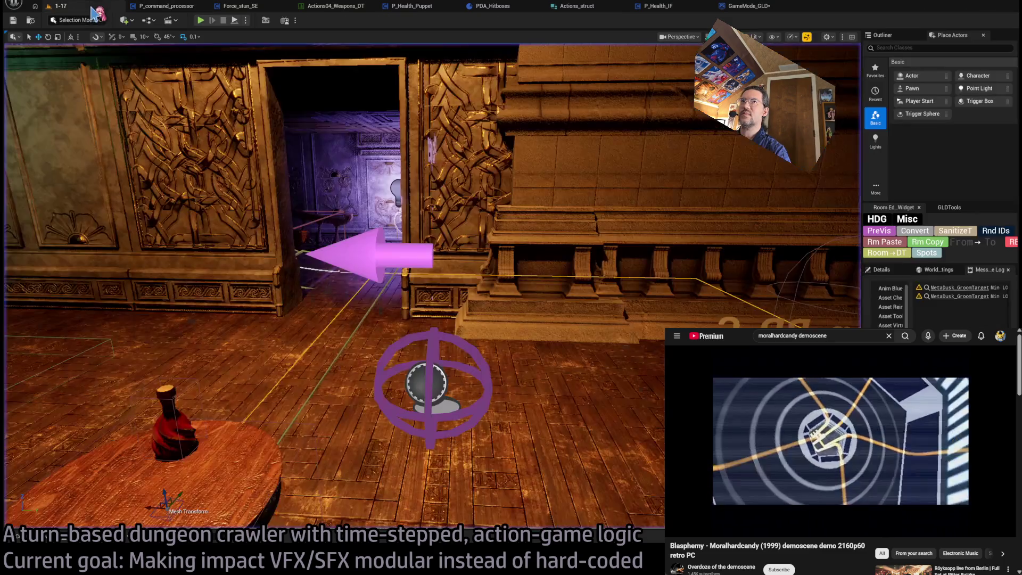
{"action": "key", "text": "alt+p"}
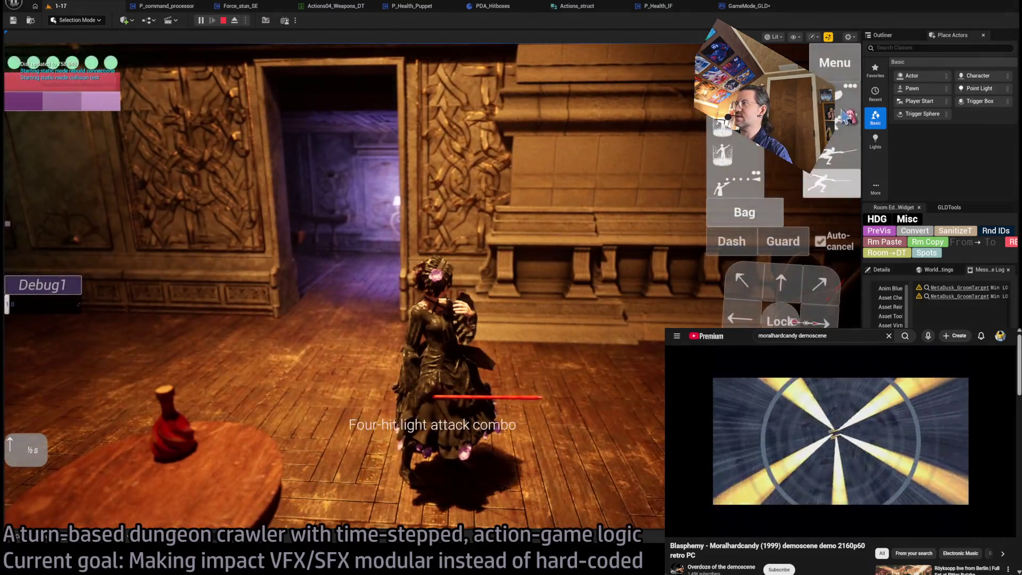
{"action": "left_click", "coordinate": [79, 392]}
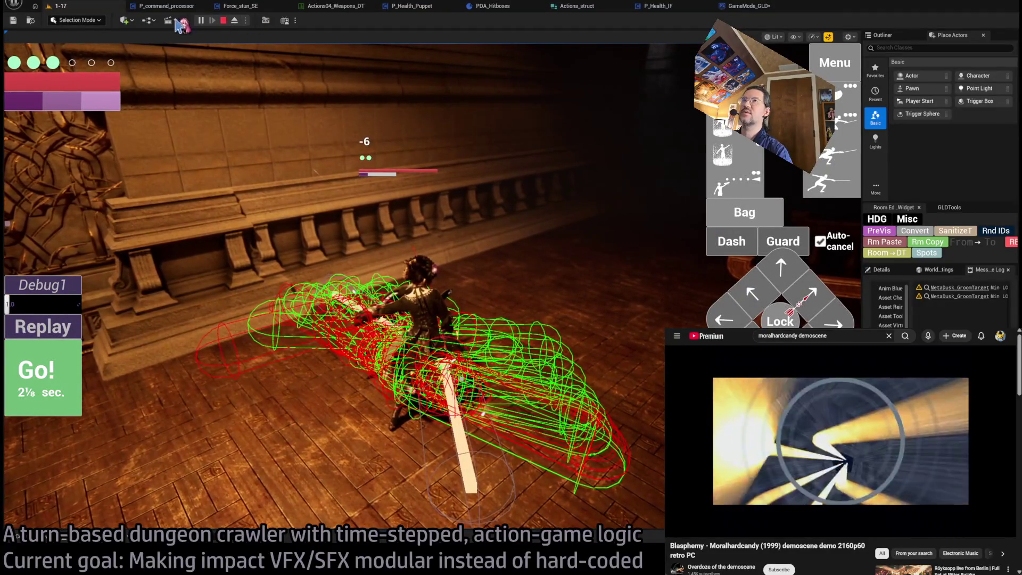
{"action": "left_click", "coordinate": [354, 7]}
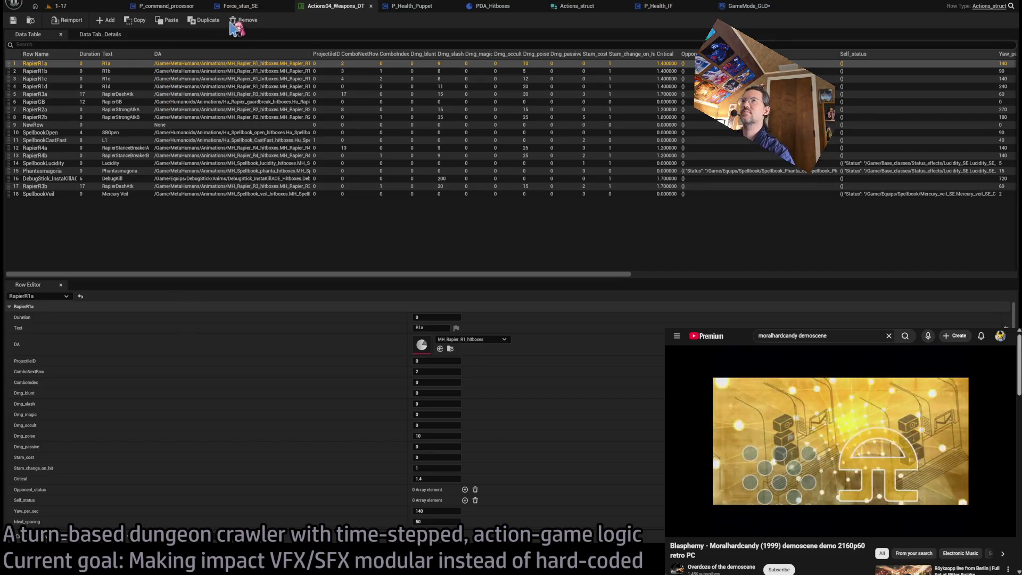
Step: Restart the playtest, land an attack dealing 6 damage, stop, and search assets for rapier_r2
{"action": "left_click", "coordinate": [746, 6]}
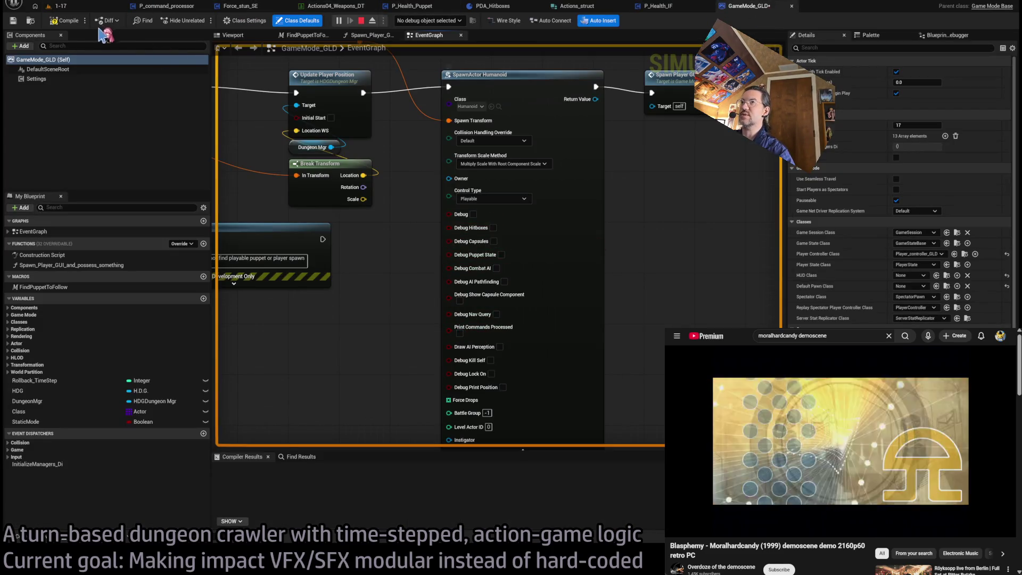
{"action": "left_click", "coordinate": [80, 6]}
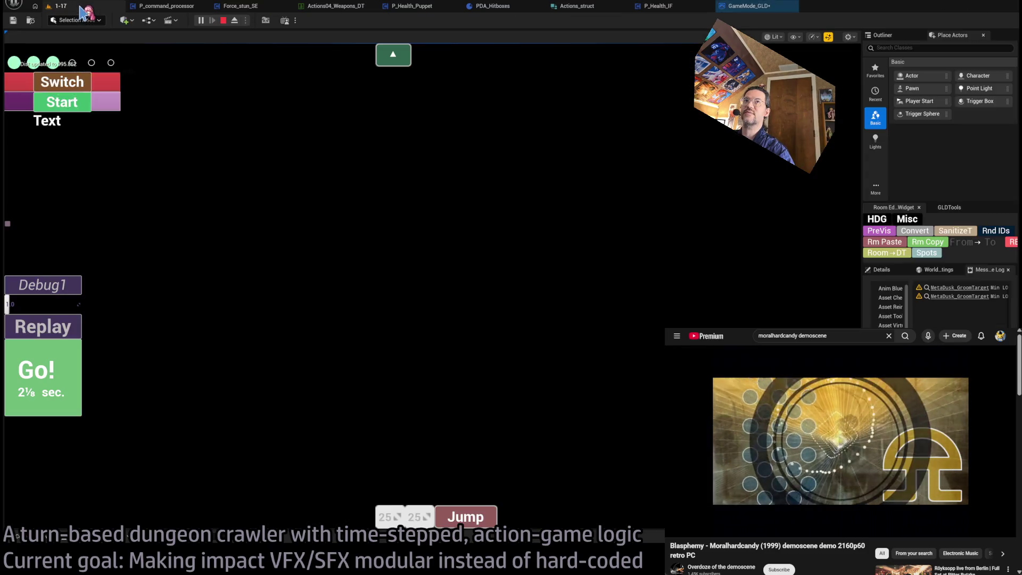
{"action": "left_click", "coordinate": [223, 21]}
{"action": "left_click", "coordinate": [200, 21]}
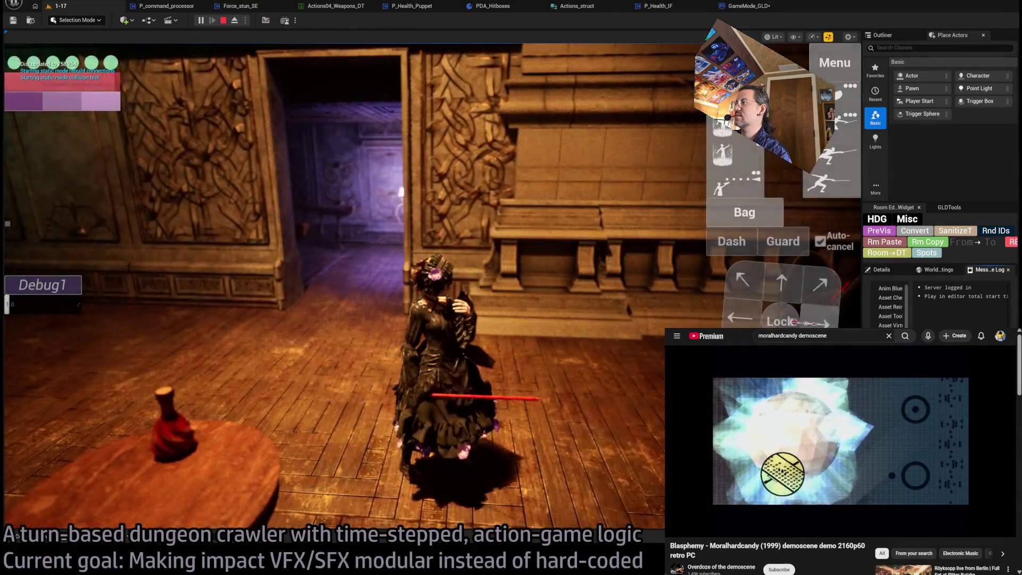
{"action": "left_click", "coordinate": [520, 413]}
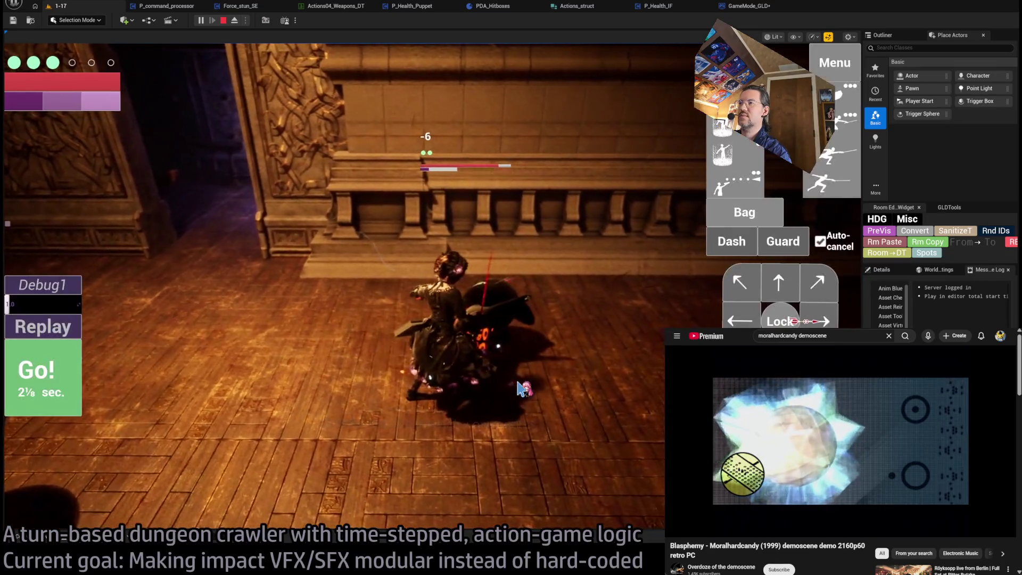
{"action": "left_click", "coordinate": [566, 410]}
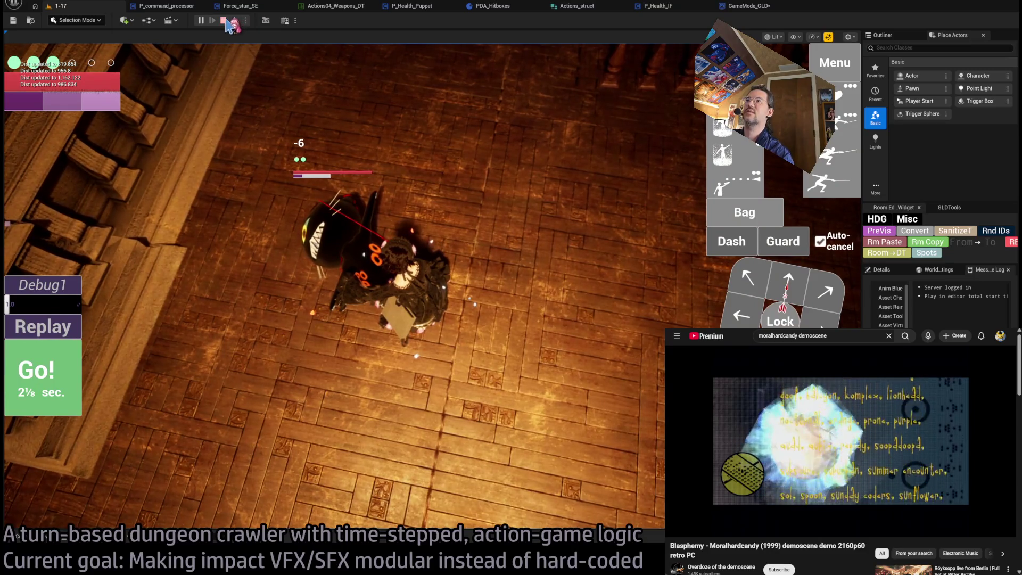
{"action": "left_click", "coordinate": [223, 20]}
{"action": "key", "text": "ctrl+p"}
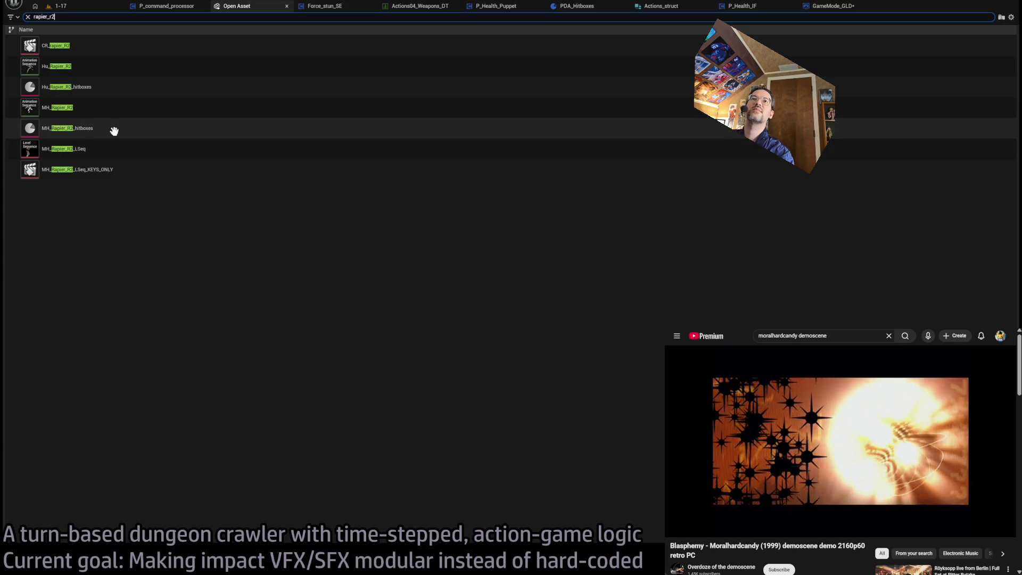
Step: Open MH_Rapier_R2_hitboxes and paste Rapier_hit_VFX as Impact VFX and Hit_slash_Cue as Impact SFX
{"action": "left_click", "coordinate": [114, 130]}
{"action": "key", "text": "Return"}
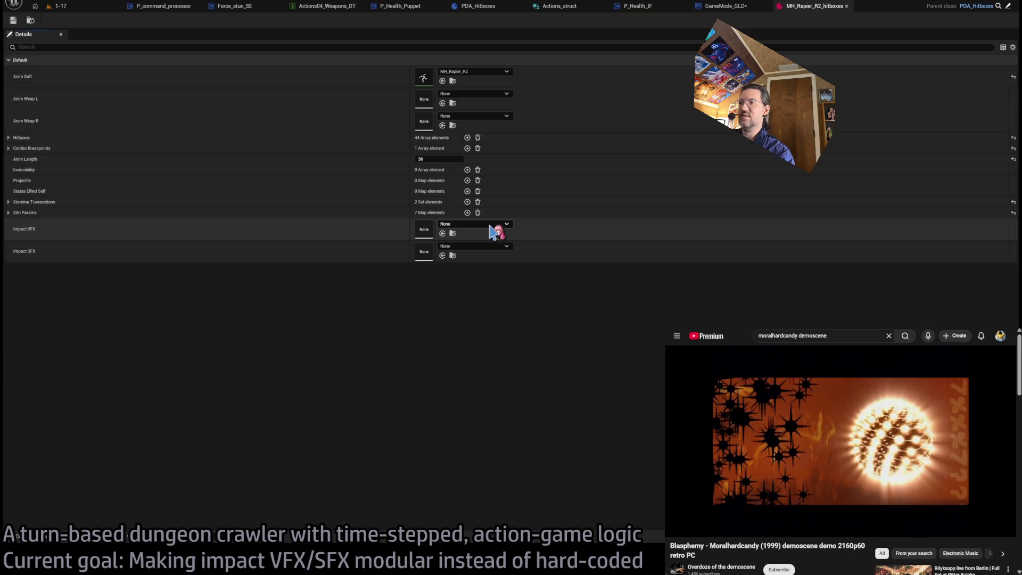
{"action": "key", "text": "ctrl+v"}
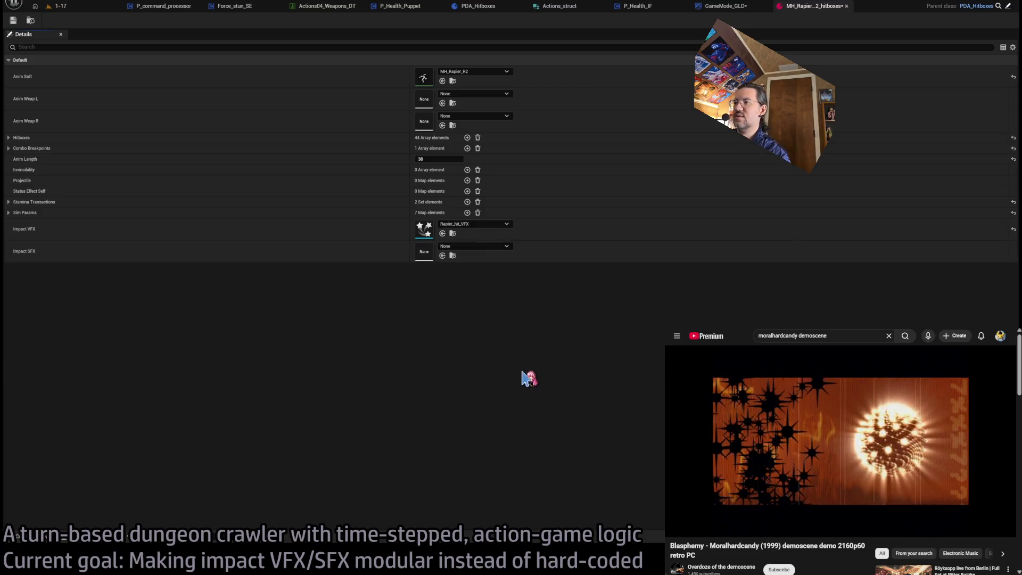
{"action": "key", "text": "ctrl+v"}
{"action": "left_click", "coordinate": [453, 256]}
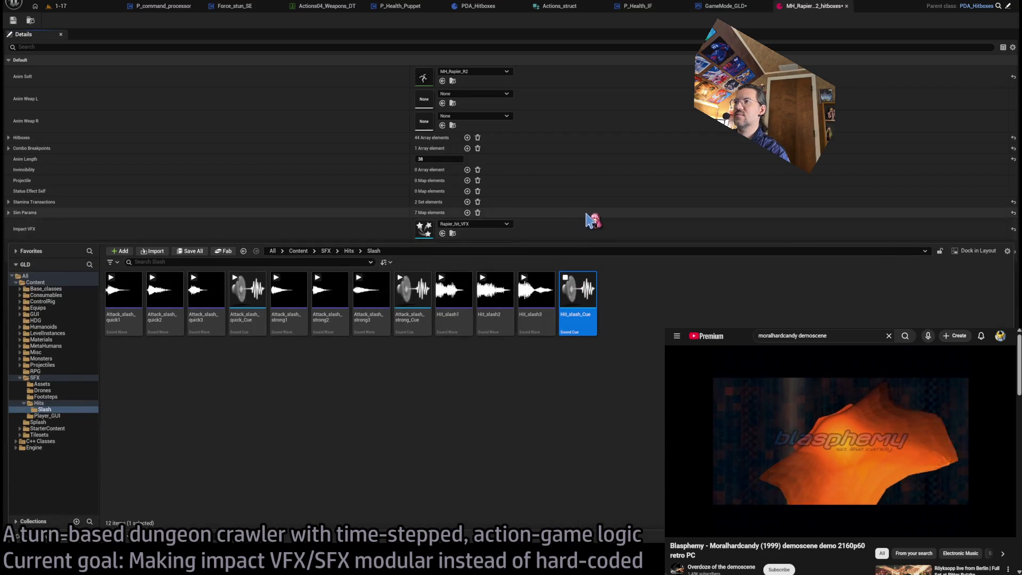
{"action": "left_click", "coordinate": [595, 229]}
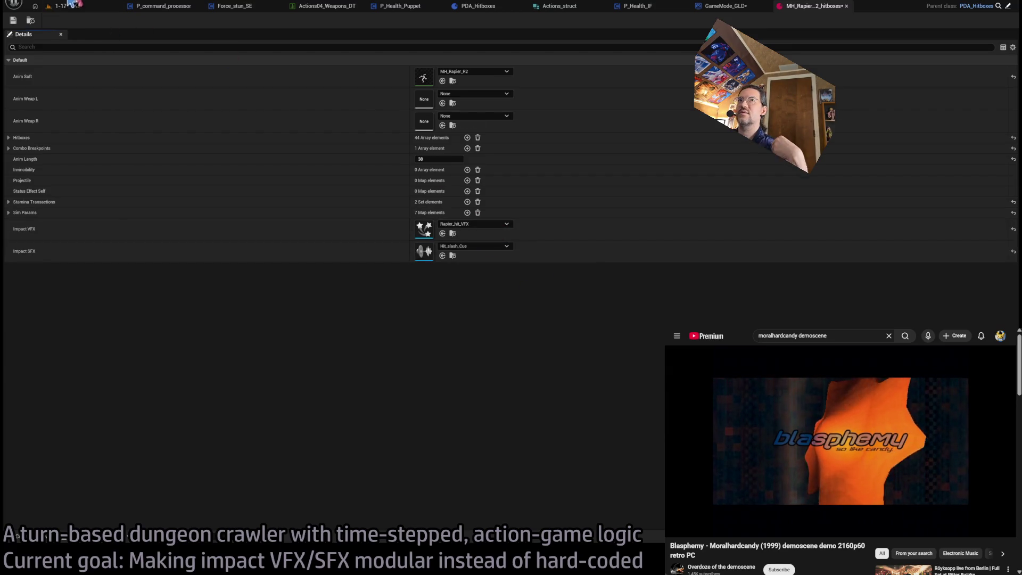
{"action": "left_click", "coordinate": [60, 6]}
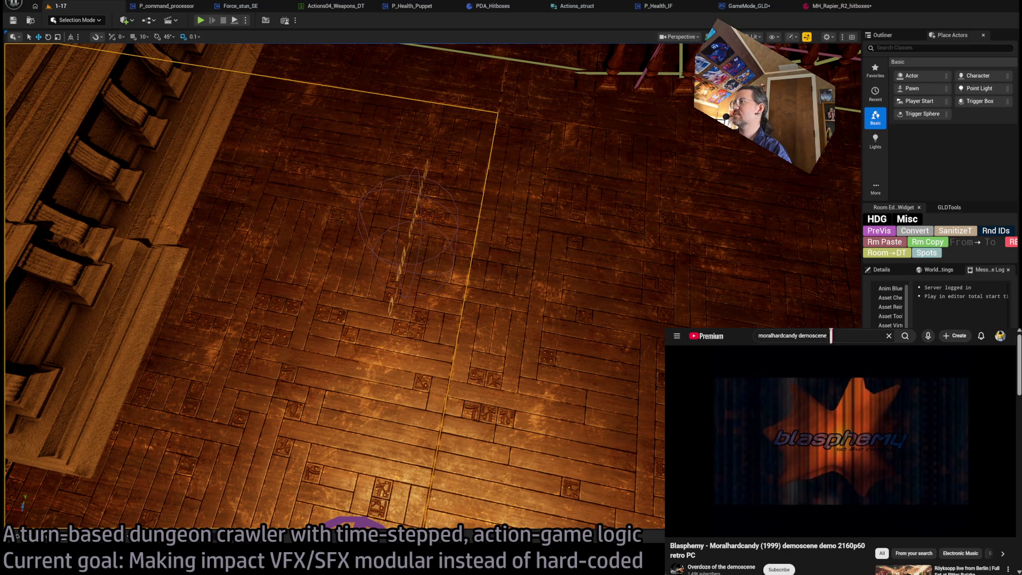
Step: Replace the YouTube search text with 'satori incyber' and run the search
{"action": "triple_click", "coordinate": [838, 335]}
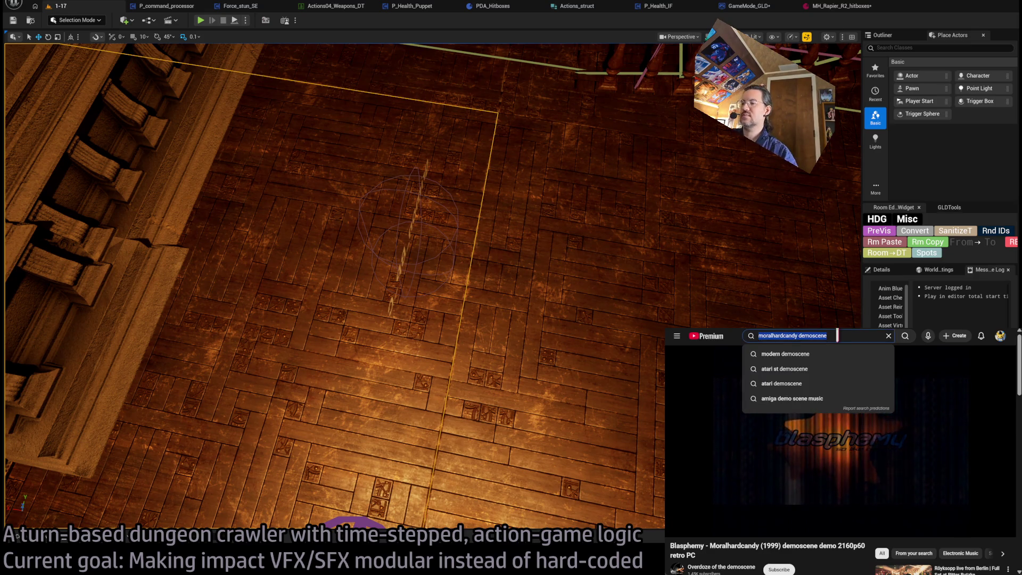
{"action": "type", "text": "iatori"}
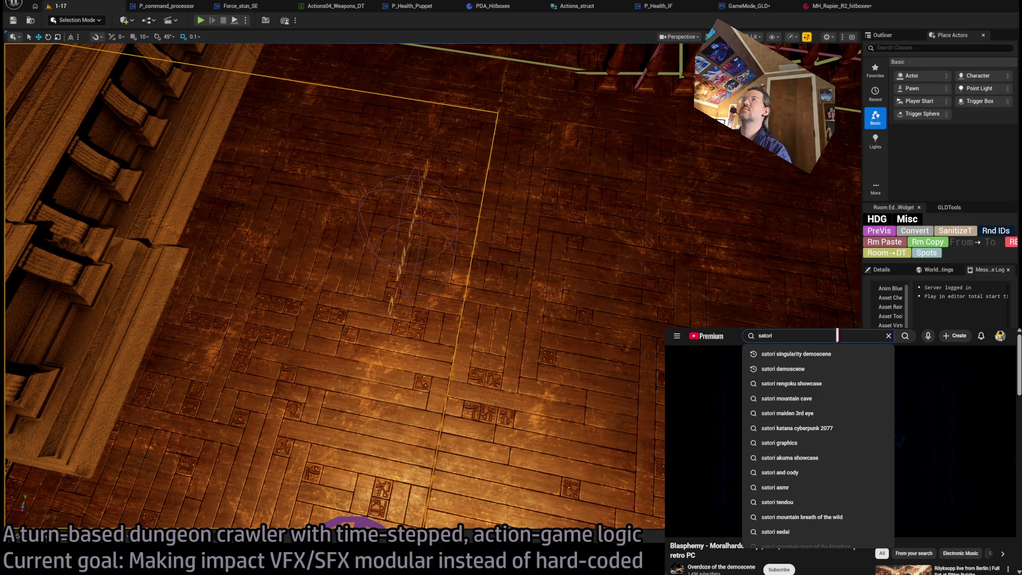
{"action": "type", "text": " incyber"}
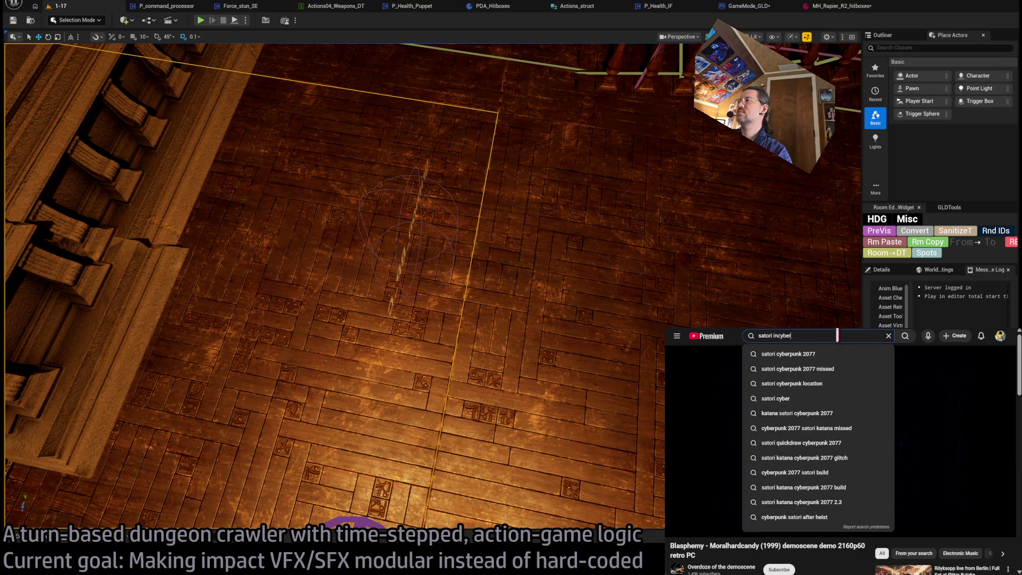
{"action": "key", "text": "Return"}
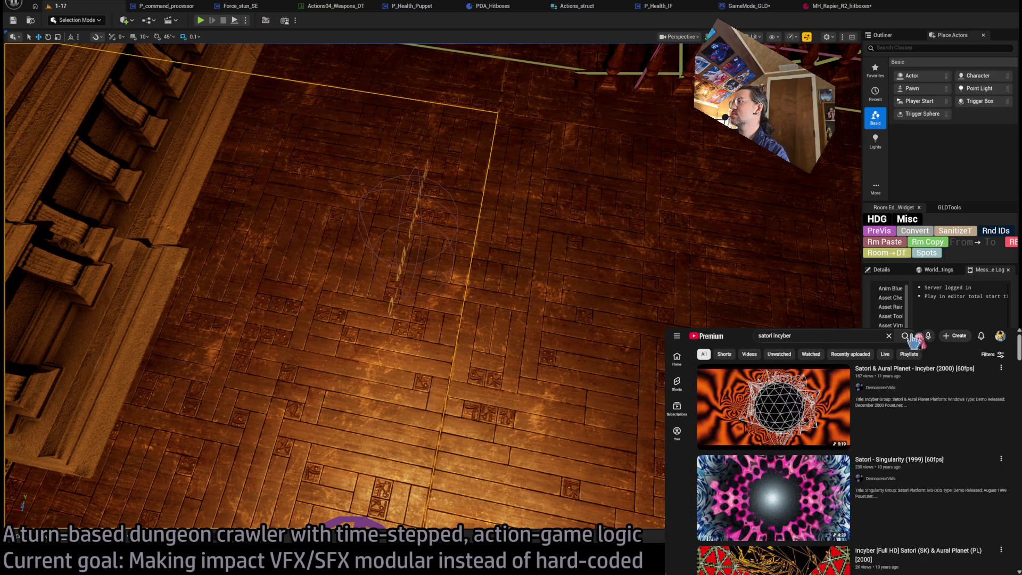
Step: Open the Satori & Aural Planet Incyber video and its playback settings, then move to the Twitch tab
{"action": "left_click", "coordinate": [915, 369]}
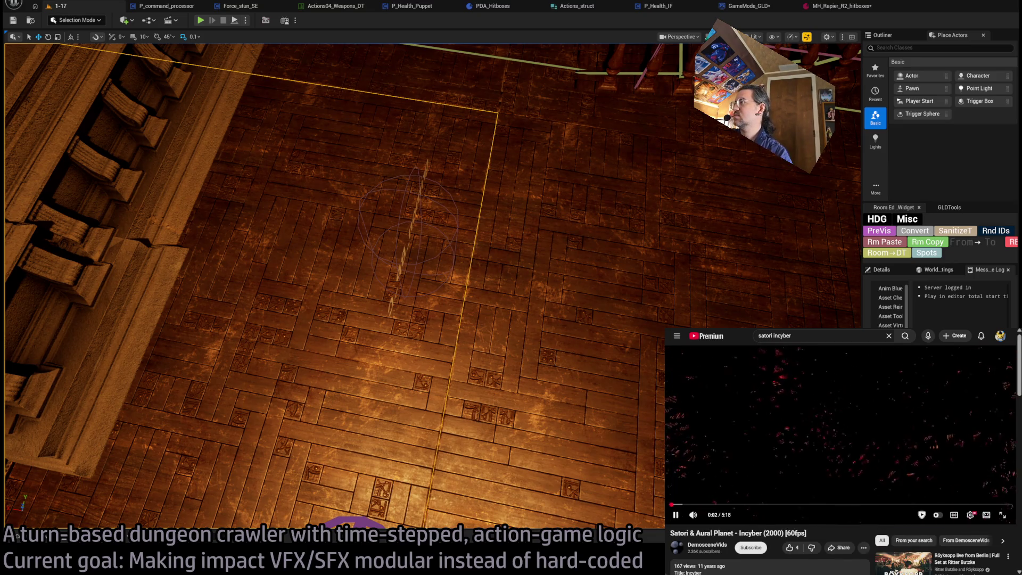
{"action": "left_click", "coordinate": [971, 515]}
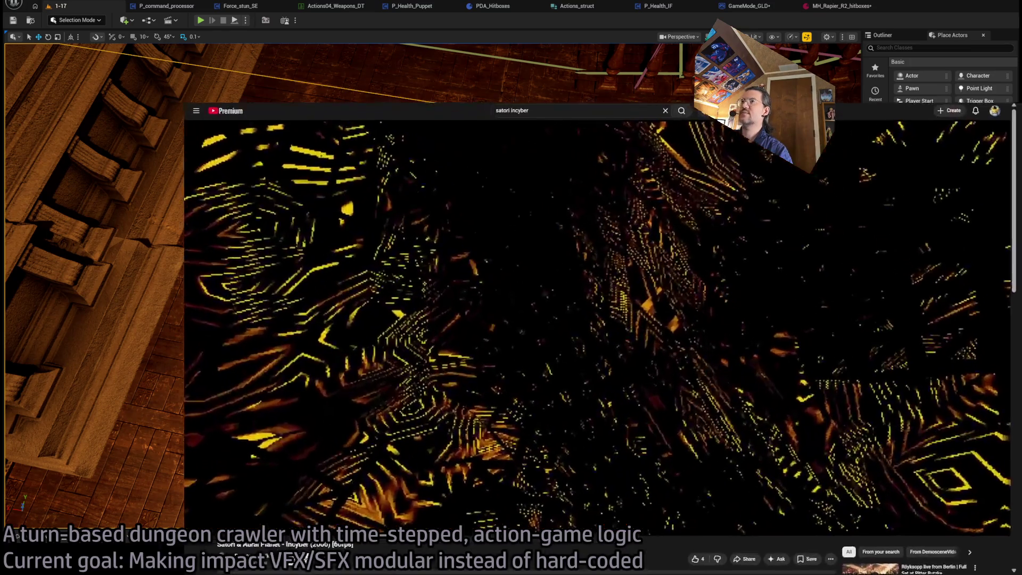
{"action": "key", "text": "ctrl+Tab"}
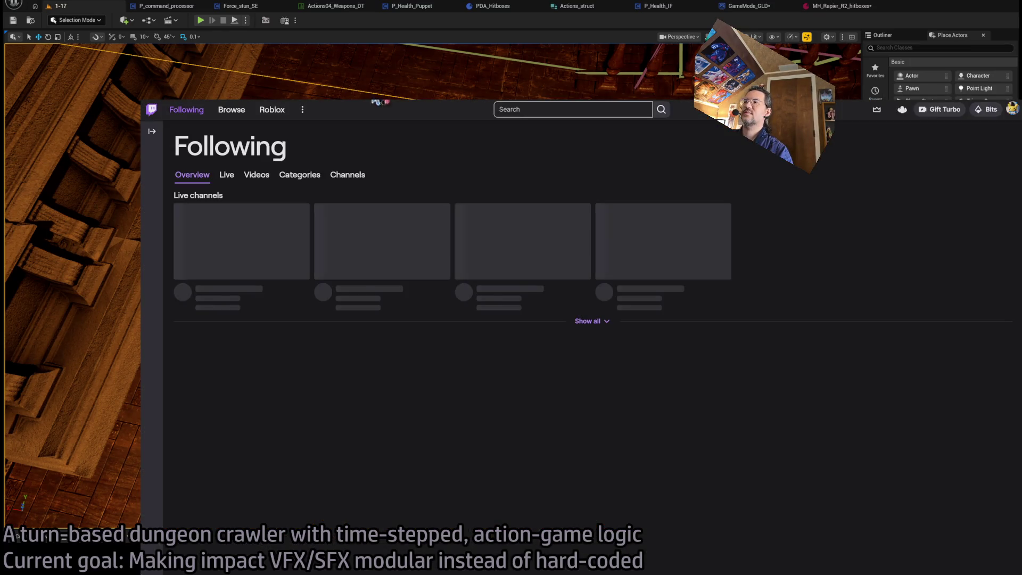
Step: Open the recently searched developer's channel and skip through its last broadcast
{"action": "left_click", "coordinate": [567, 110]}
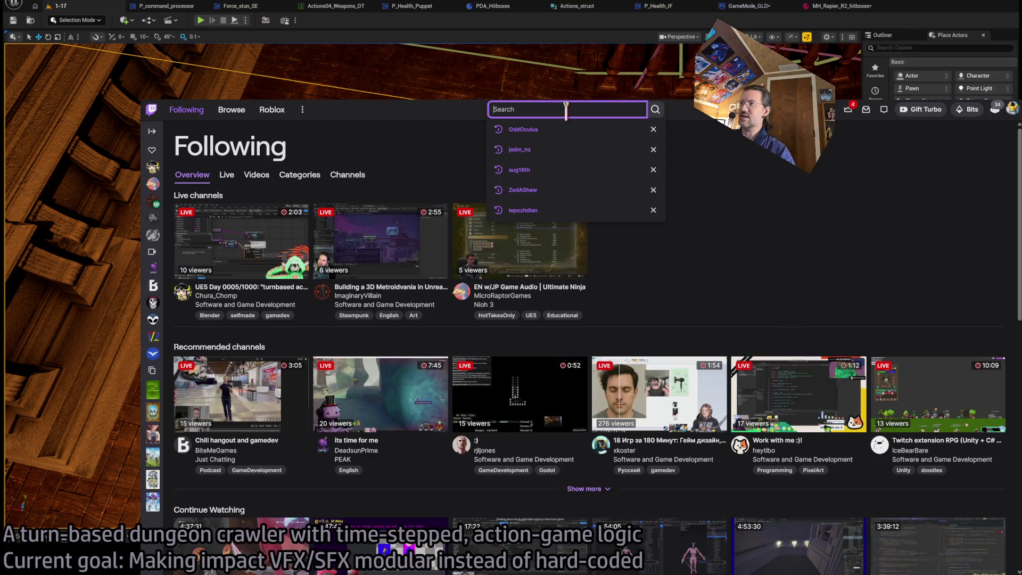
{"action": "left_click", "coordinate": [591, 151]}
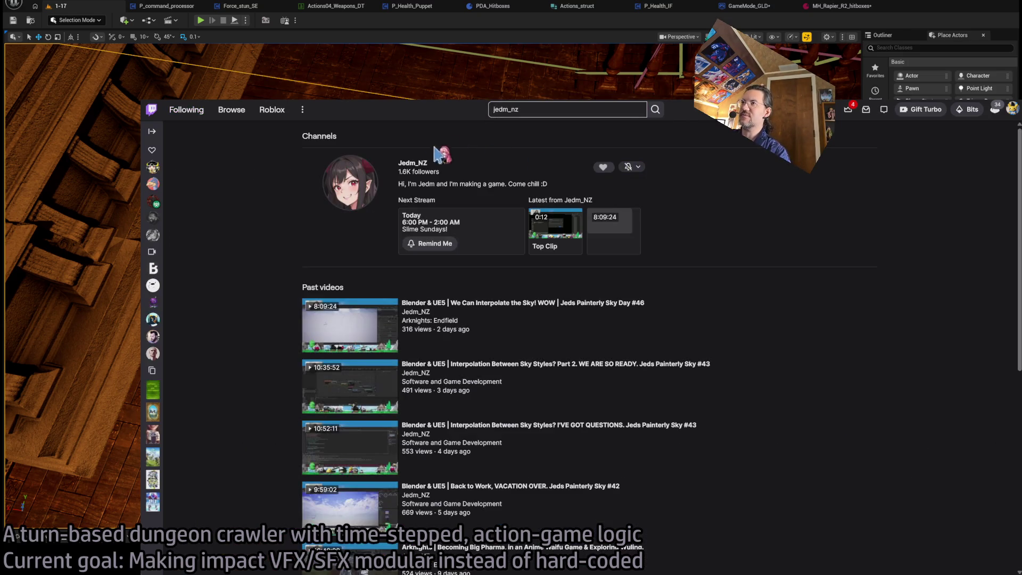
{"action": "left_click", "coordinate": [408, 167]}
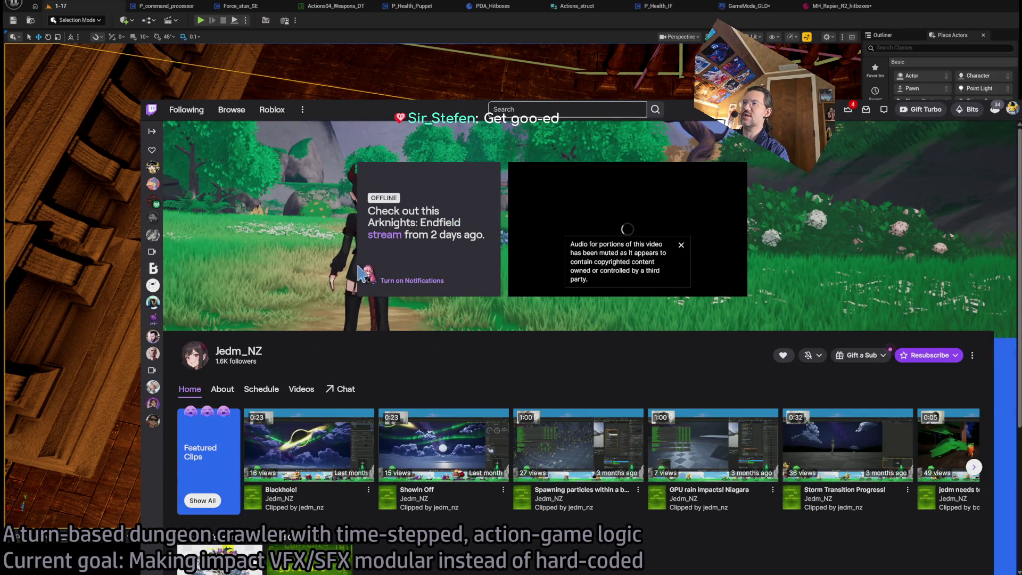
{"action": "left_click", "coordinate": [392, 238]}
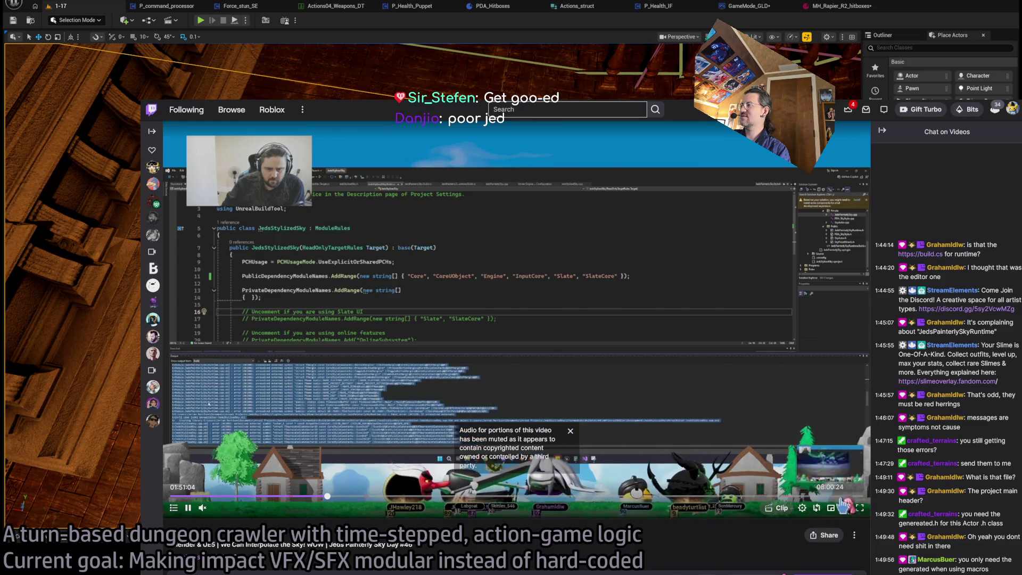
{"action": "left_click", "coordinate": [195, 498]}
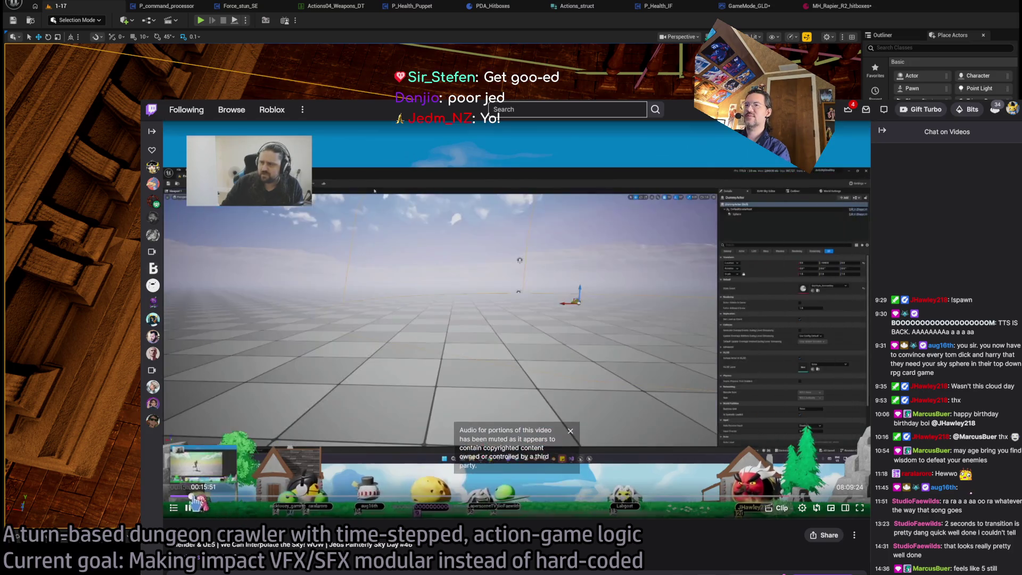
{"action": "left_click", "coordinate": [238, 500]}
{"action": "scroll", "coordinate": [238, 500], "scroll_direction": "down", "scroll_amount": 2}
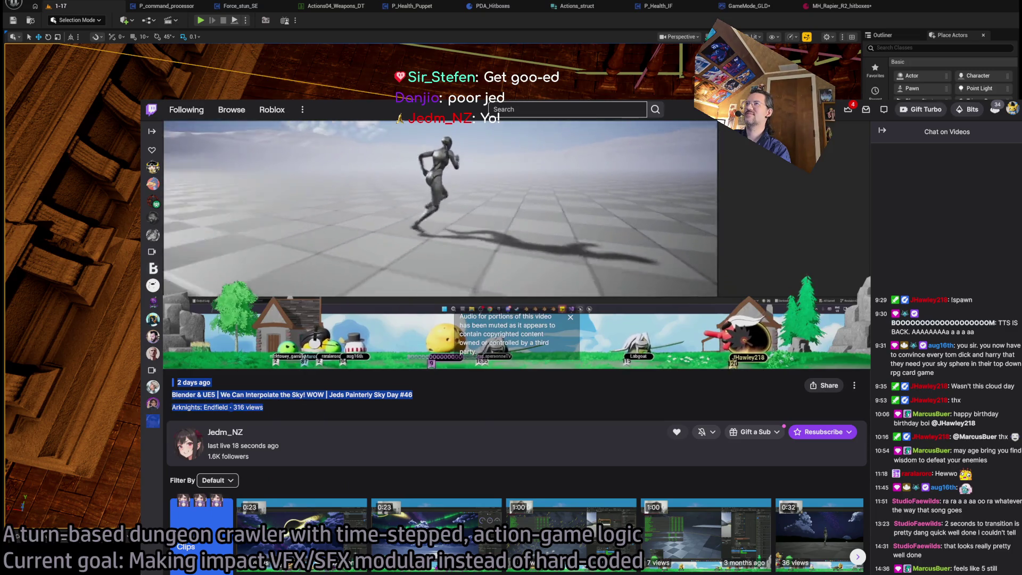
Step: Go to the channel's past videos and play the Arknights 'Becoming Big Pharma' broadcast
{"action": "left_click", "coordinate": [218, 435]}
{"action": "scroll", "coordinate": [457, 466], "scroll_direction": "down", "scroll_amount": 3}
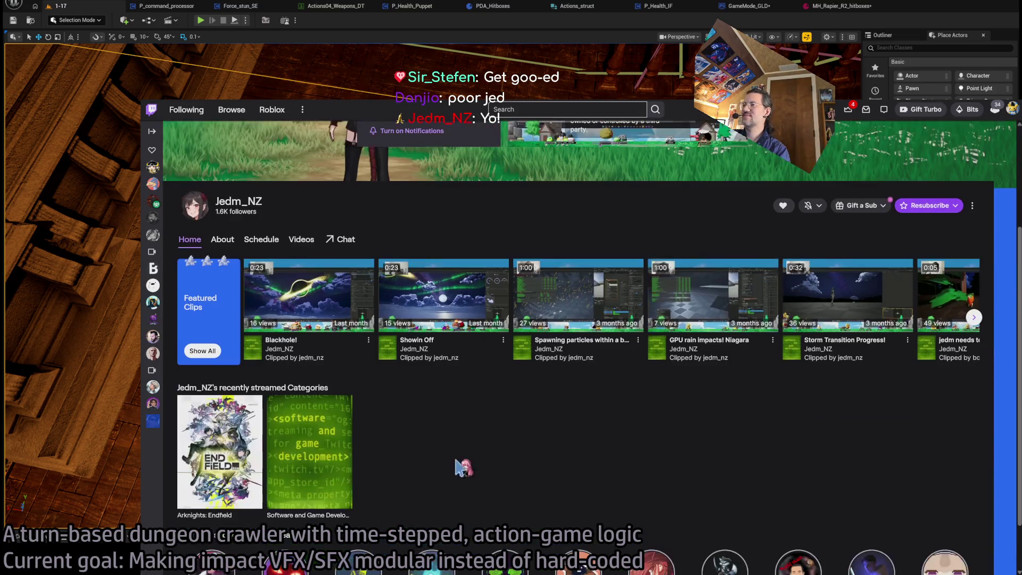
{"action": "scroll", "coordinate": [441, 452], "scroll_direction": "up", "scroll_amount": 2}
{"action": "left_click", "coordinate": [302, 314]}
{"action": "scroll", "coordinate": [813, 482], "scroll_direction": "down", "scroll_amount": 1}
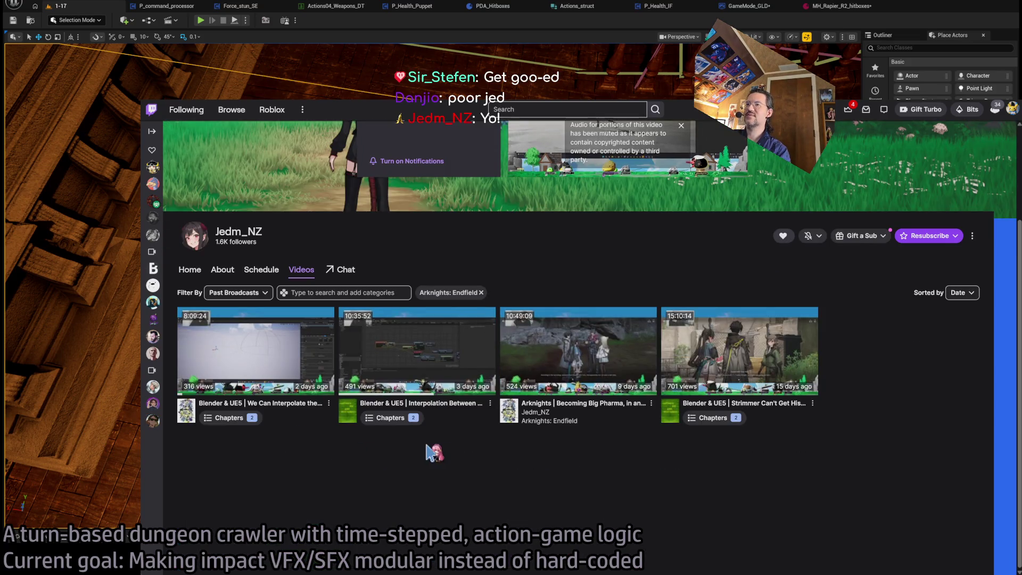
{"action": "left_click", "coordinate": [575, 346]}
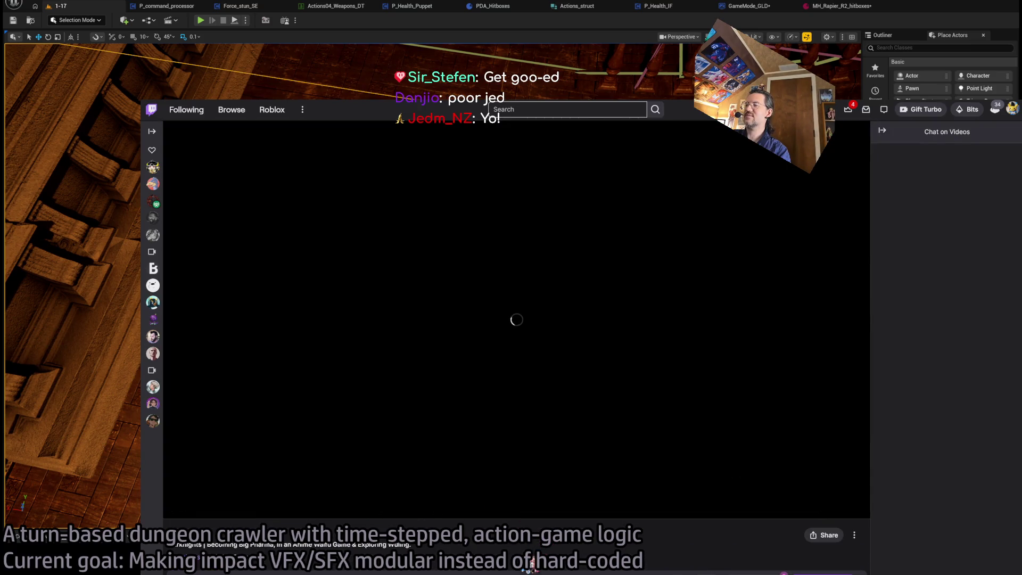
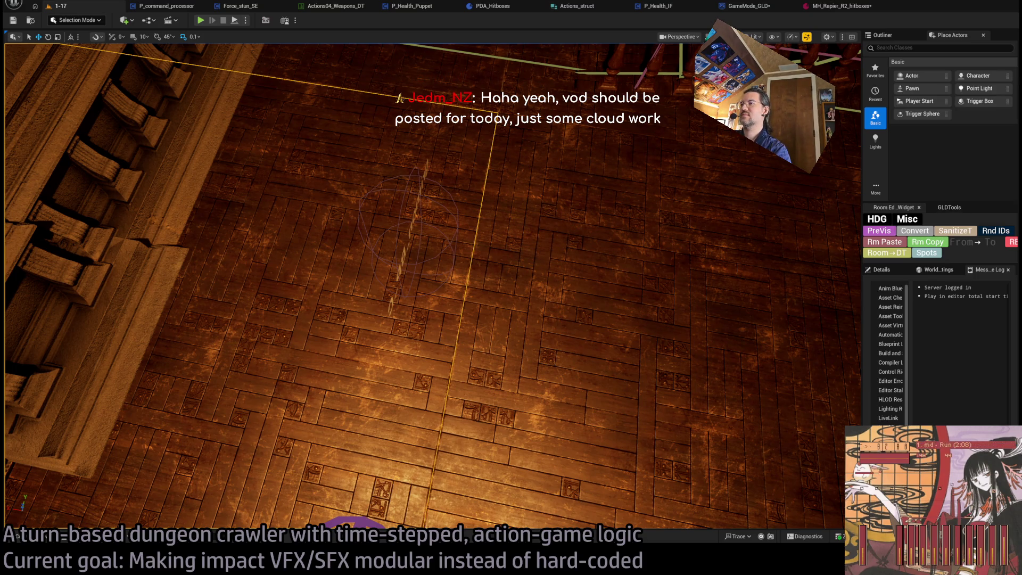
Step: Rotate the level camera from the floor to face the panelled wall and staircase by the Player Start
{"action": "left_click_drag", "start_coordinate": [546, 280], "coordinate": [547, 280]}
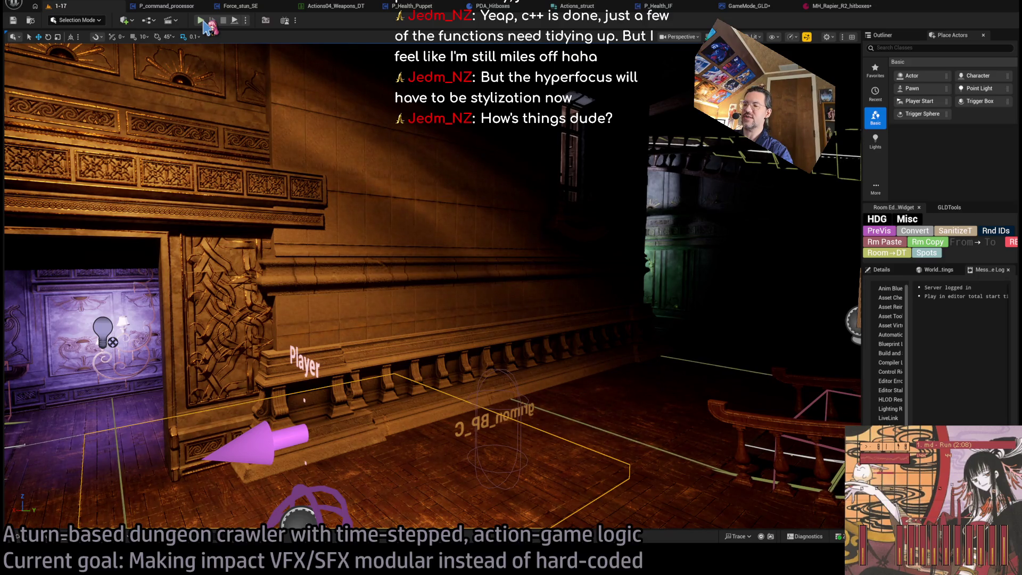
Step: Play-test the level, run the rapier attack turn on the cat, replay it, then stop
{"action": "key", "text": "alt+p"}
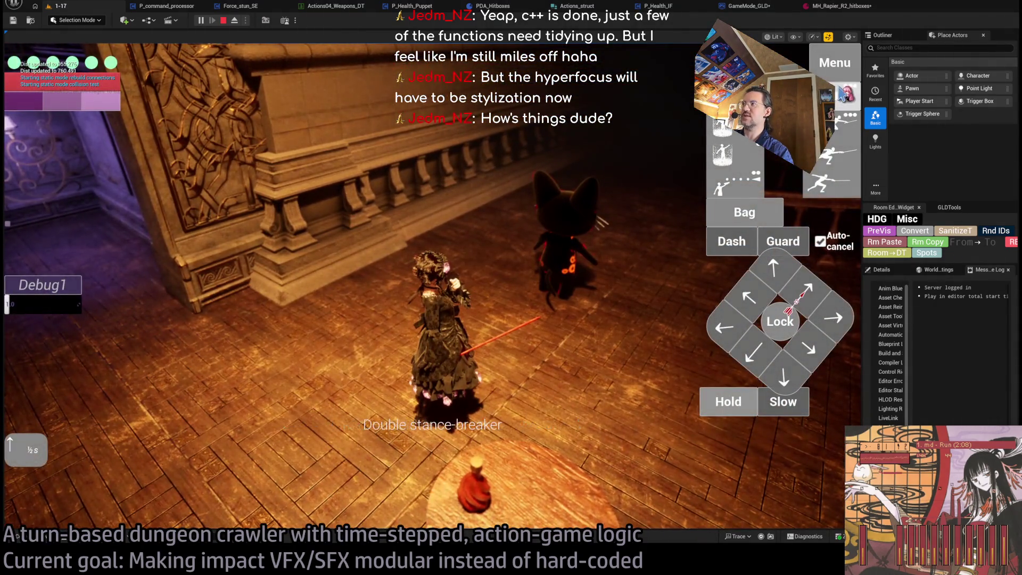
{"action": "left_click", "coordinate": [68, 384]}
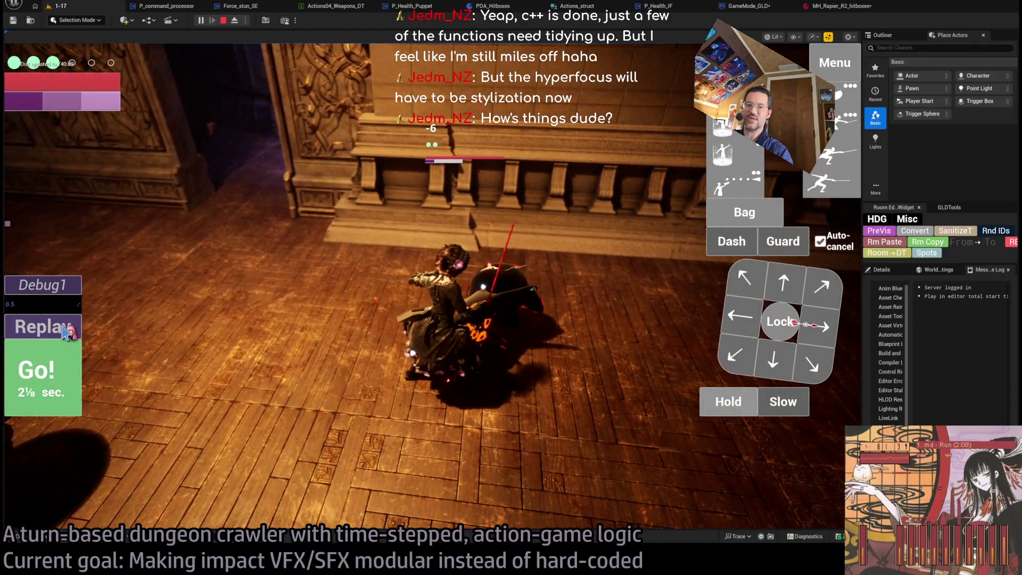
{"action": "left_click", "coordinate": [65, 333]}
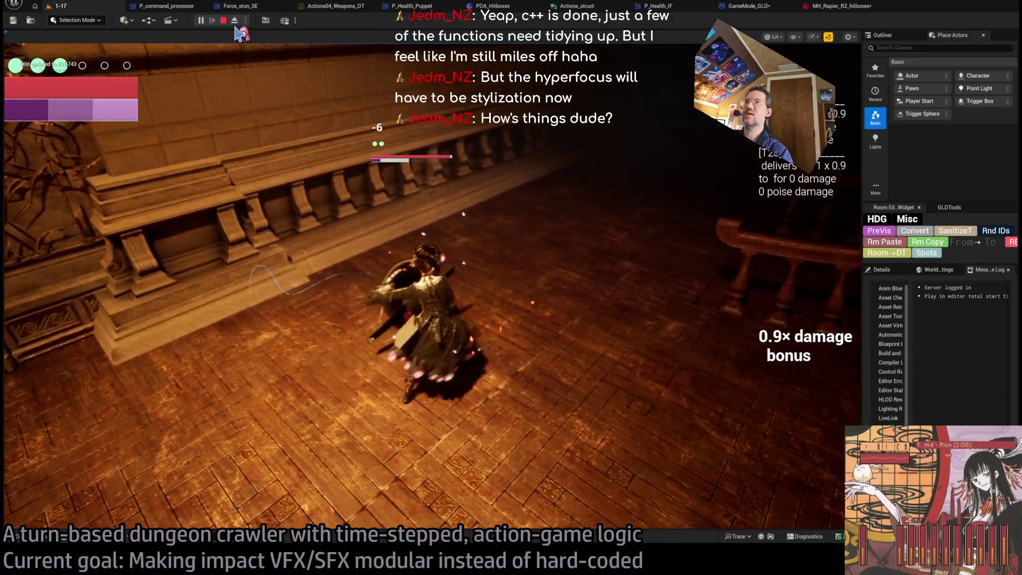
{"action": "left_click", "coordinate": [225, 21]}
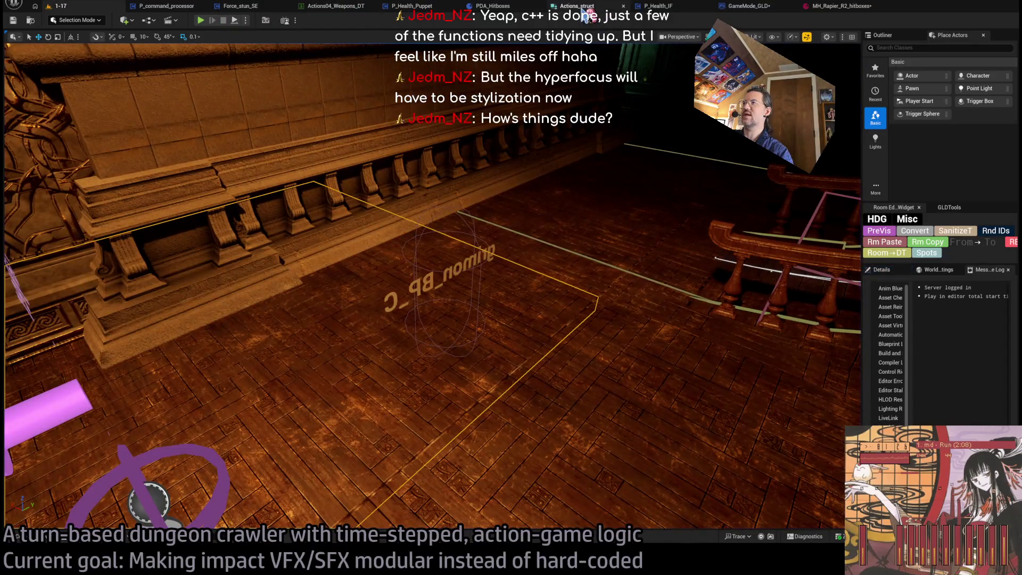
Step: Review MH_Rapier_R2_hitboxes' Impact VFX and SFX slots, then run and stop another play session
{"action": "left_click", "coordinate": [820, 7]}
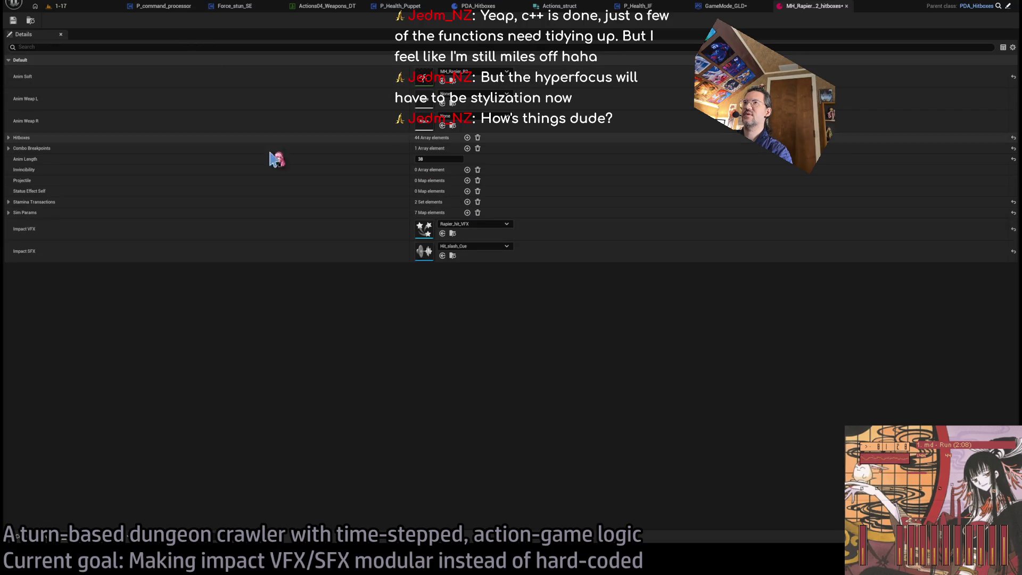
{"action": "key", "text": "ctrl+Tab"}
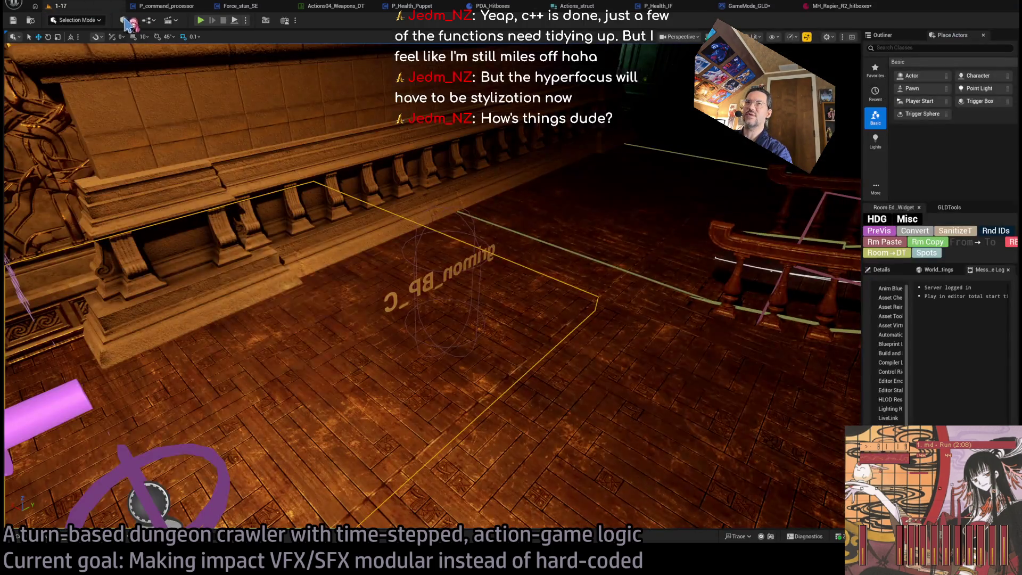
{"action": "key", "text": "alt+p"}
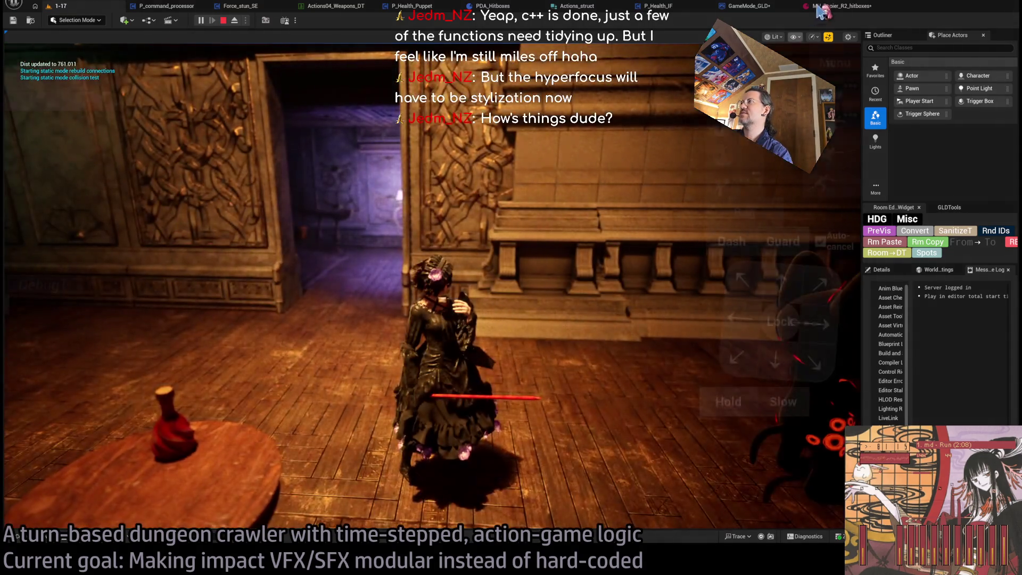
{"action": "left_click", "coordinate": [822, 8]}
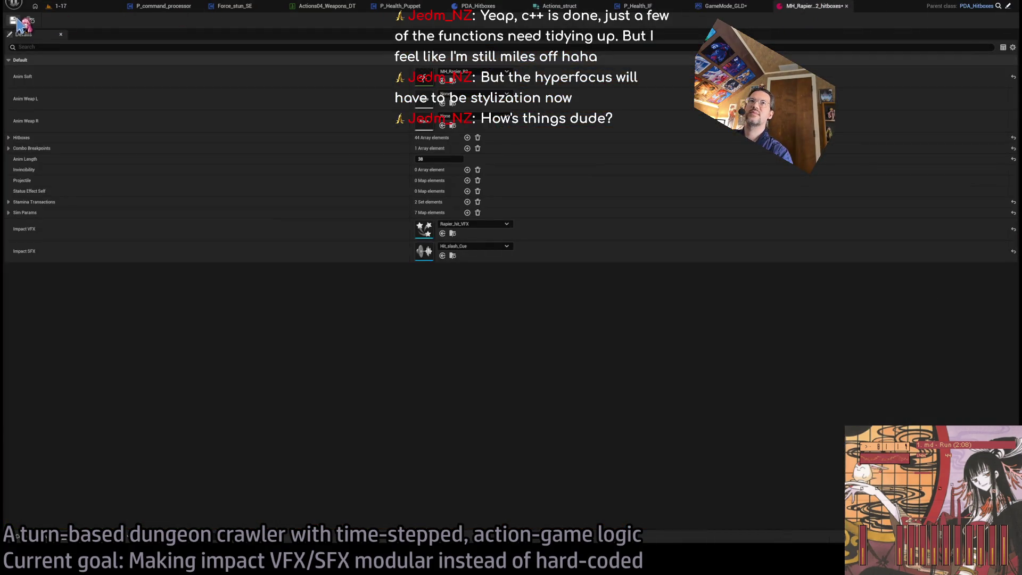
{"action": "left_click", "coordinate": [53, 8]}
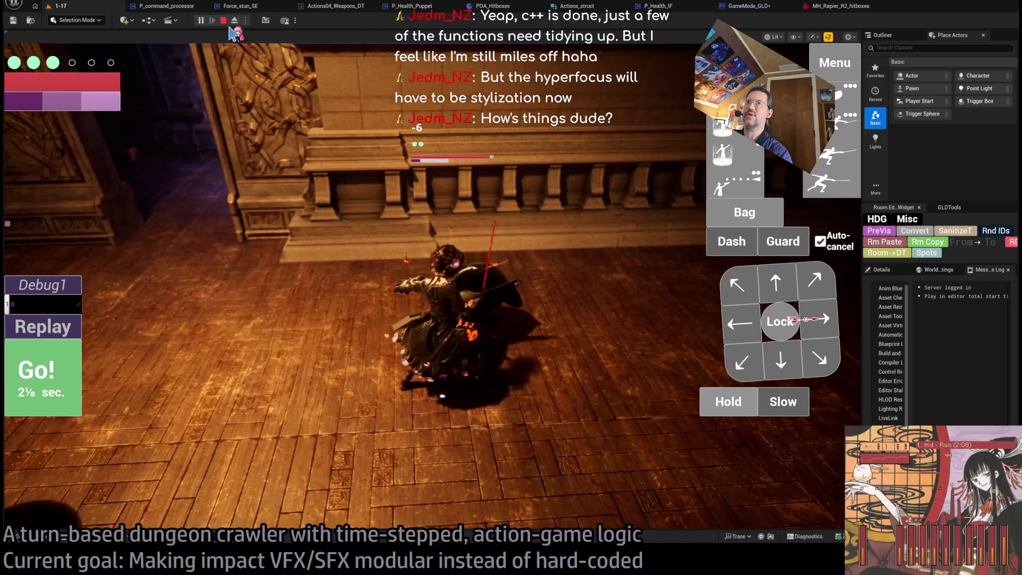
{"action": "left_click", "coordinate": [223, 20]}
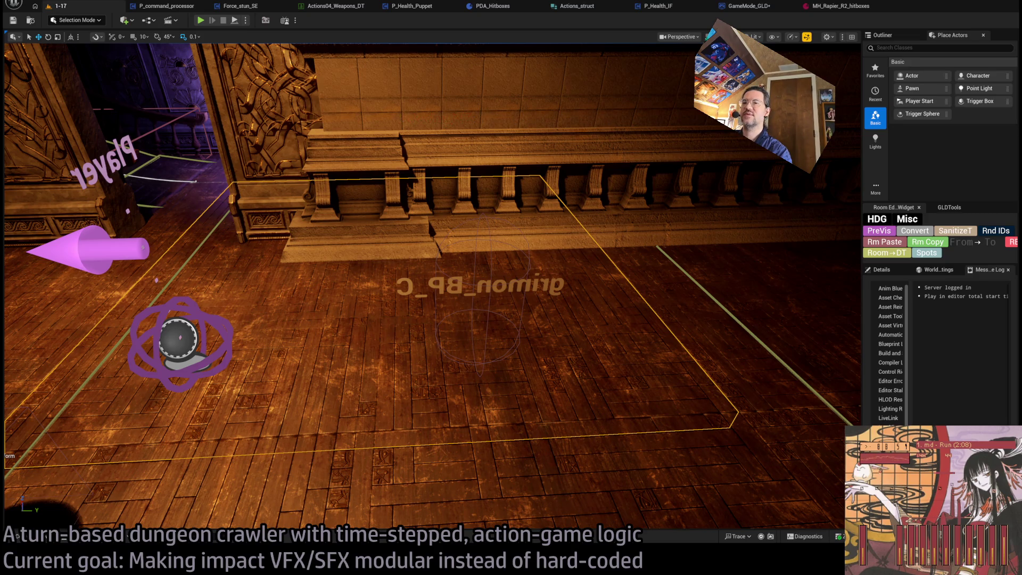
Step: Frame the view near the table, start Play, and move the character to a new spot
{"action": "key", "text": "f"}
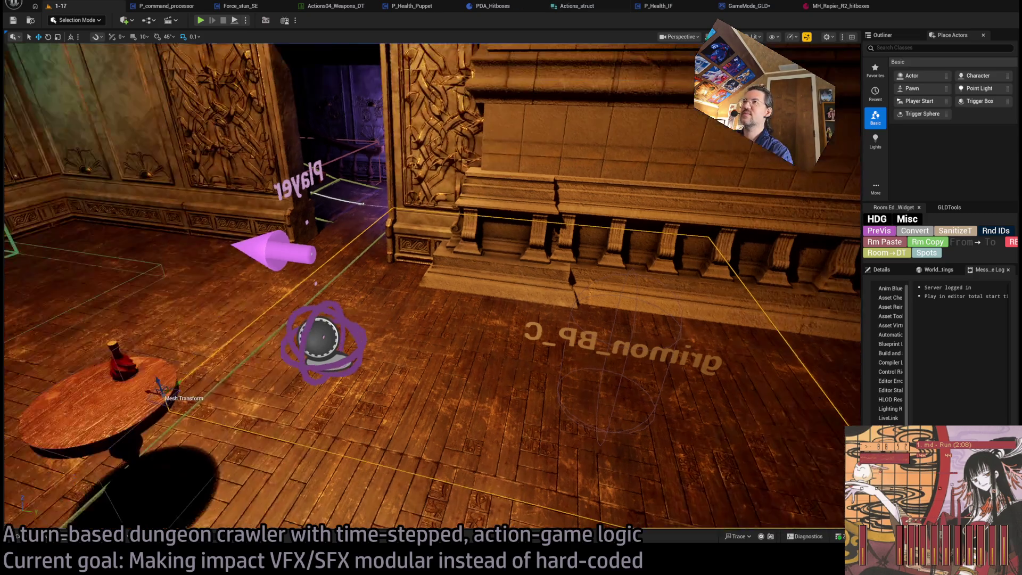
{"action": "key", "text": "alt+p"}
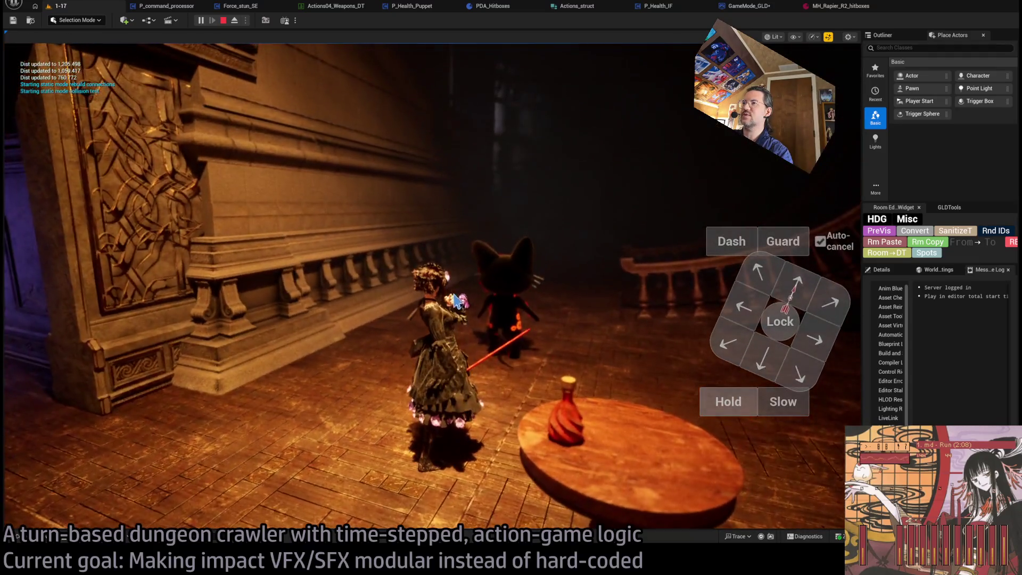
{"action": "left_click", "coordinate": [456, 301]}
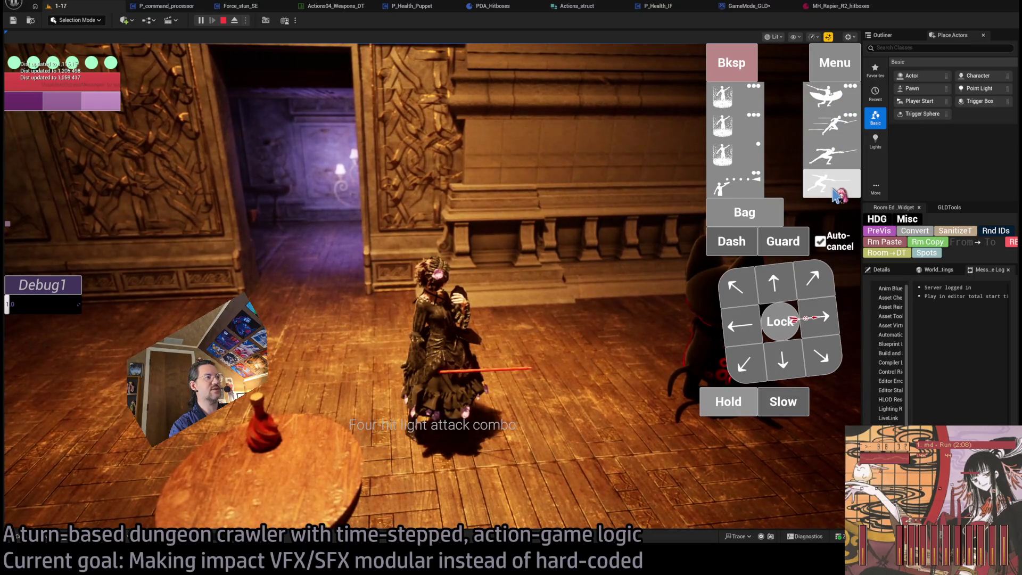
Step: Lock a rapier attack onto the cat, run and replay it, then rerun without the last move
{"action": "left_click", "coordinate": [741, 182]}
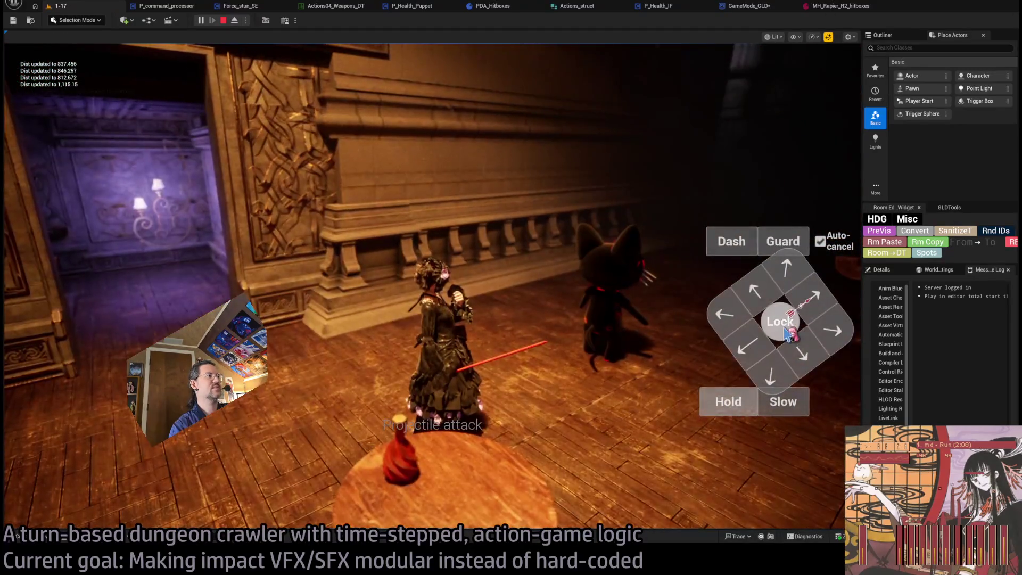
{"action": "left_click", "coordinate": [785, 330]}
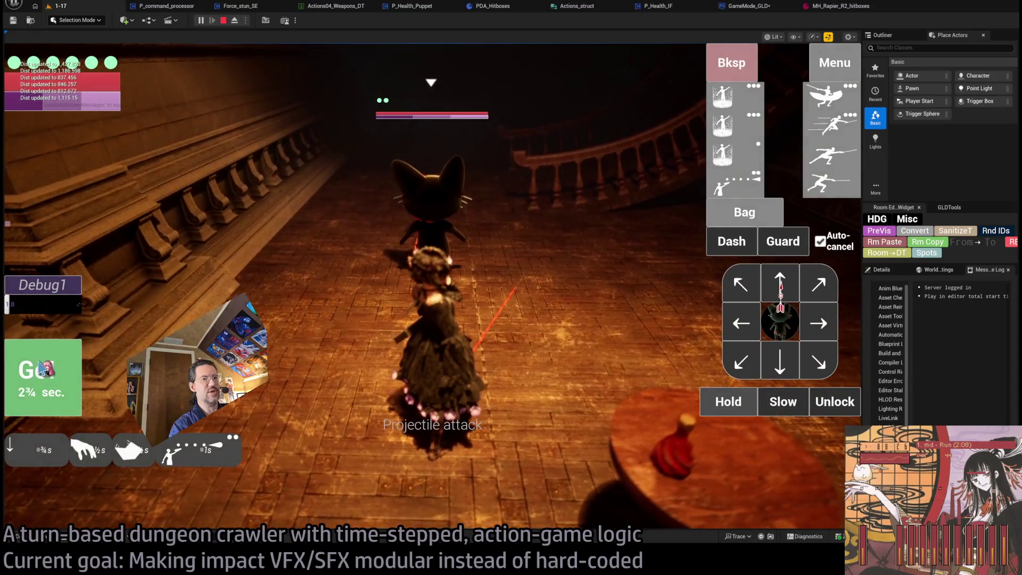
{"action": "left_click", "coordinate": [51, 367]}
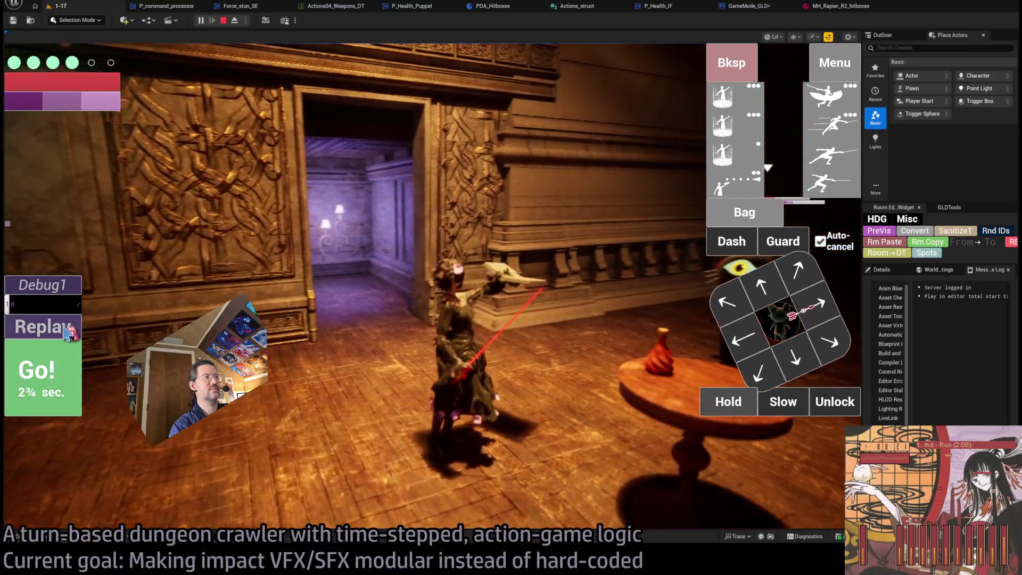
{"action": "left_click", "coordinate": [67, 333]}
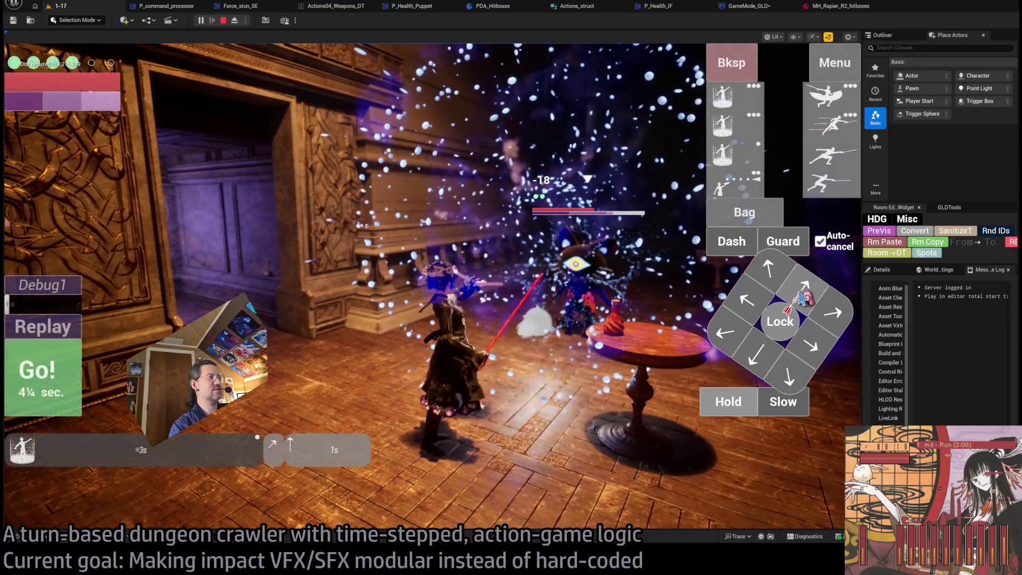
{"action": "left_click", "coordinate": [727, 63]}
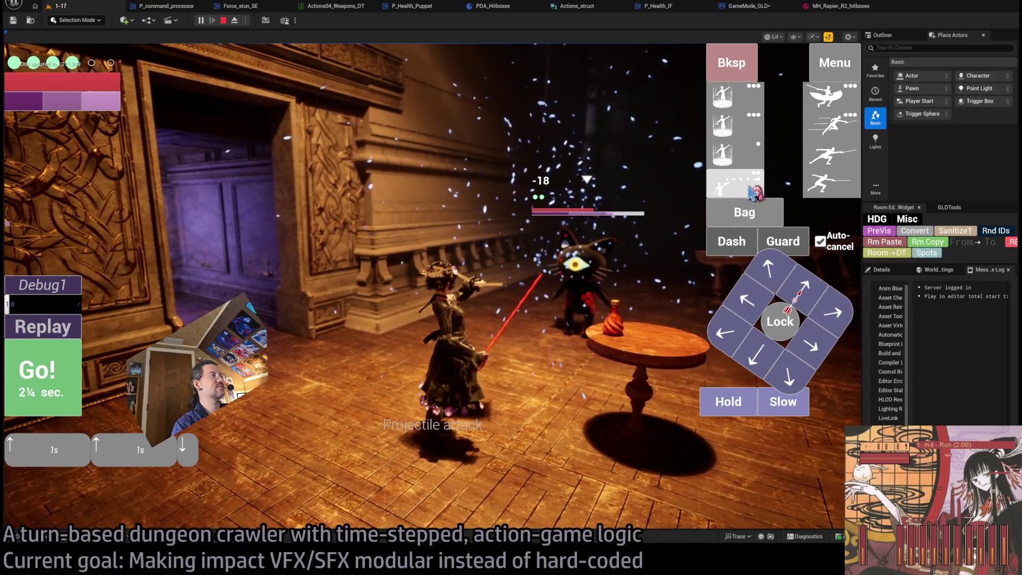
{"action": "left_click", "coordinate": [84, 400]}
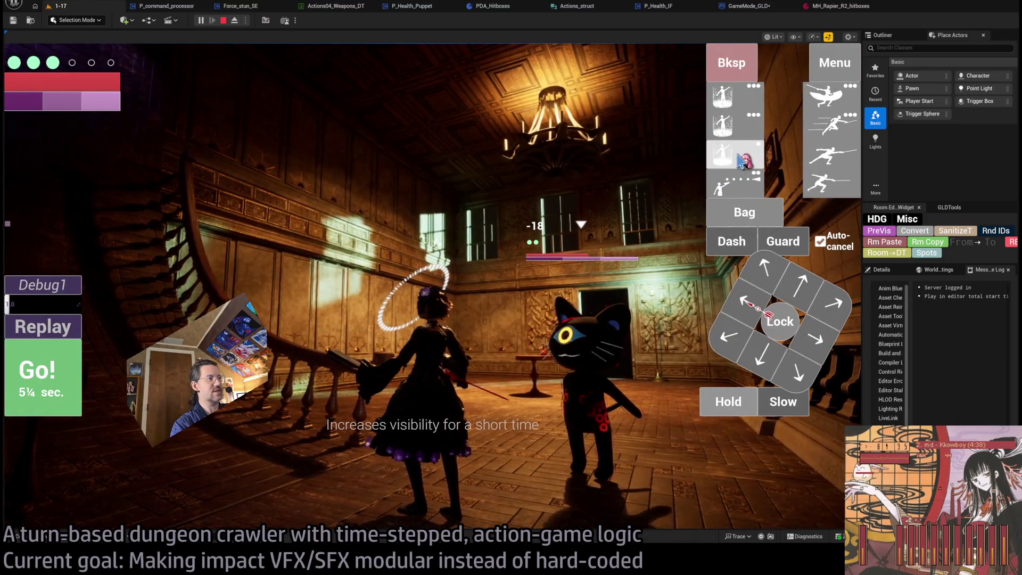
Step: Step forward, run and replay an attack on the cat, queue the visibility skill, then stop play
{"action": "key", "text": "Up"}
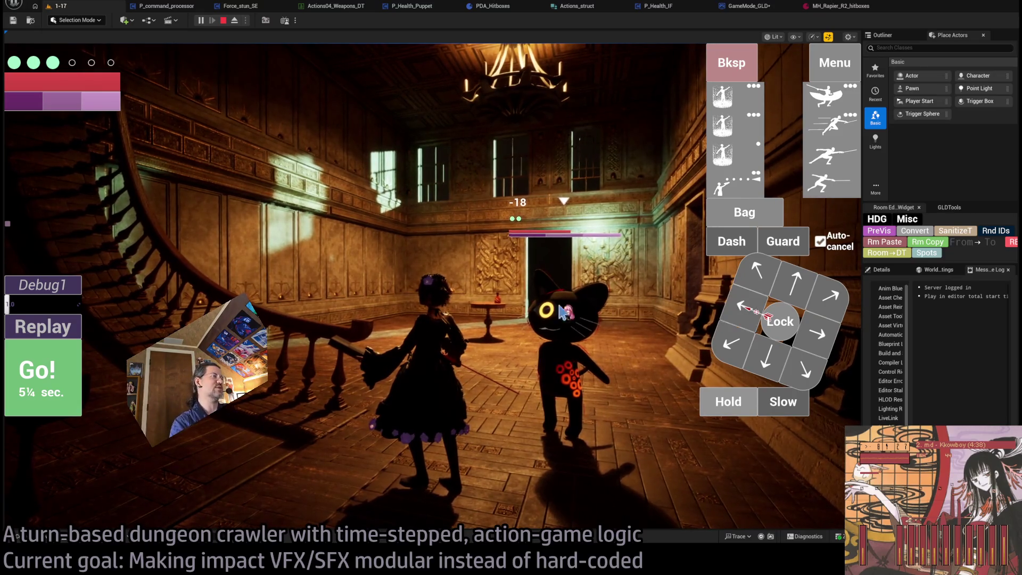
{"action": "key", "text": "Up"}
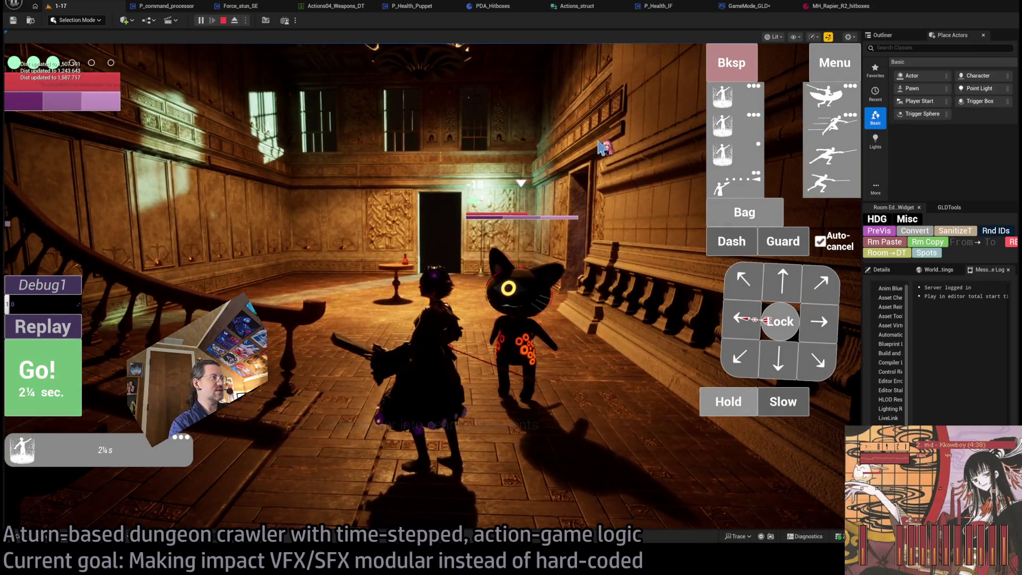
{"action": "left_click", "coordinate": [75, 383]}
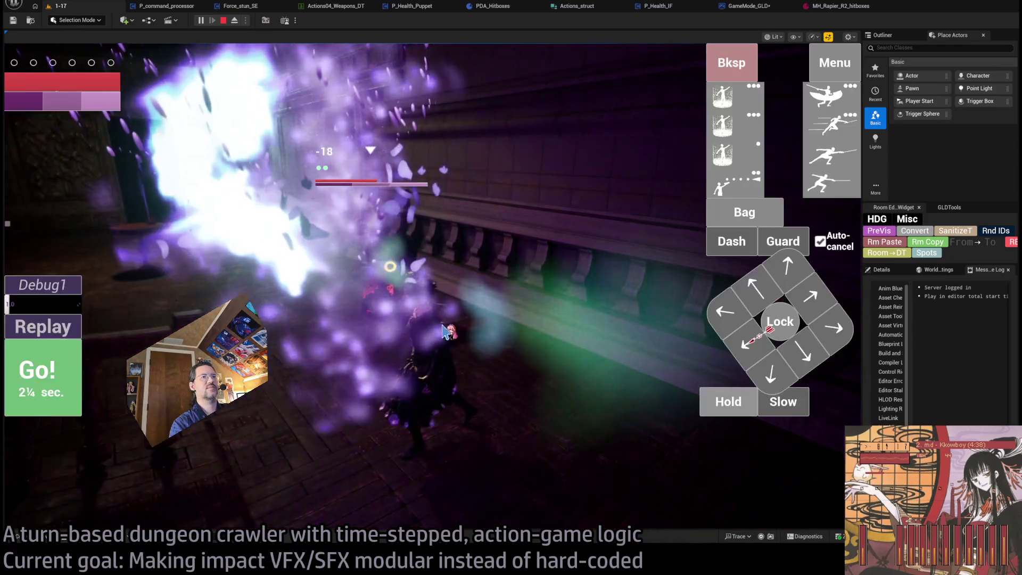
{"action": "left_click", "coordinate": [54, 331]}
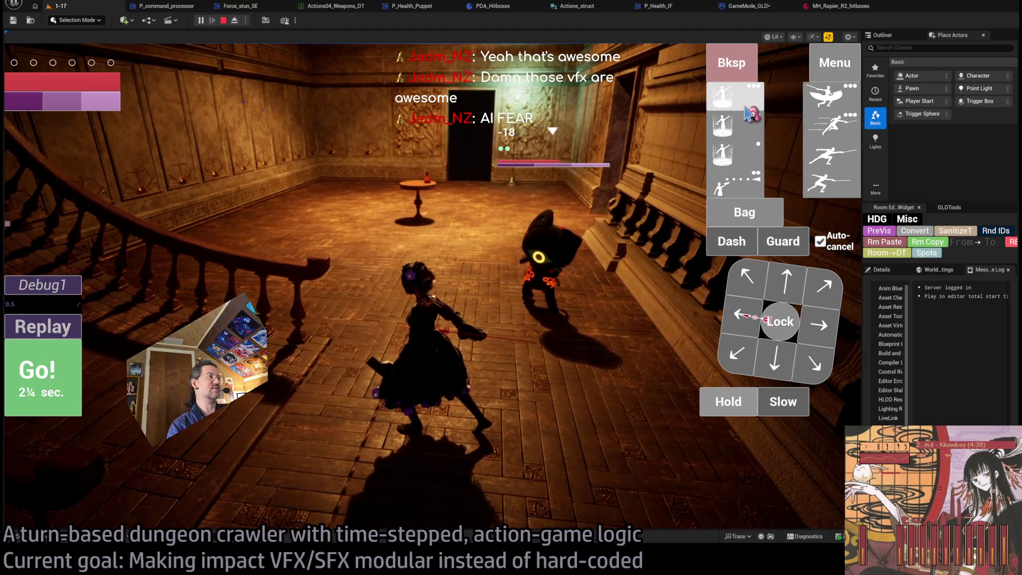
{"action": "left_click", "coordinate": [751, 114]}
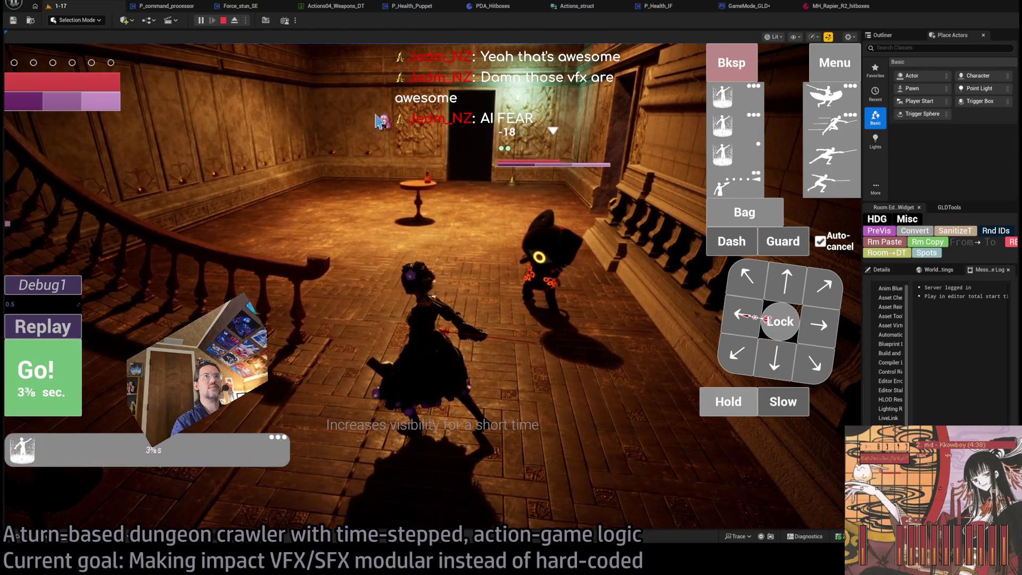
{"action": "left_click", "coordinate": [223, 21]}
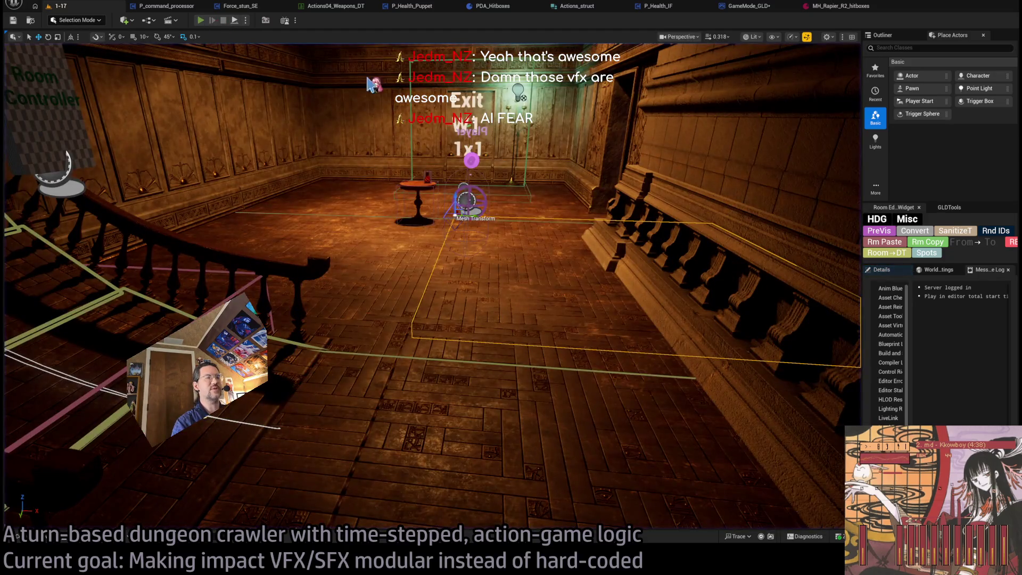
Step: Start Play and run four queued turns of rapier attacks on the cat
{"action": "key", "text": "alt+p"}
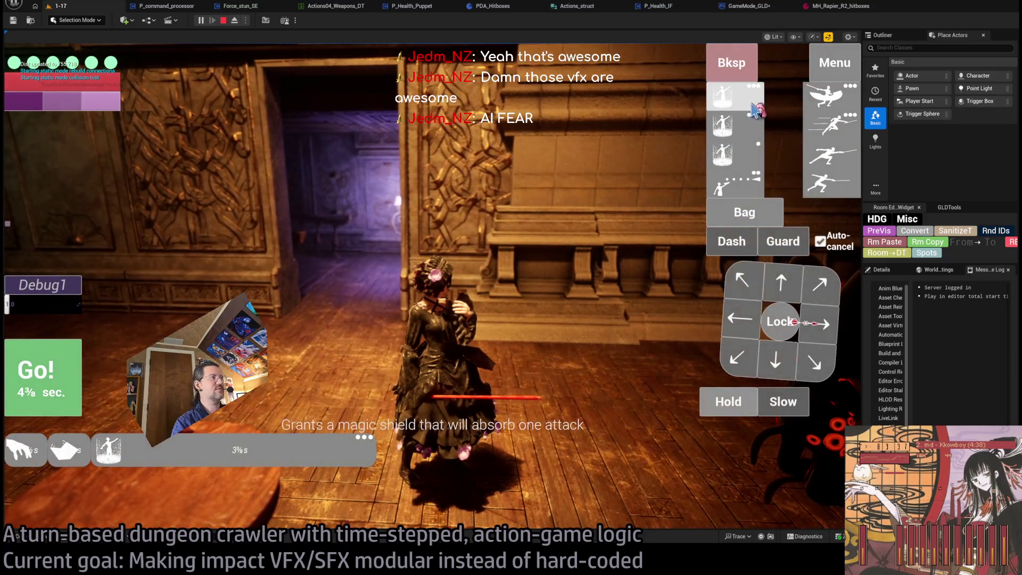
{"action": "left_click", "coordinate": [67, 358]}
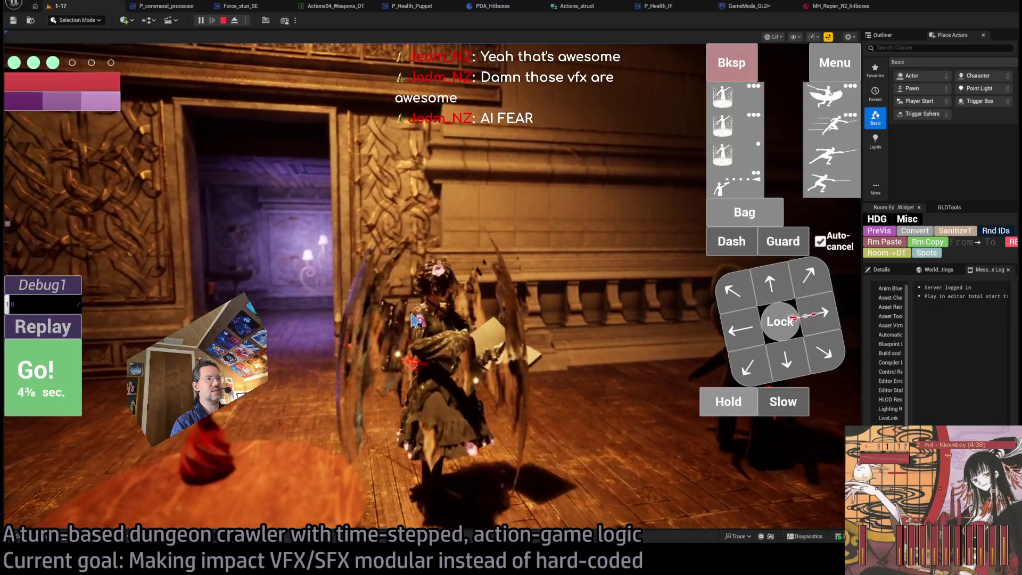
{"action": "left_click", "coordinate": [415, 320]}
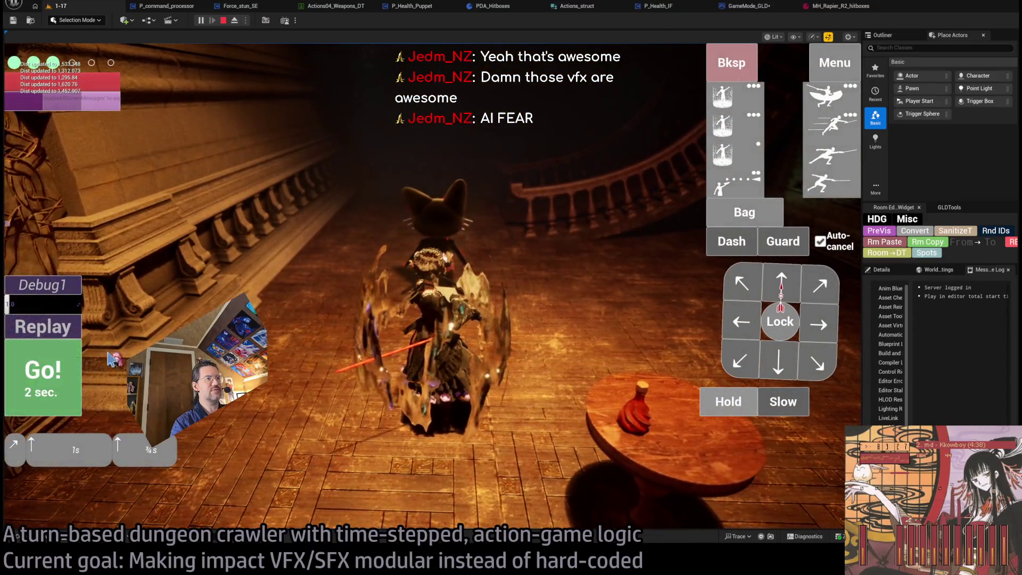
{"action": "left_click", "coordinate": [93, 363]}
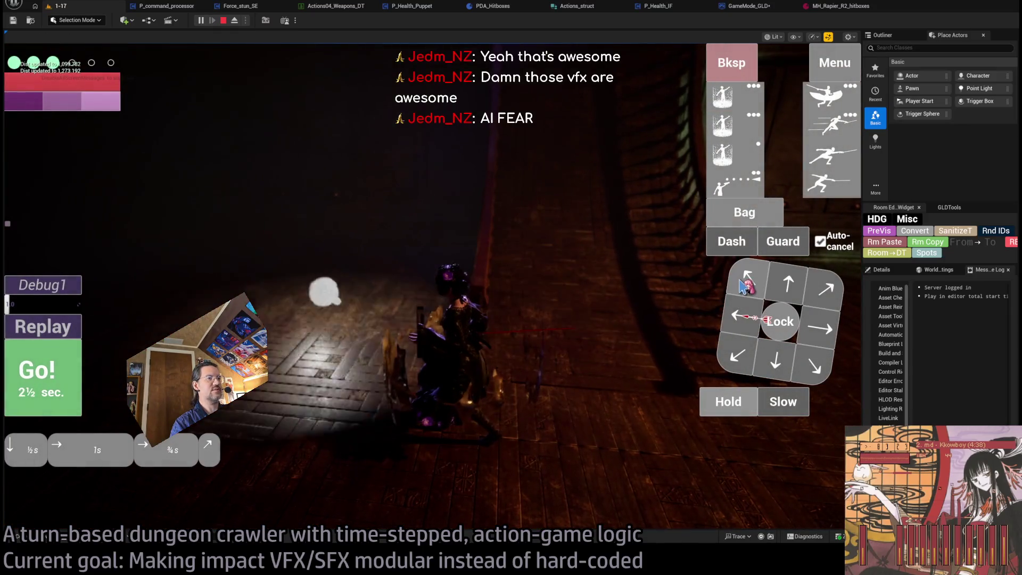
{"action": "left_click", "coordinate": [46, 384]}
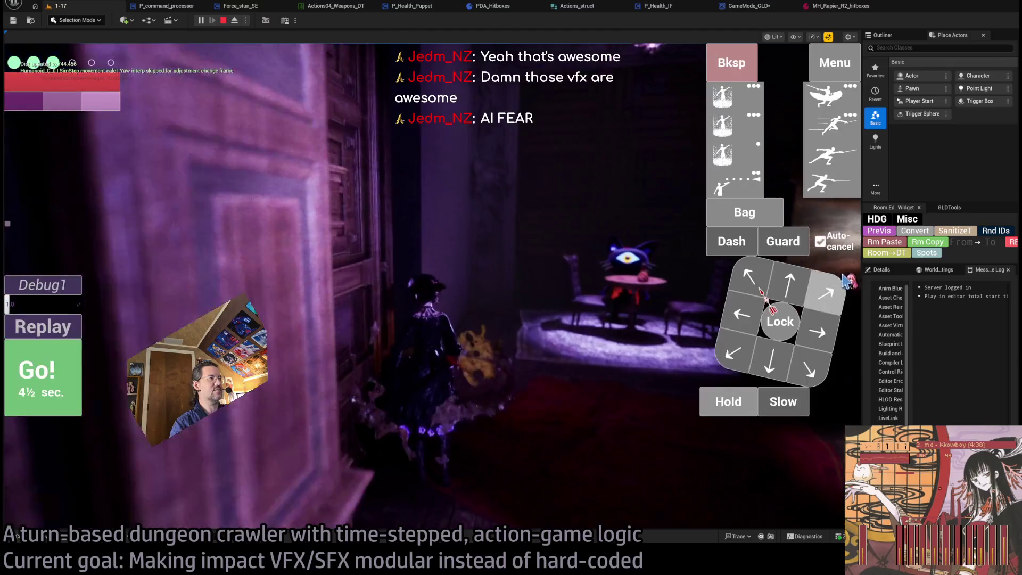
Step: Queue diagonal, forward and left steps, run turns, and swing the camera toward the pillars
{"action": "left_click", "coordinate": [826, 292]}
{"action": "left_click", "coordinate": [799, 282]}
{"action": "left_click", "coordinate": [75, 378]}
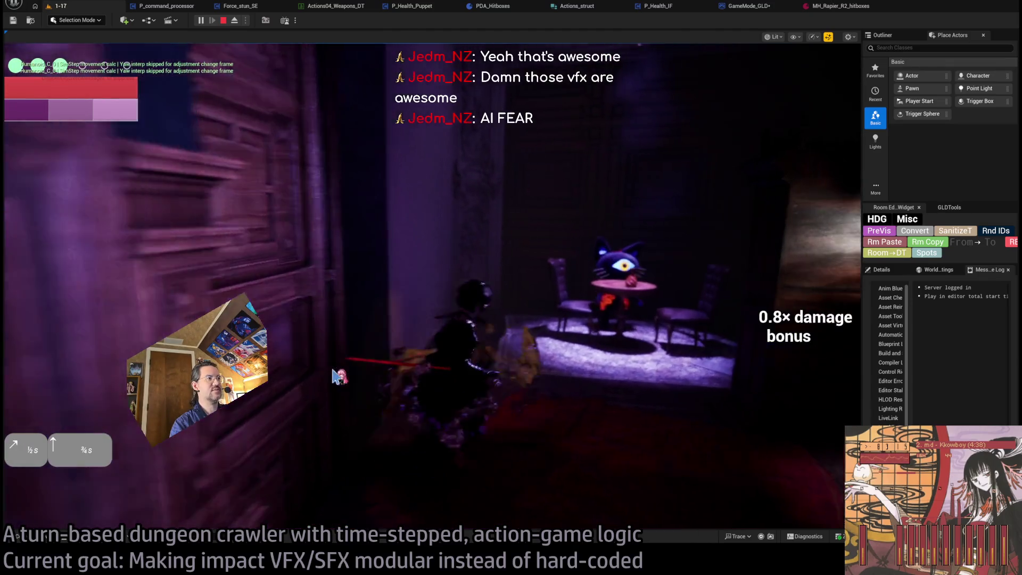
{"action": "left_click", "coordinate": [746, 356]}
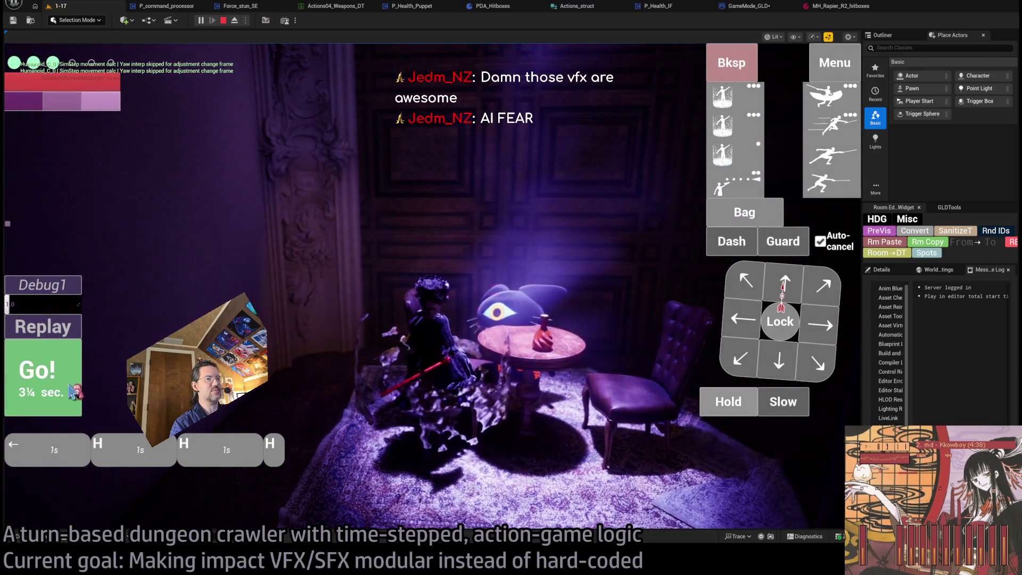
{"action": "left_click", "coordinate": [79, 388]}
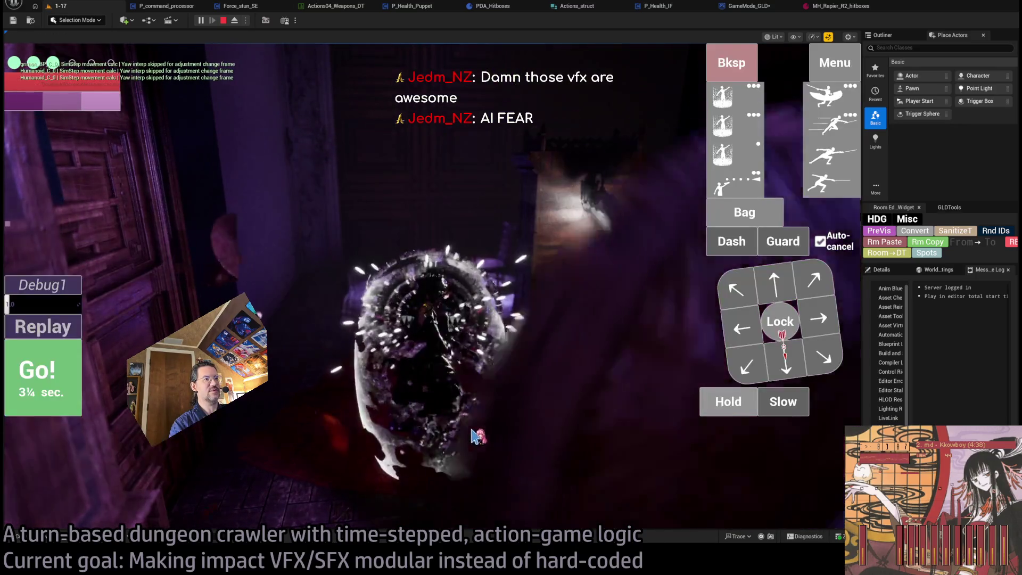
{"action": "left_click_drag", "start_coordinate": [475, 436], "coordinate": [260, 443]}
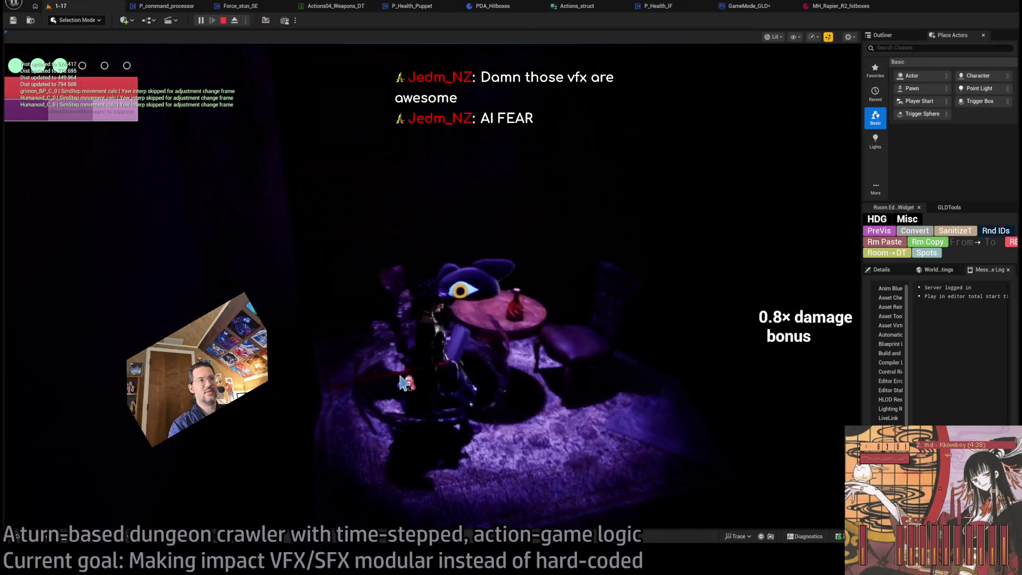
{"action": "left_click", "coordinate": [406, 382]}
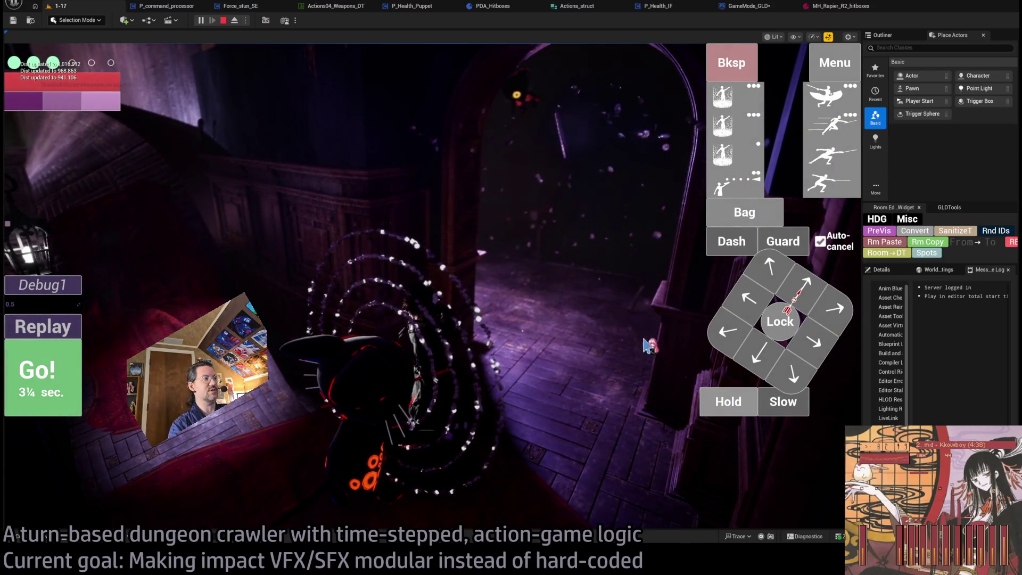
{"action": "left_click", "coordinate": [783, 321]}
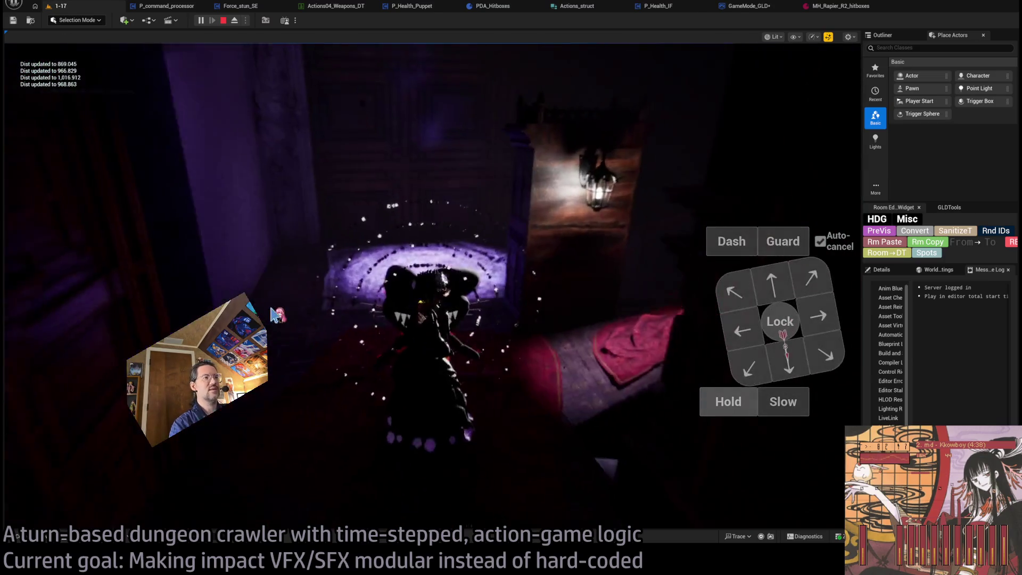
Step: Stop the play session with Esc and start a fresh one
{"action": "key", "text": "Escape"}
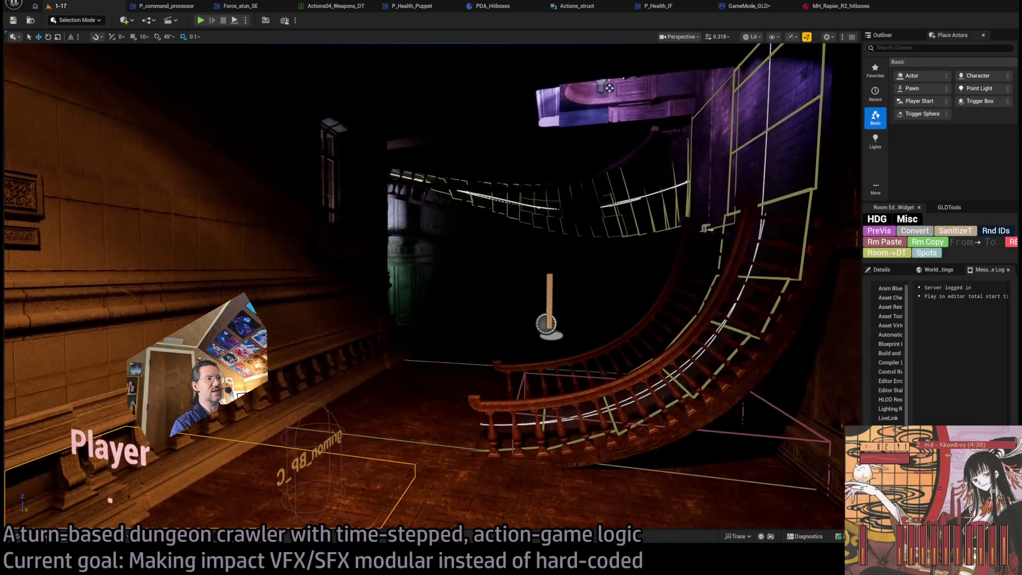
{"action": "left_click", "coordinate": [201, 21]}
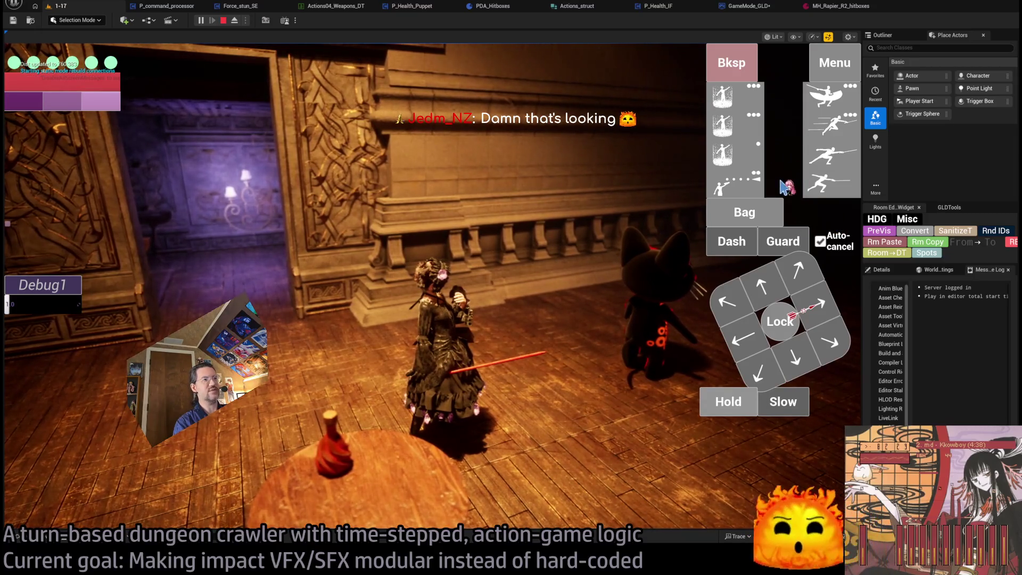
Step: Rotate the game camera with Q and E between the doorway and the balustrade corridor
{"action": "key", "text": "q"}
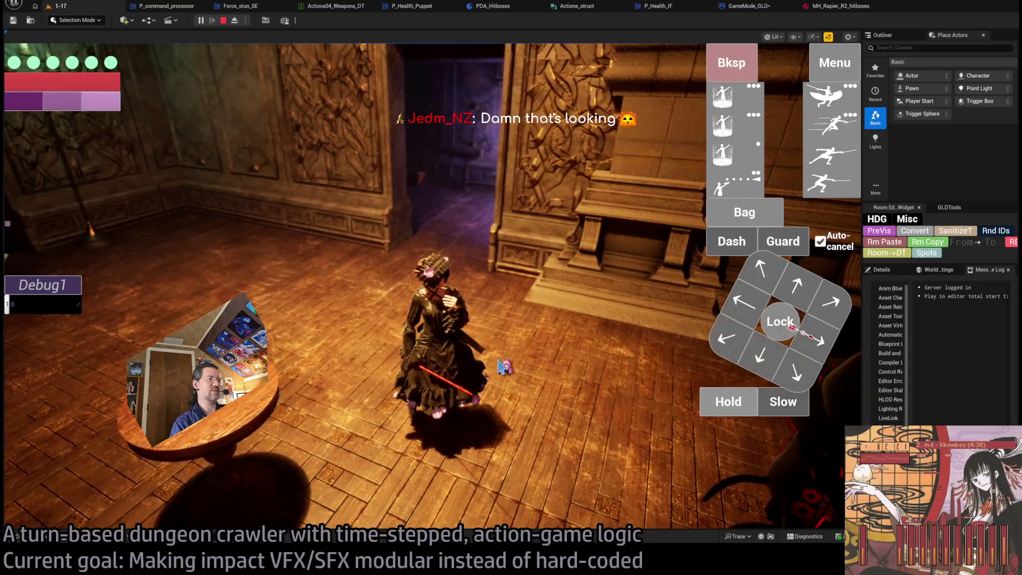
{"action": "key", "text": "q"}
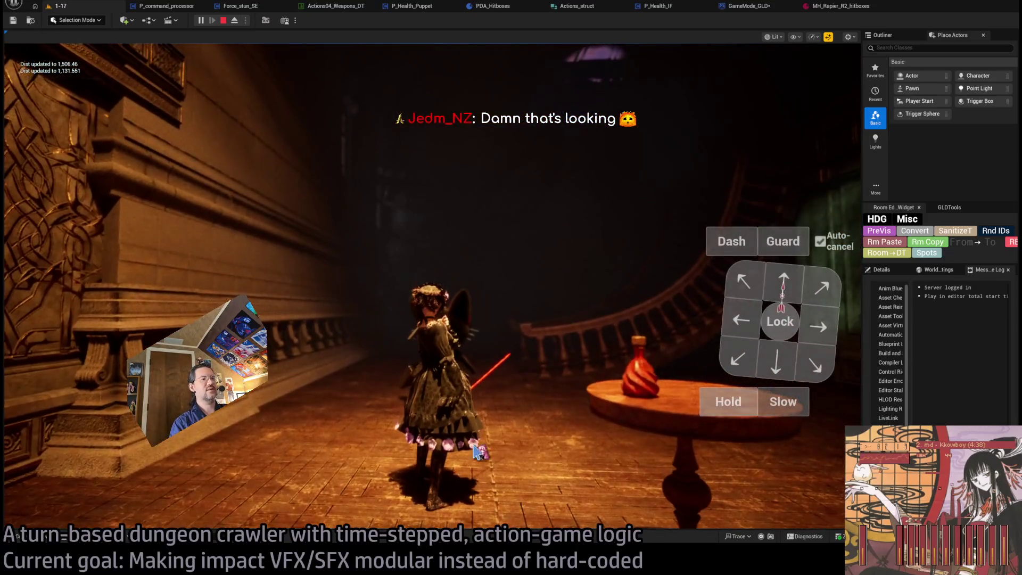
{"action": "key", "text": "e"}
{"action": "key", "text": "q"}
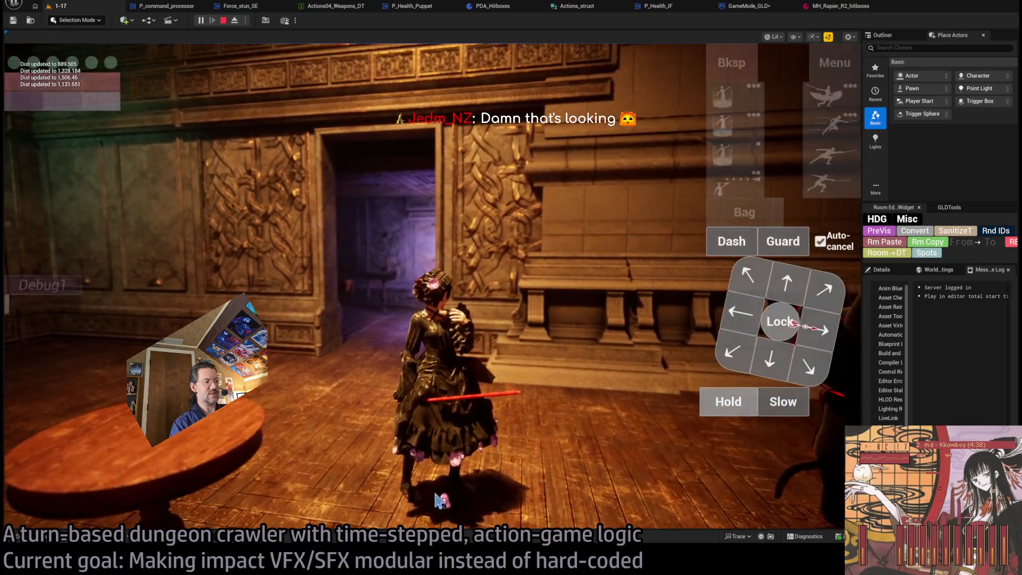
{"action": "key", "text": "e"}
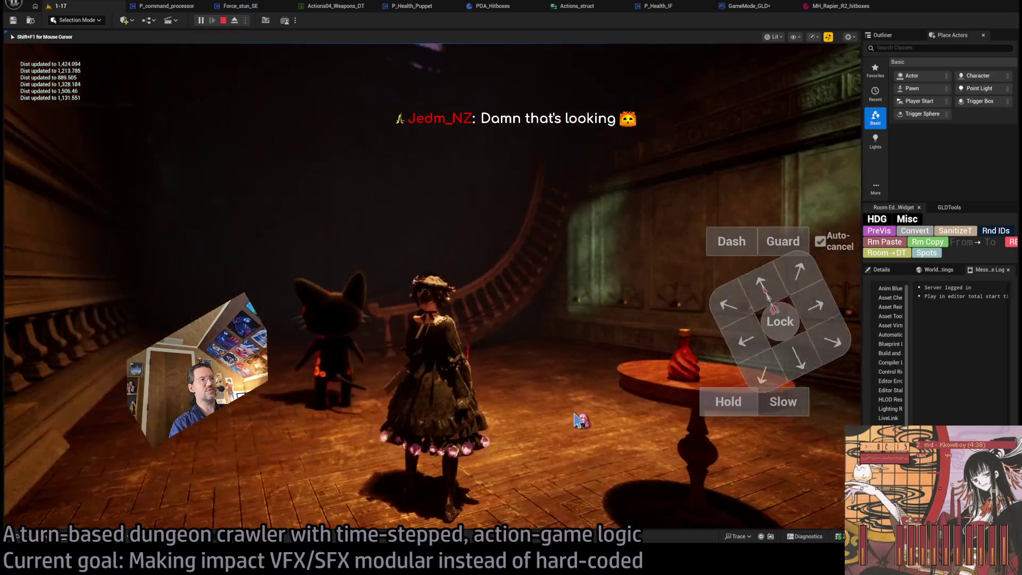
{"action": "key", "text": "q"}
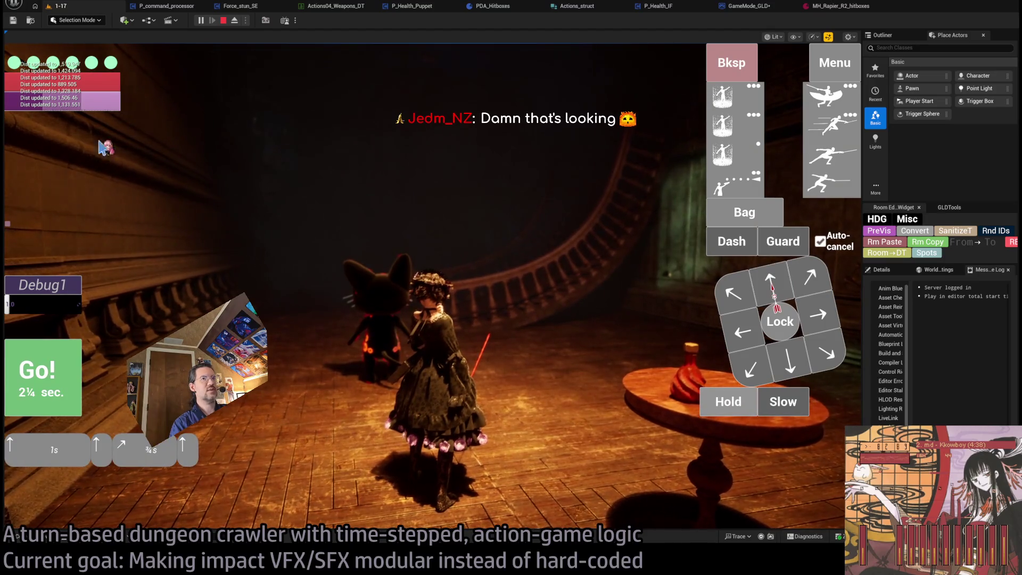
Step: Run two turns, then queue diagonal and sideways steps and run that turn
{"action": "left_click", "coordinate": [33, 396]}
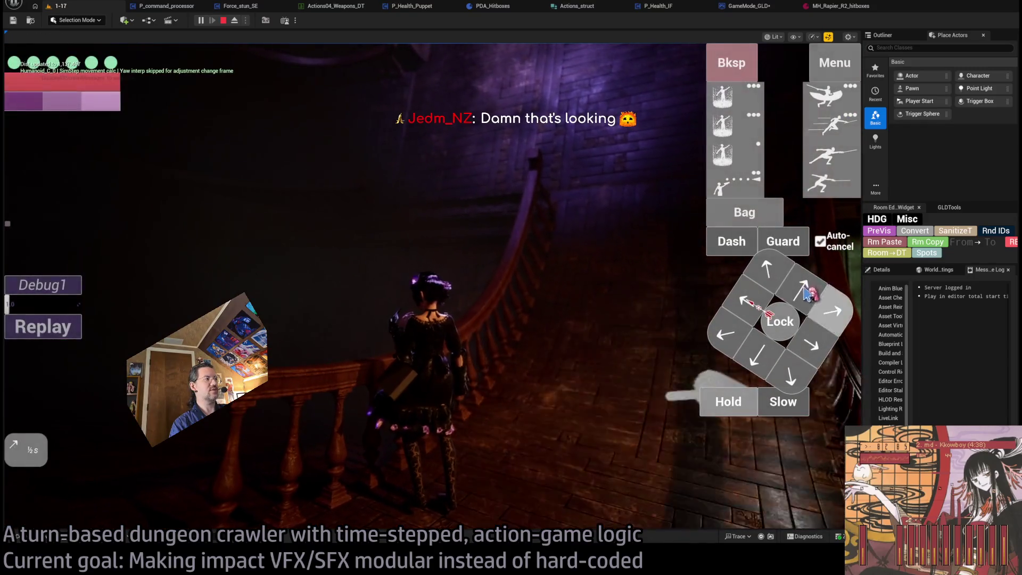
{"action": "left_click", "coordinate": [44, 390]}
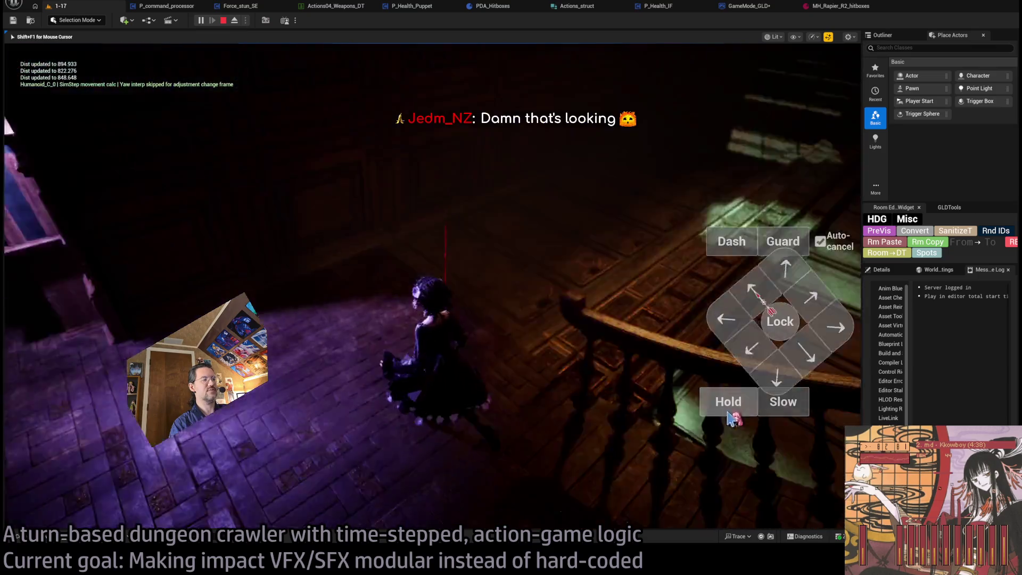
{"action": "left_click", "coordinate": [824, 286]}
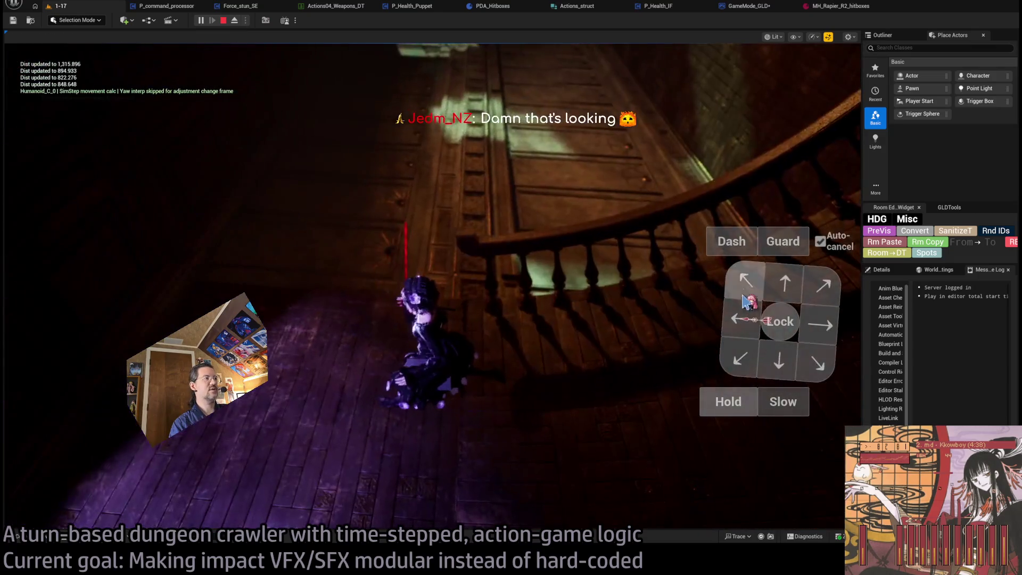
{"action": "left_click", "coordinate": [820, 324]}
{"action": "left_click", "coordinate": [58, 363]}
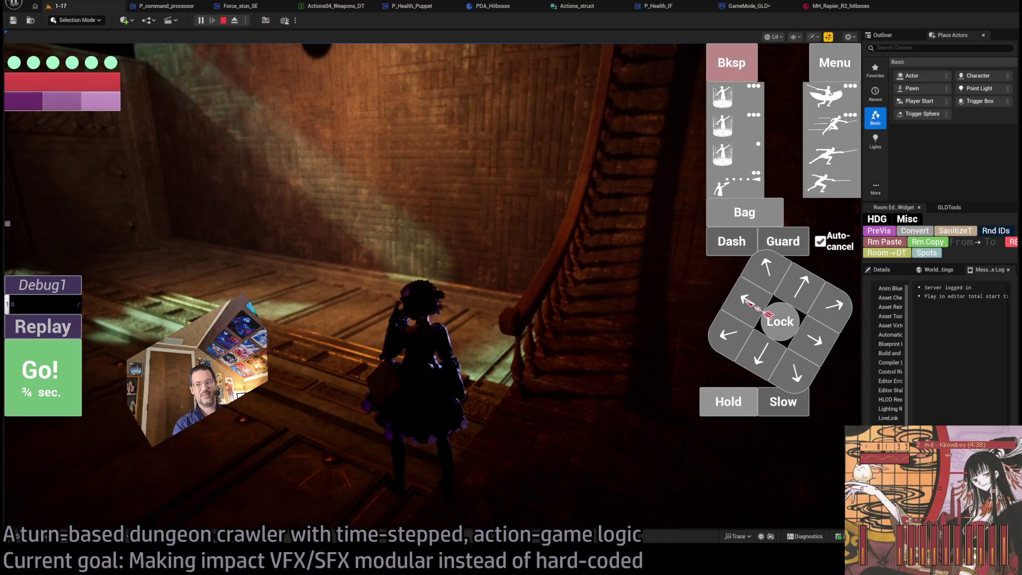
{"action": "key", "text": "alt+Tab"}
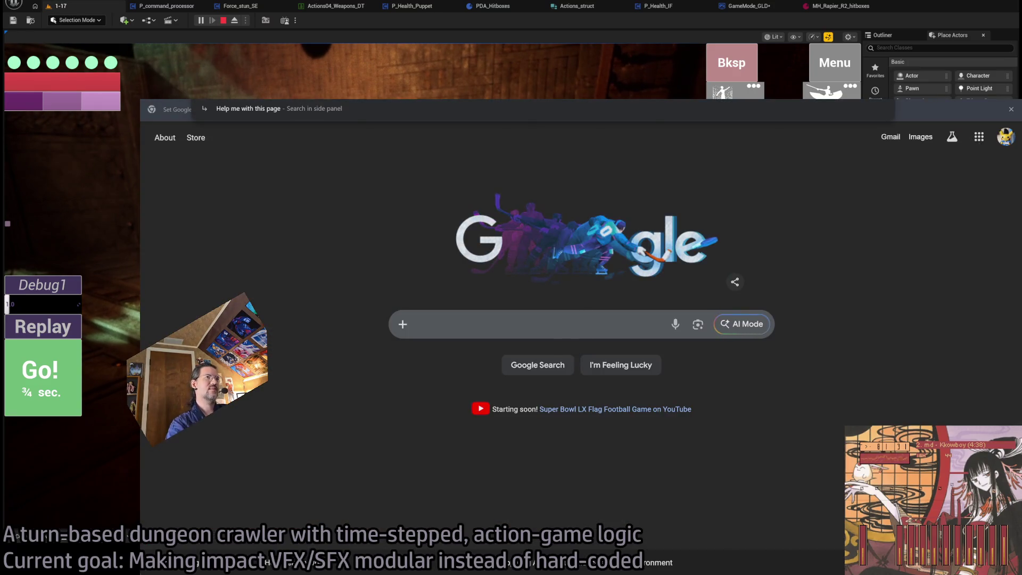
Step: Search for 'gravity rush ps3' and open the Gravity Rush PS Vita let's play playlist
{"action": "key", "text": "Escape"}
{"action": "type", "text": "gravity rush ps3"}
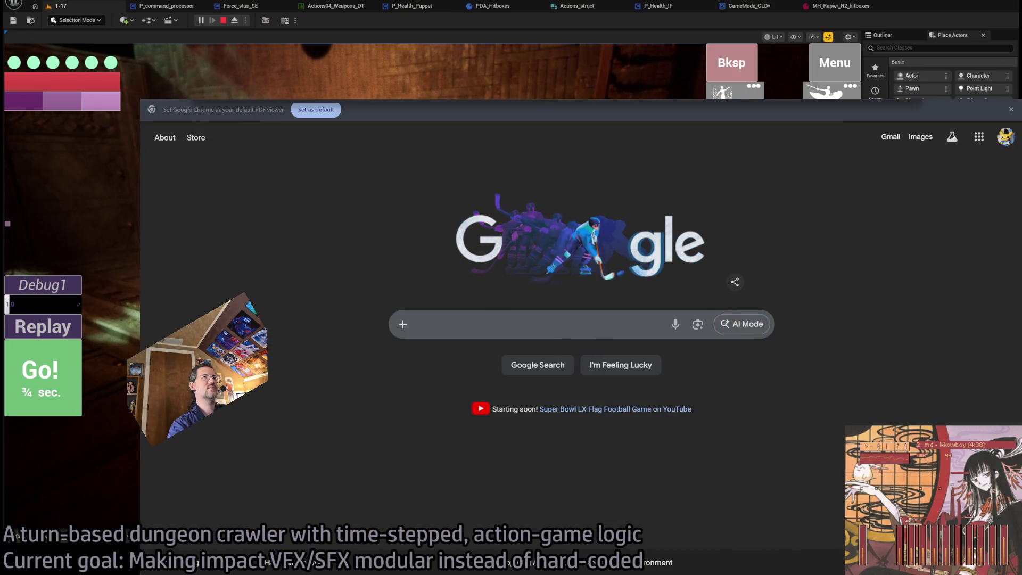
{"action": "key", "text": "Return"}
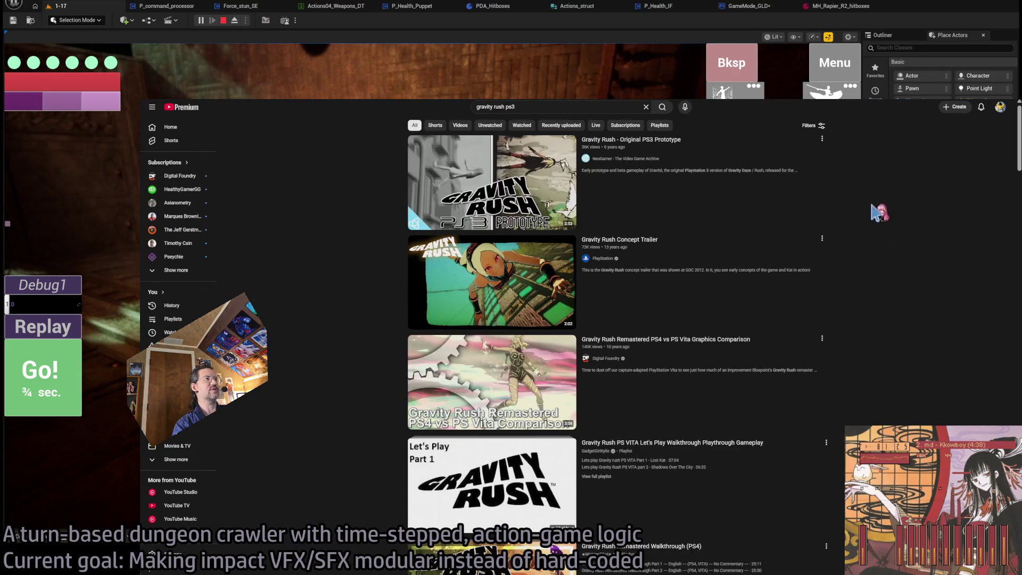
{"action": "left_click", "coordinate": [482, 479]}
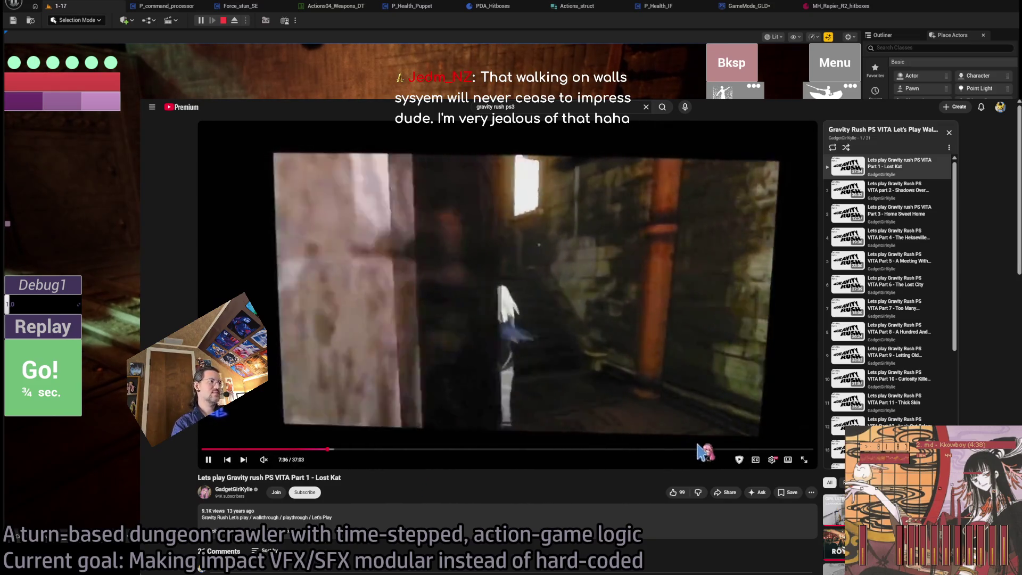
Step: Skip ahead in the playthrough video, then go back and return to the Unreal editor
{"action": "left_click", "coordinate": [683, 452]}
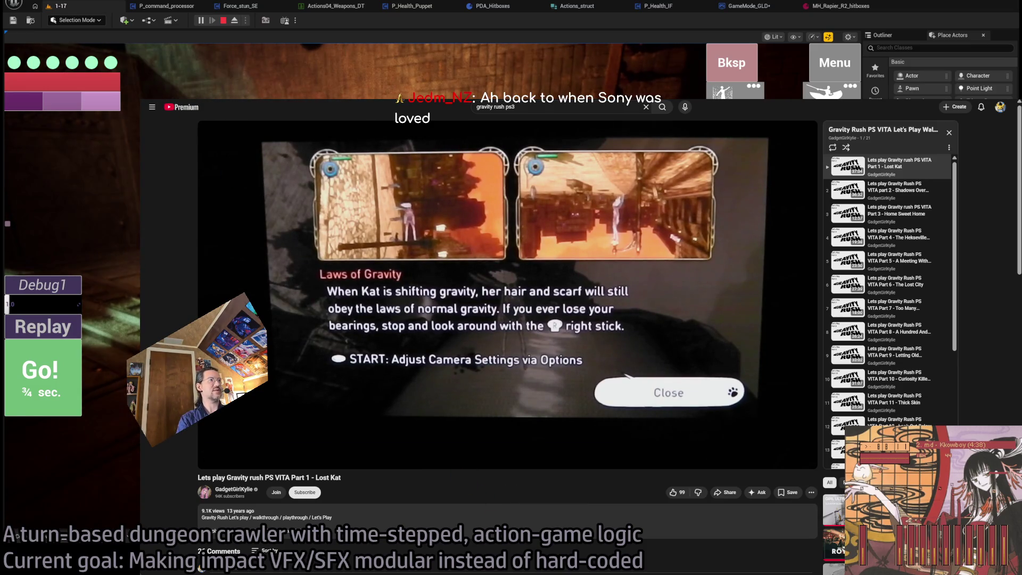
{"action": "key", "text": "alt+Left"}
{"action": "key", "text": "alt+Tab"}
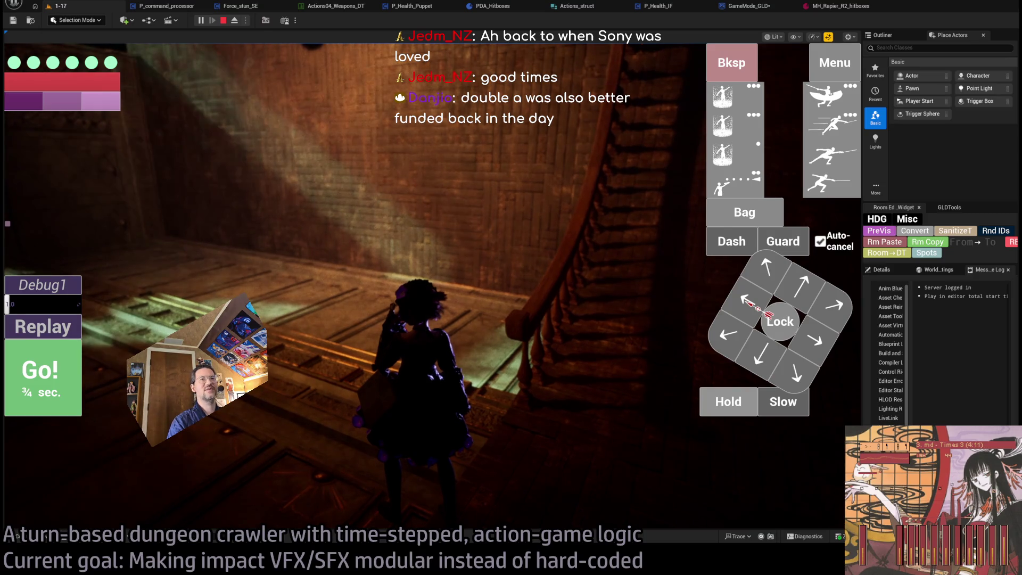
Step: Face a new direction, queue the top ability, run the turn, and replay its purple impacts twice
{"action": "left_click", "coordinate": [834, 323]}
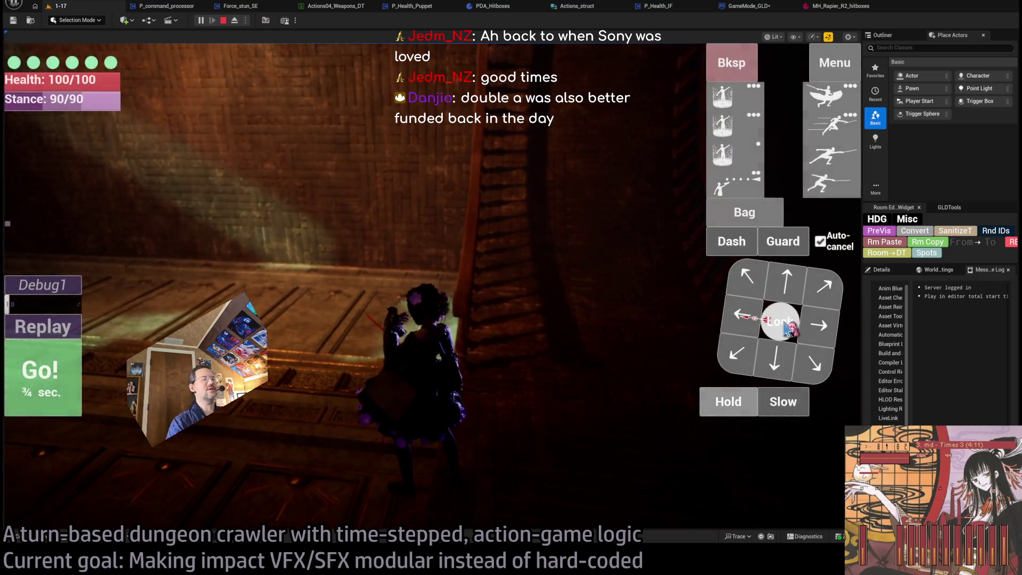
{"action": "left_click", "coordinate": [746, 99]}
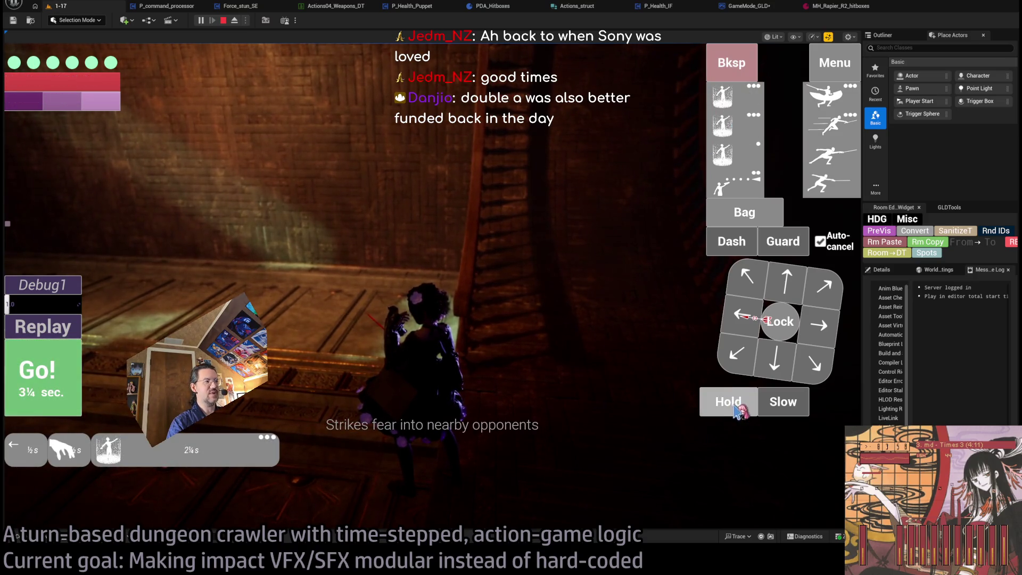
{"action": "left_click", "coordinate": [42, 375]}
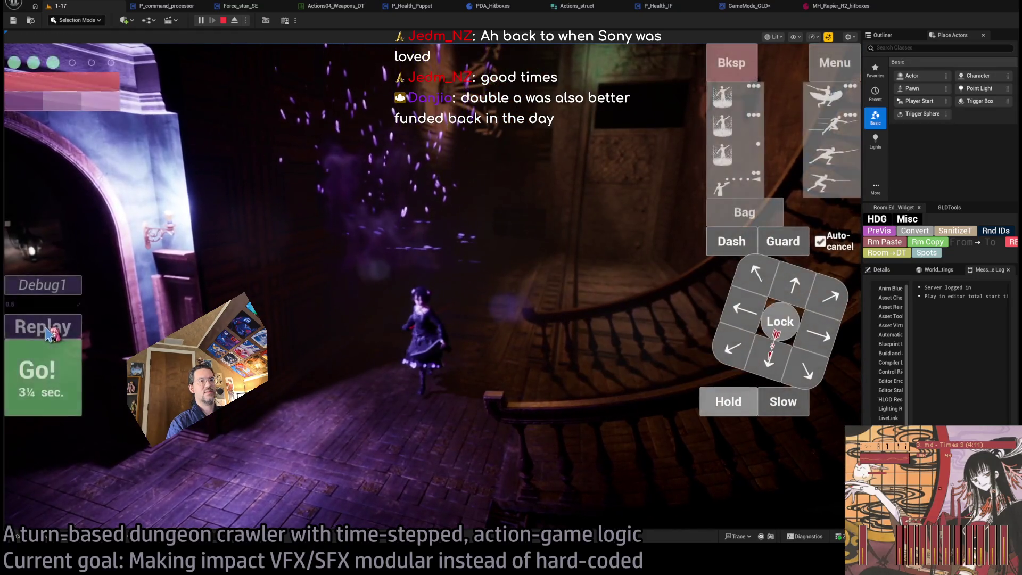
{"action": "left_click", "coordinate": [43, 331]}
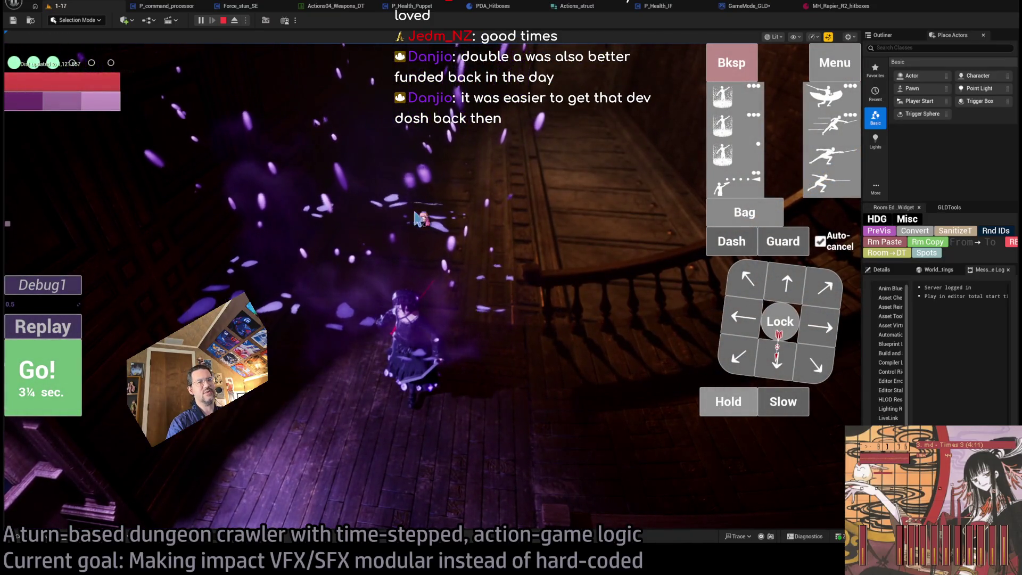
{"action": "key", "text": "q"}
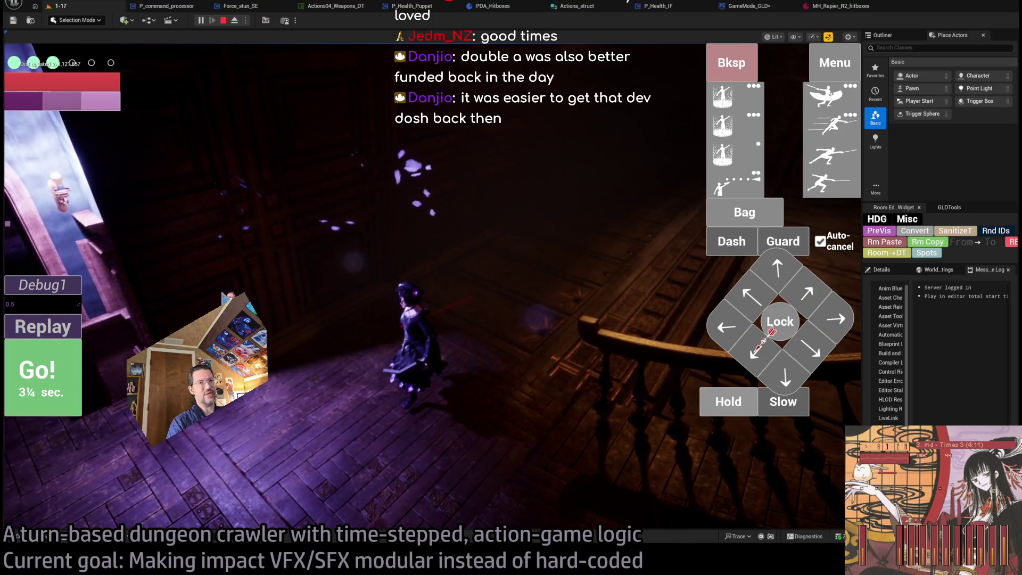
{"action": "left_click", "coordinate": [58, 334]}
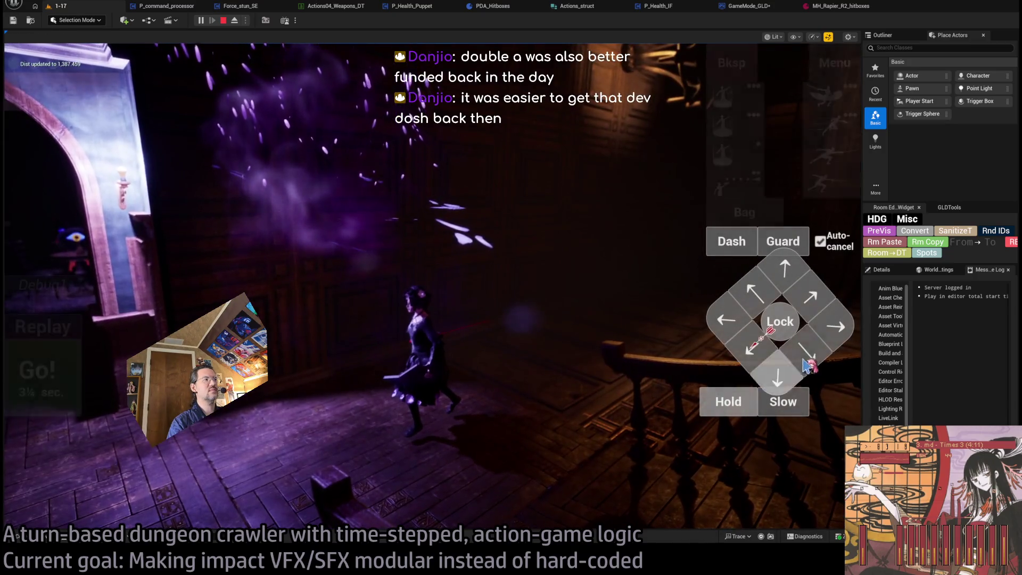
Step: Queue half-second down and up moves onto the staircase, swing the camera, and eject from the player
{"action": "left_click", "coordinate": [814, 362]}
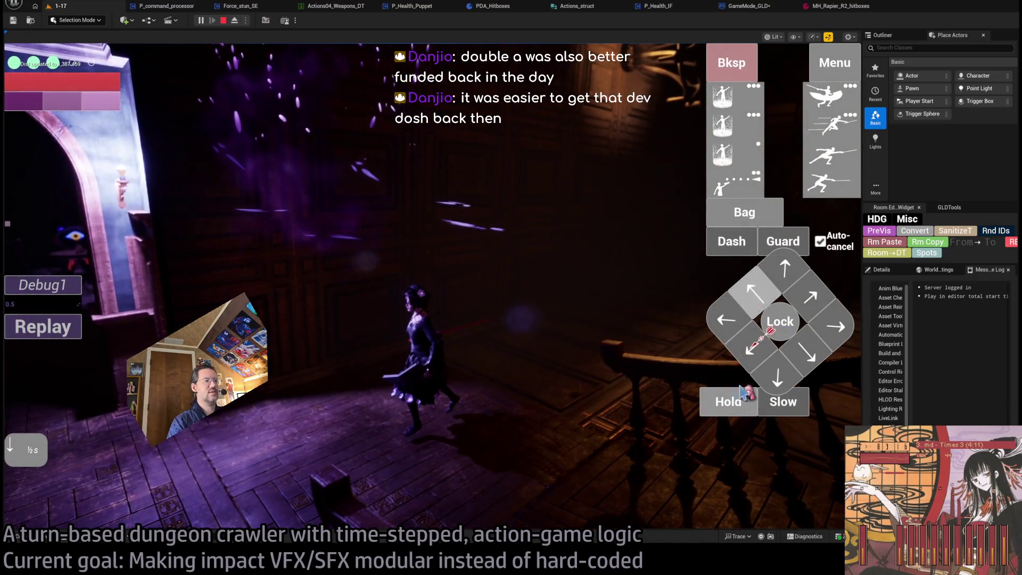
{"action": "left_click", "coordinate": [760, 325]}
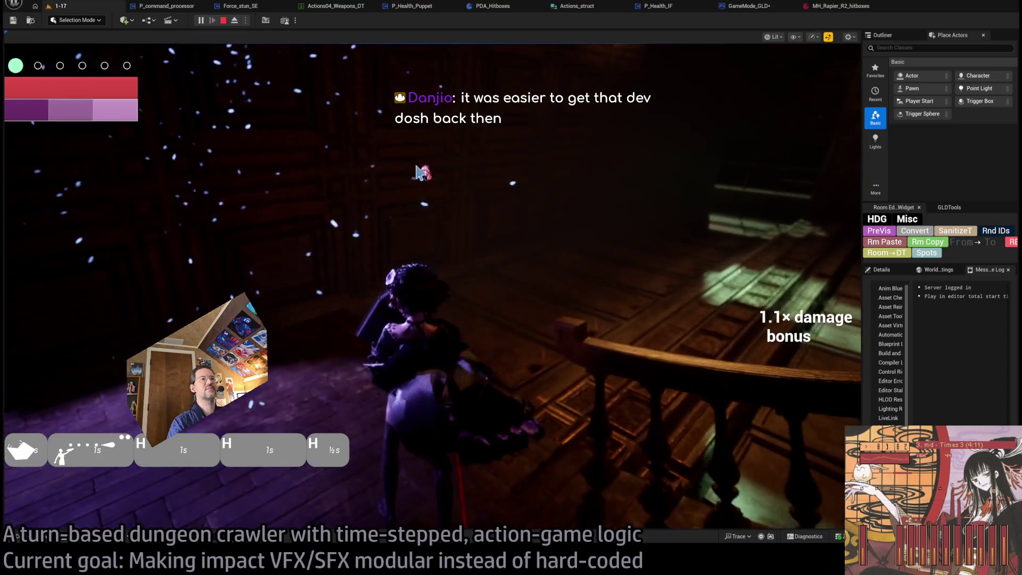
{"action": "left_click", "coordinate": [423, 183]}
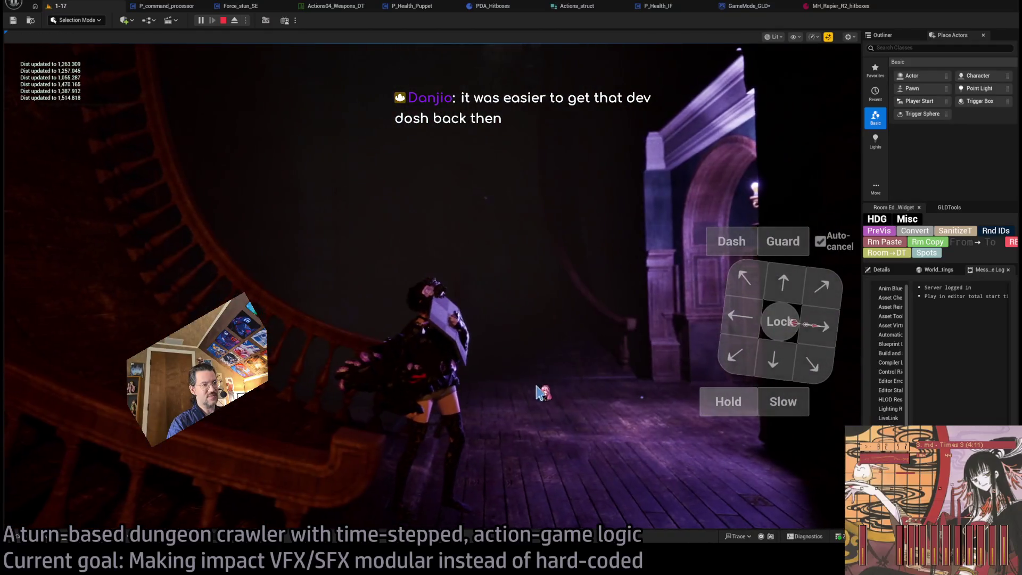
{"action": "left_click", "coordinate": [340, 402]}
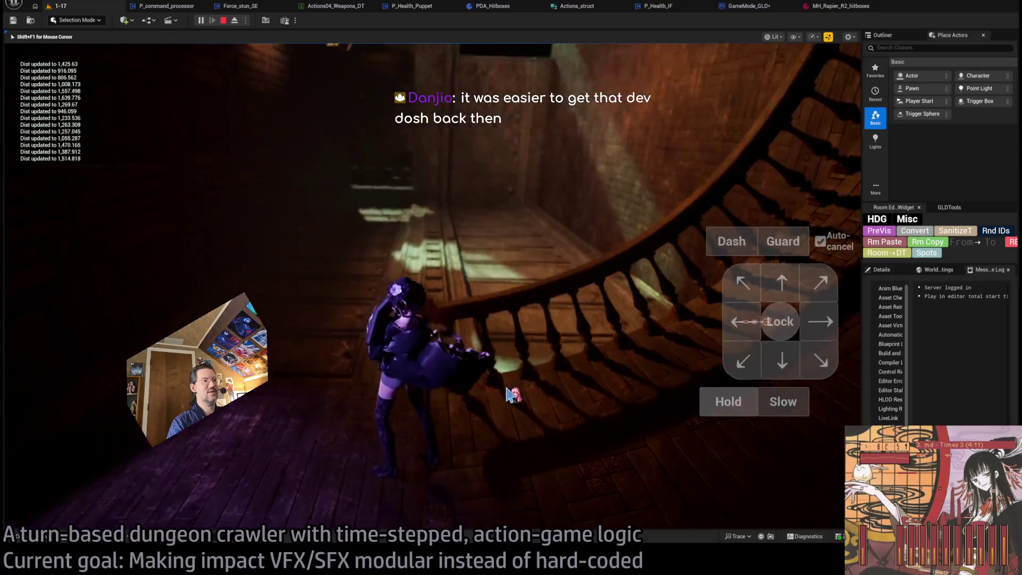
{"action": "left_click", "coordinate": [235, 21]}
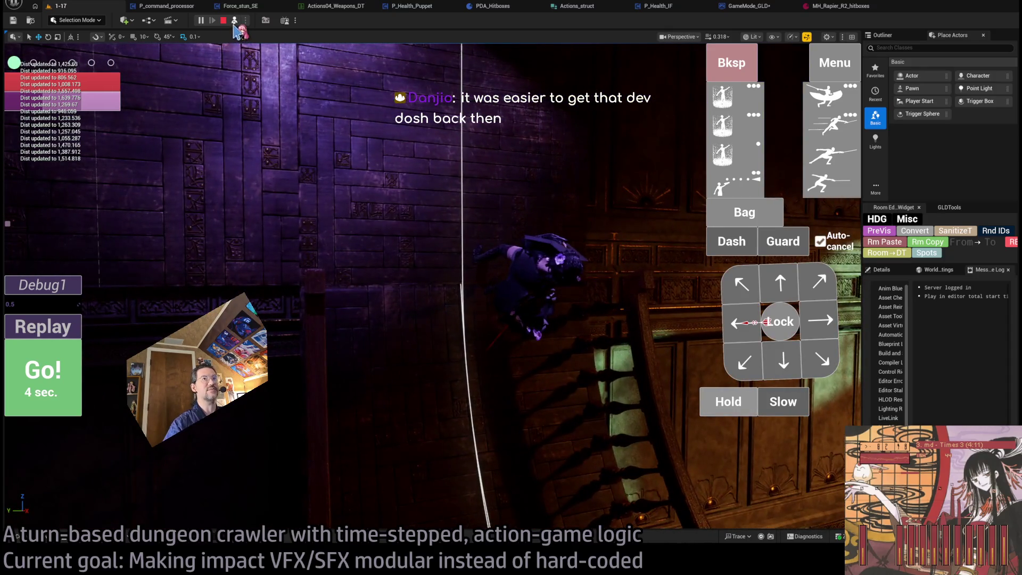
Step: Walk the character forward and diagonally up-left, then stop the play session
{"action": "left_click", "coordinate": [235, 21]}
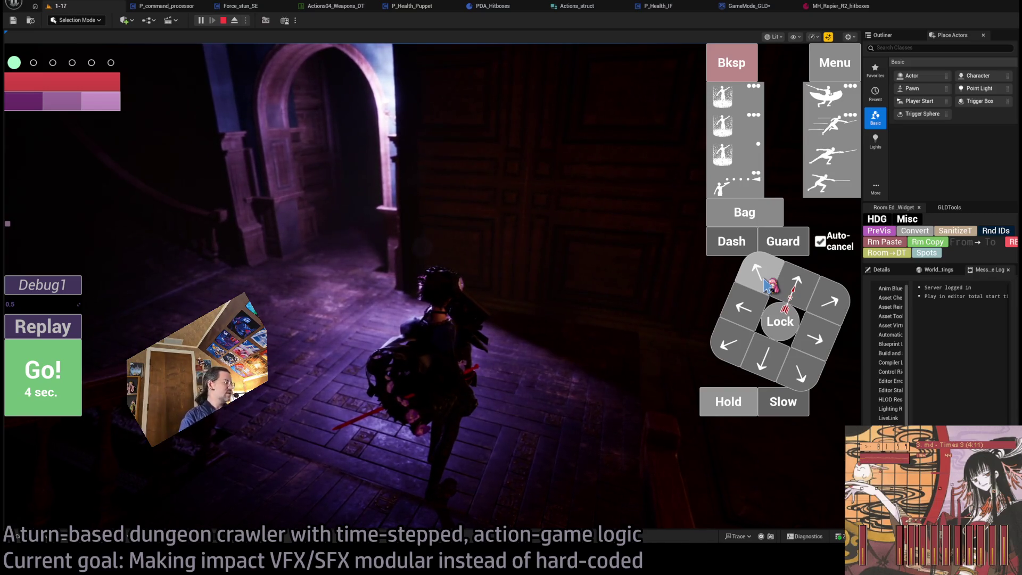
{"action": "left_click", "coordinate": [767, 286]}
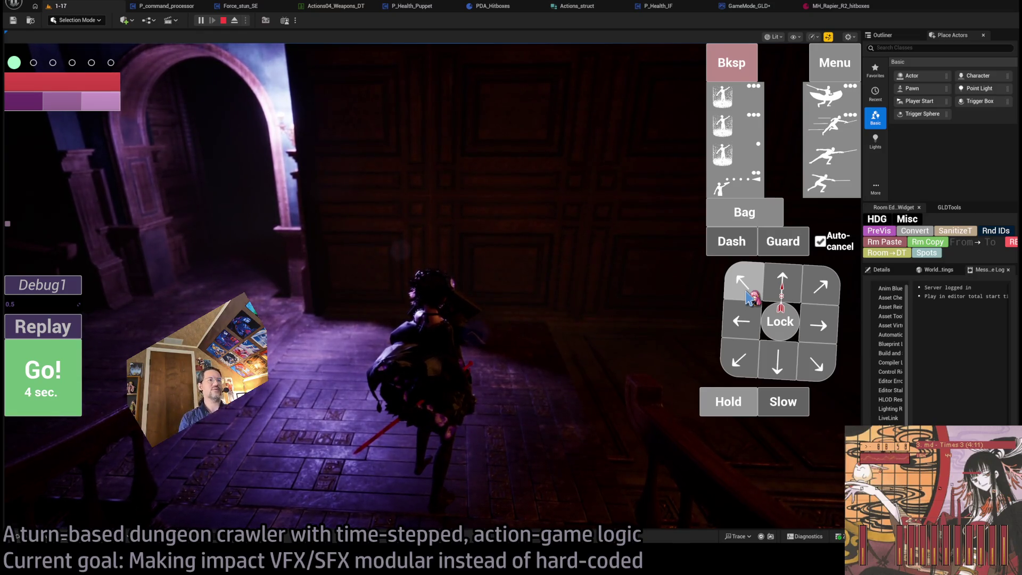
{"action": "left_click", "coordinate": [749, 297]}
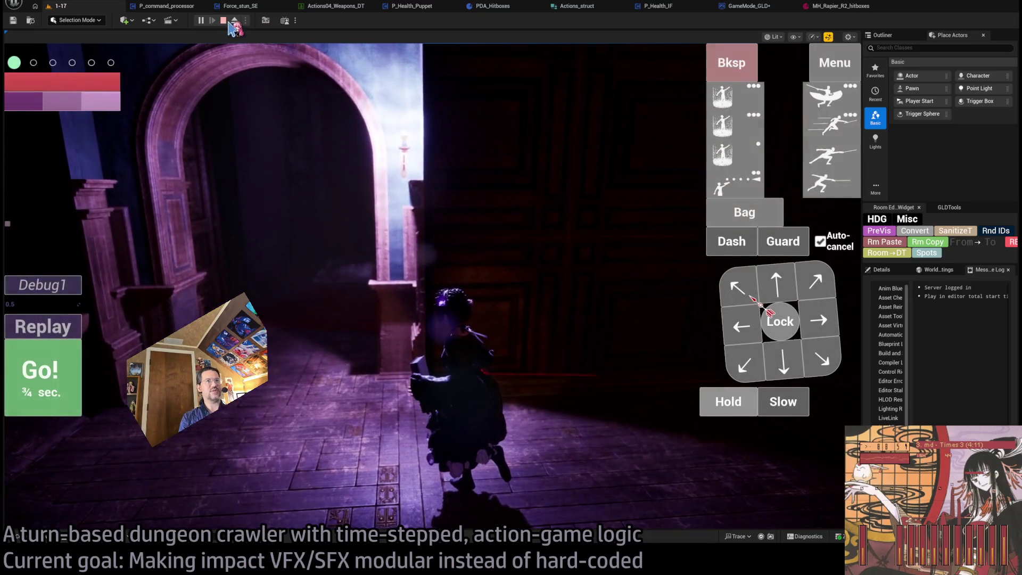
{"action": "left_click", "coordinate": [223, 20]}
Step: Fly the editor camera forward into the Player room and start a new Play session
{"action": "key", "text": "w"}
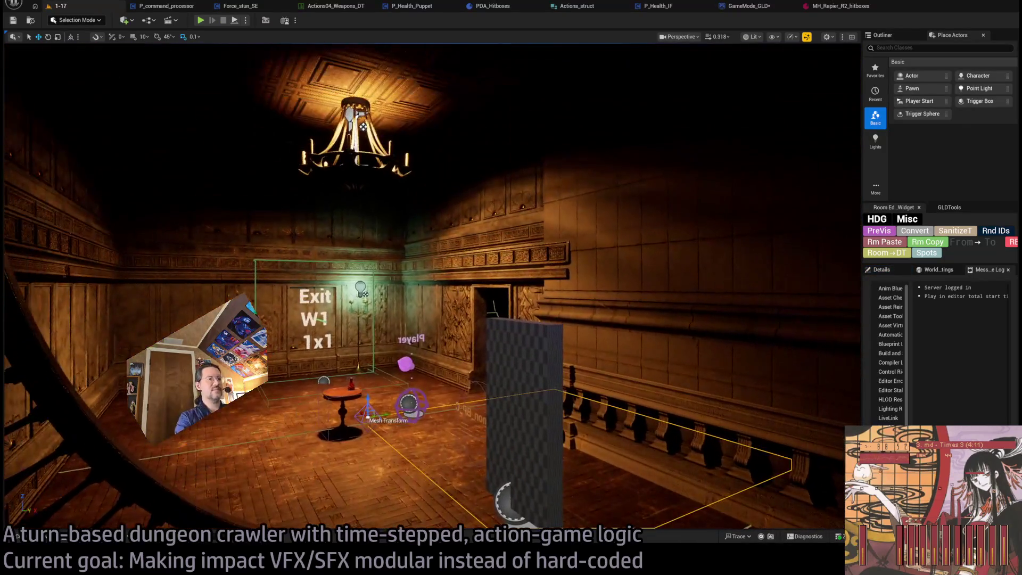
{"action": "key", "text": "w"}
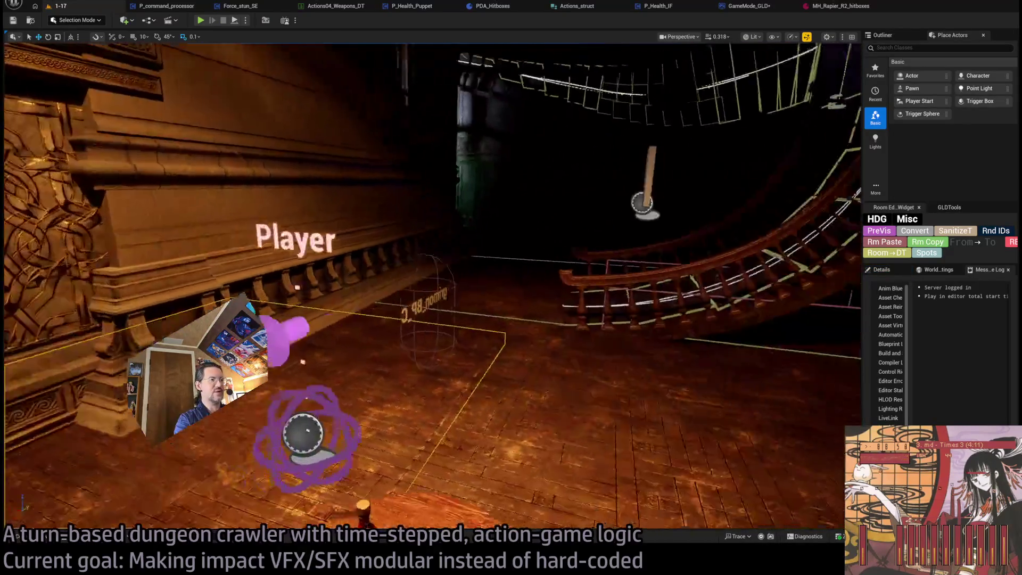
{"action": "left_click", "coordinate": [201, 21]}
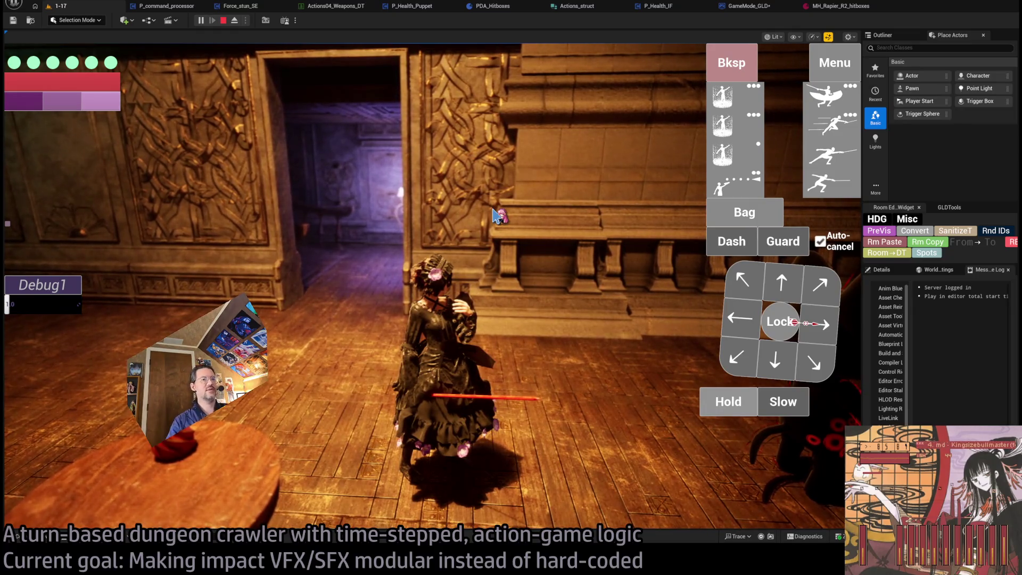
Step: Lock on to the nearby cat enemy, unlock it, then stop play
{"action": "left_click", "coordinate": [777, 321]}
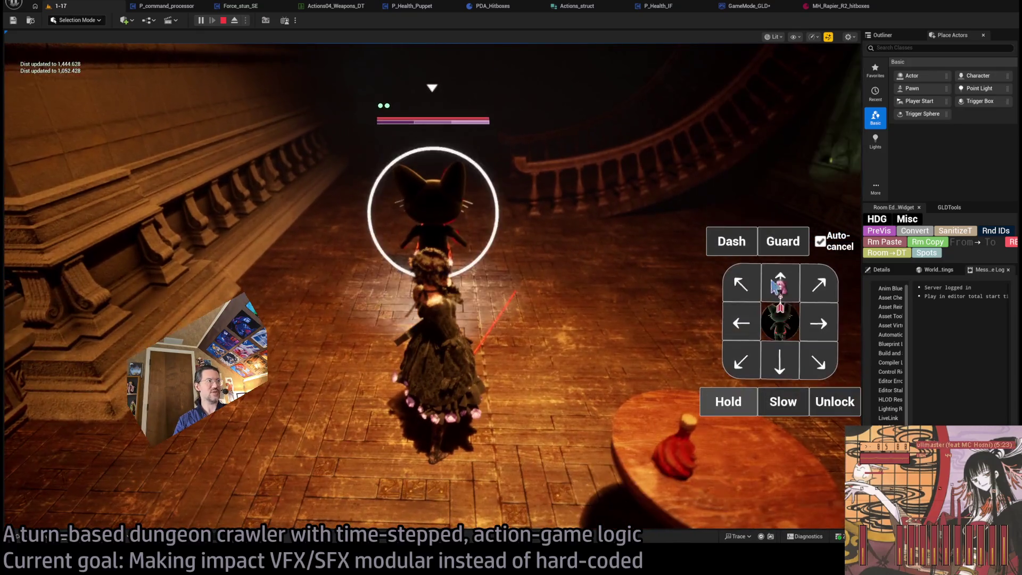
{"action": "left_click", "coordinate": [778, 303]}
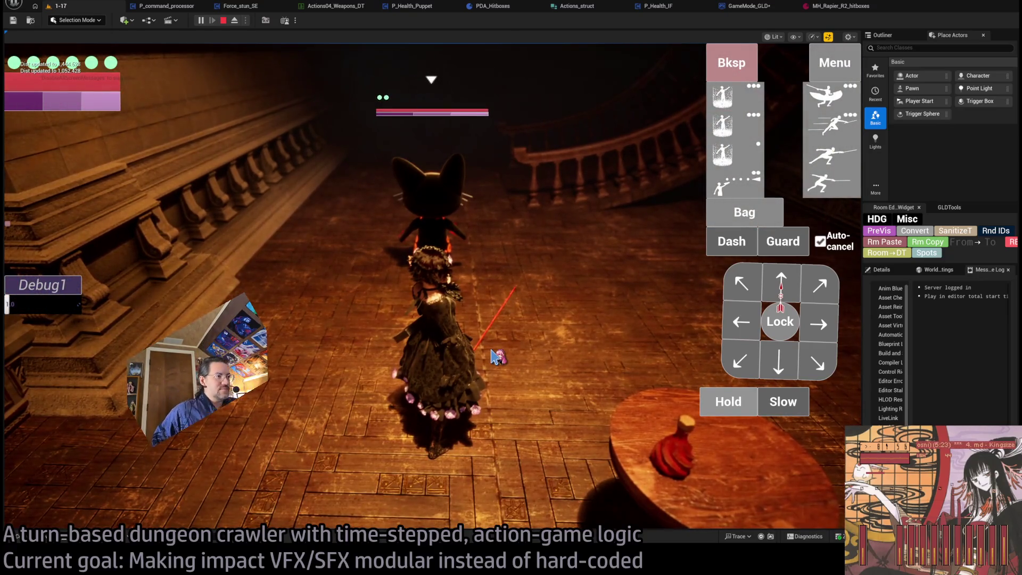
{"action": "left_click", "coordinate": [224, 23]}
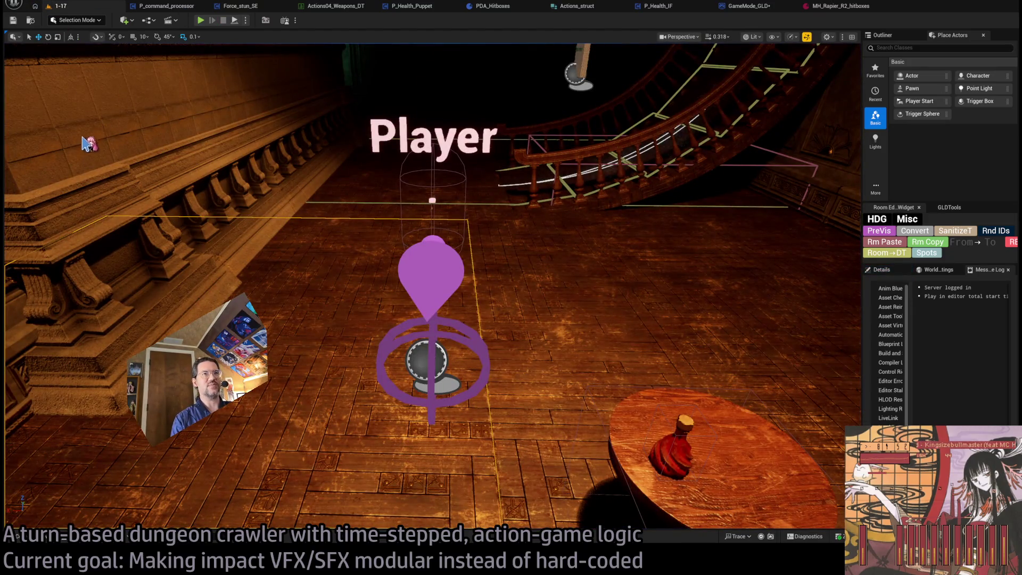
Step: Switch to the browser and search for 'activision games'
{"action": "mouse_move", "coordinate": [421, 162]}
{"action": "left_mouse_down"}
{"action": "mouse_move", "coordinate": [394, 171]}
{"action": "mouse_move", "coordinate": [407, 151]}
{"action": "mouse_move", "coordinate": [394, 151]}
{"action": "mouse_move", "coordinate": [415, 150]}
{"action": "left_mouse_up"}
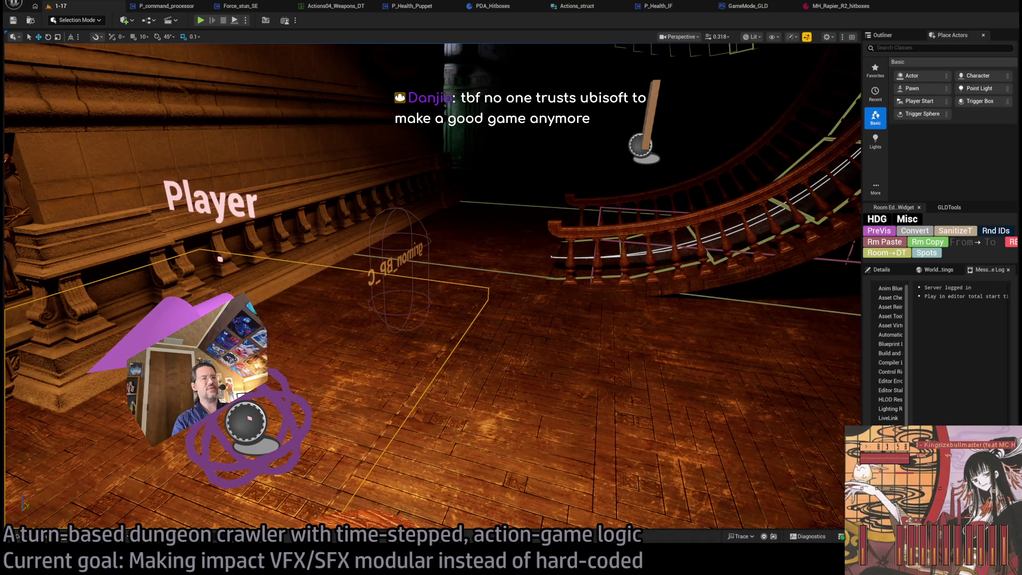
{"action": "key", "text": "alt+Tab"}
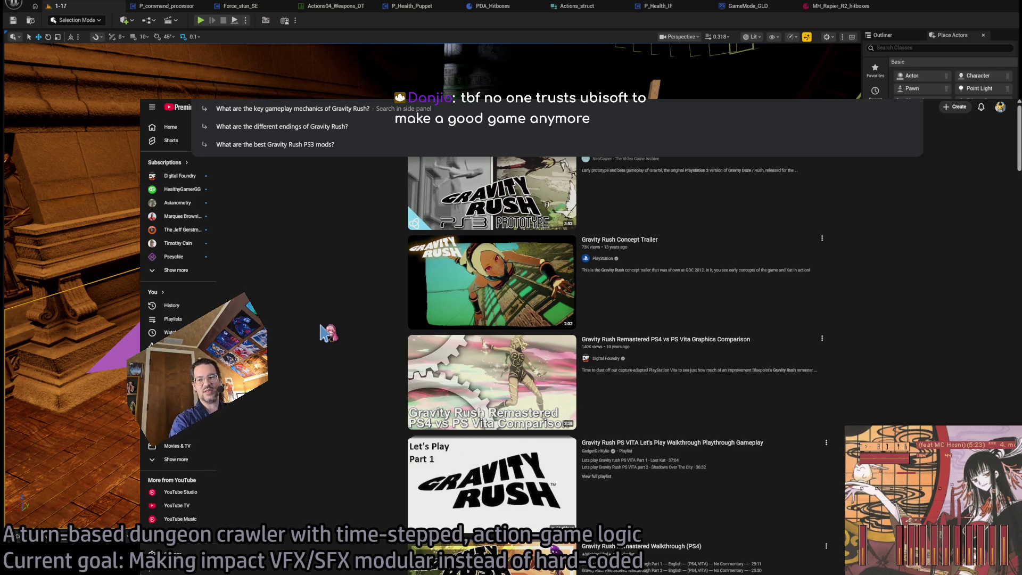
{"action": "type", "text": "activision games"}
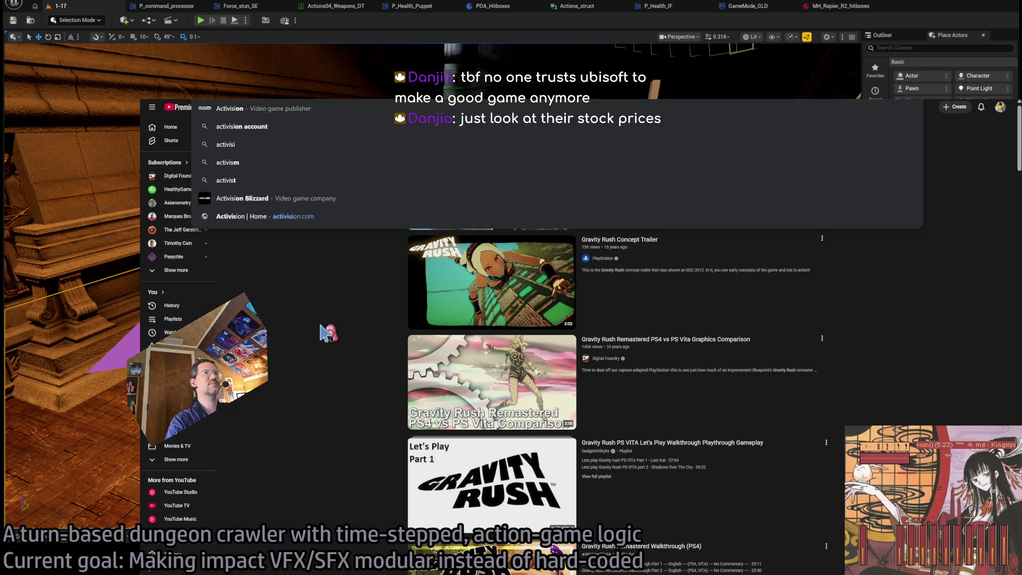
{"action": "key", "text": "Return"}
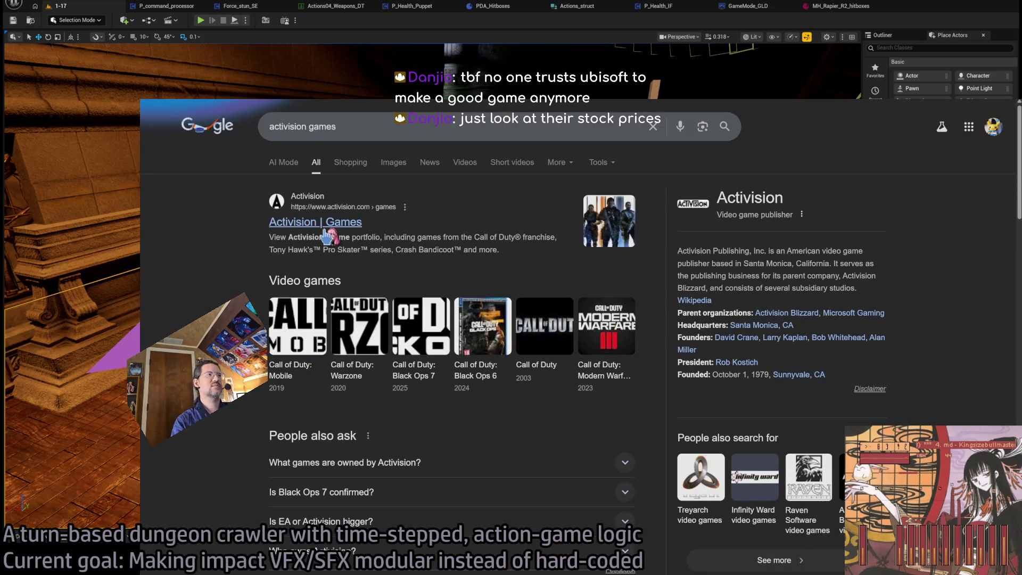
Step: Open the 'Activision | Games' result and scroll down to the All Games grid
{"action": "left_click", "coordinate": [326, 226]}
{"action": "scroll", "coordinate": [410, 306], "scroll_direction": "down", "scroll_amount": 5}
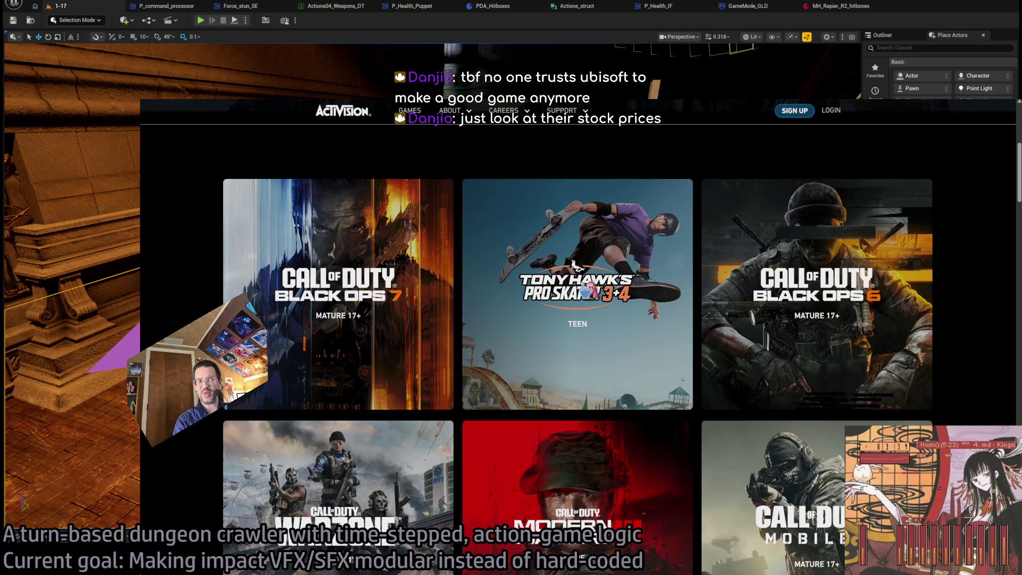
{"action": "scroll", "coordinate": [967, 355], "scroll_direction": "down", "scroll_amount": 2}
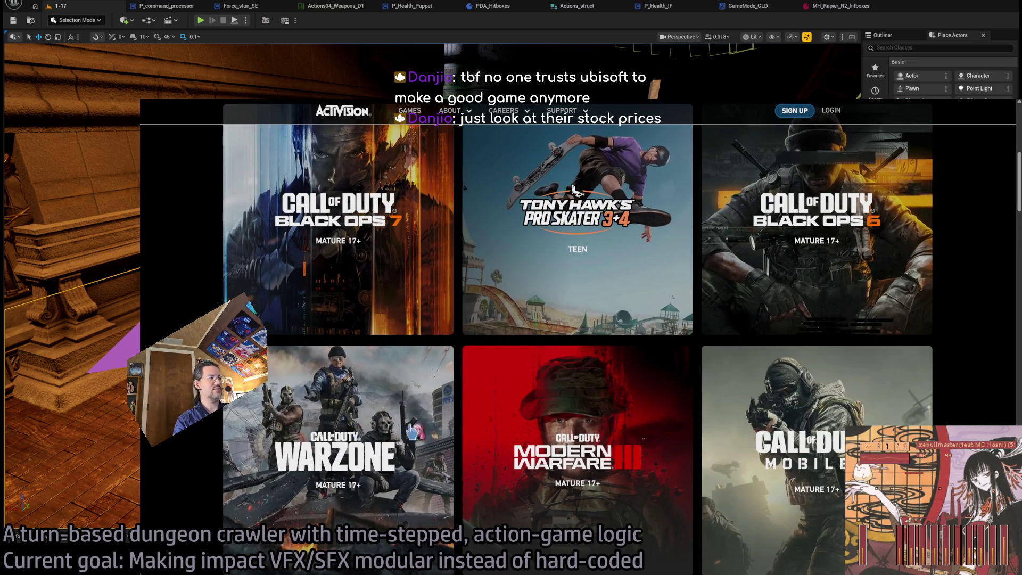
{"action": "scroll", "coordinate": [803, 438], "scroll_direction": "down", "scroll_amount": 7}
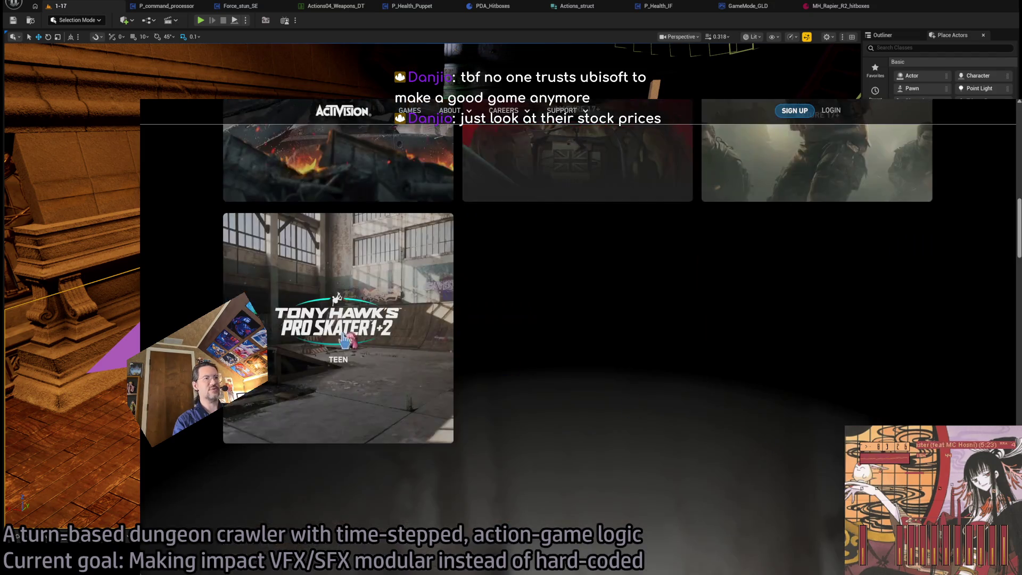
{"action": "scroll", "coordinate": [657, 418], "scroll_direction": "down", "scroll_amount": 6}
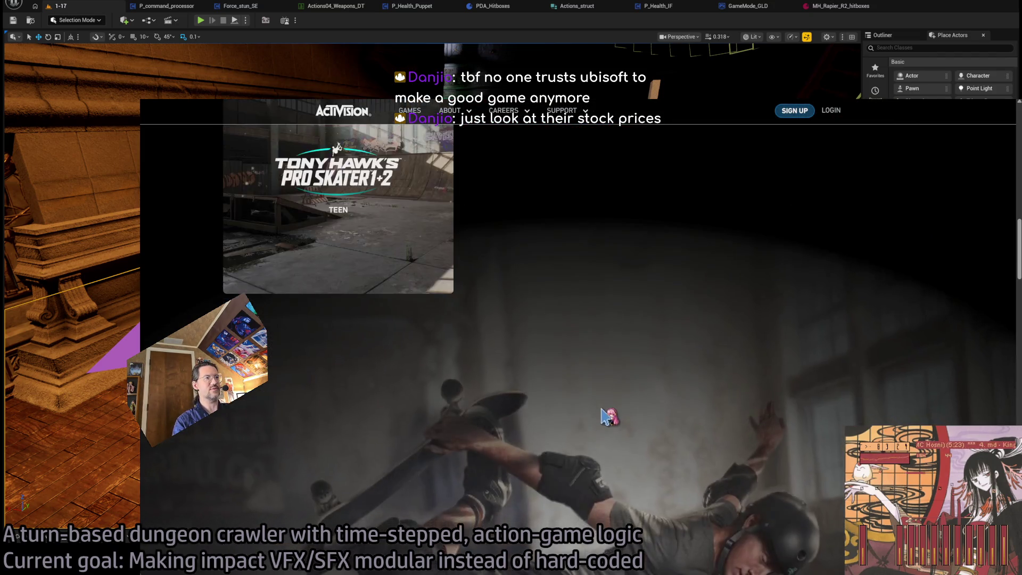
{"action": "scroll", "coordinate": [613, 400], "scroll_direction": "down", "scroll_amount": 7}
{"action": "scroll", "coordinate": [229, 272], "scroll_direction": "down", "scroll_amount": 3}
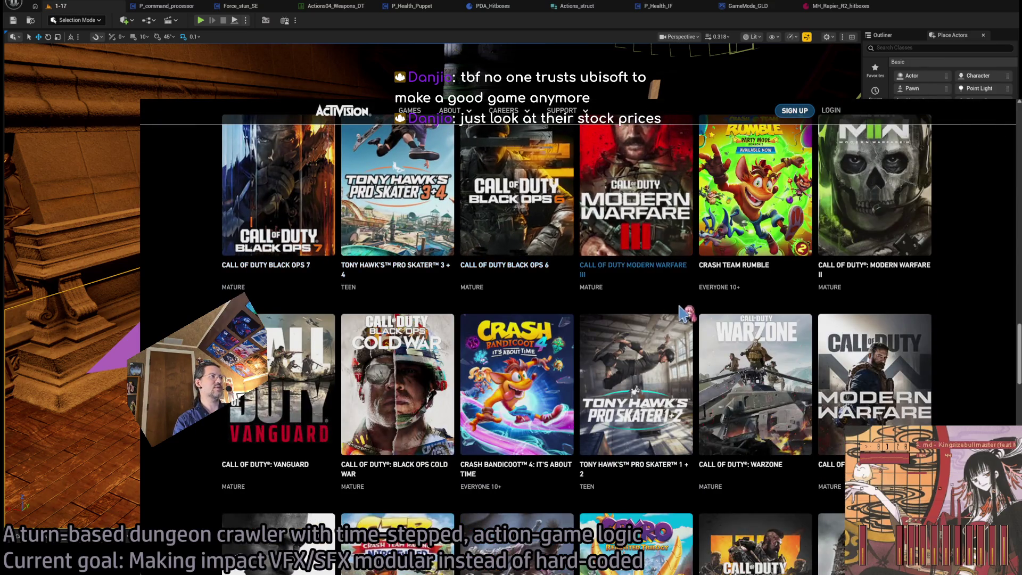
{"action": "scroll", "coordinate": [744, 290], "scroll_direction": "up", "scroll_amount": 1}
{"action": "left_click", "coordinate": [748, 265]}
{"action": "scroll", "coordinate": [292, 377], "scroll_direction": "down", "scroll_amount": 4}
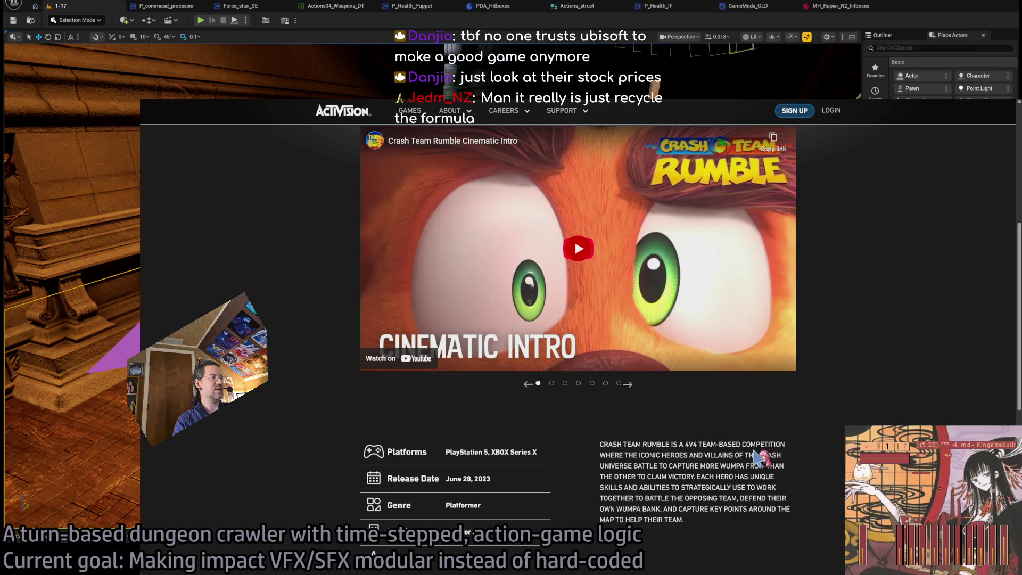
{"action": "scroll", "coordinate": [574, 463], "scroll_direction": "up", "scroll_amount": 4}
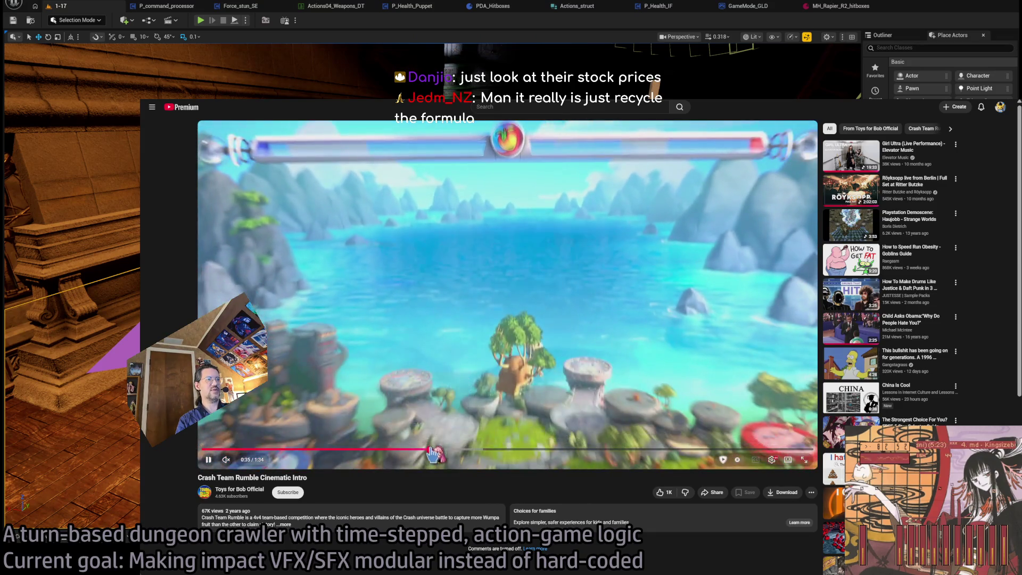
{"action": "left_click", "coordinate": [430, 450]}
{"action": "left_click_drag", "start_coordinate": [536, 450], "coordinate": [583, 451]}
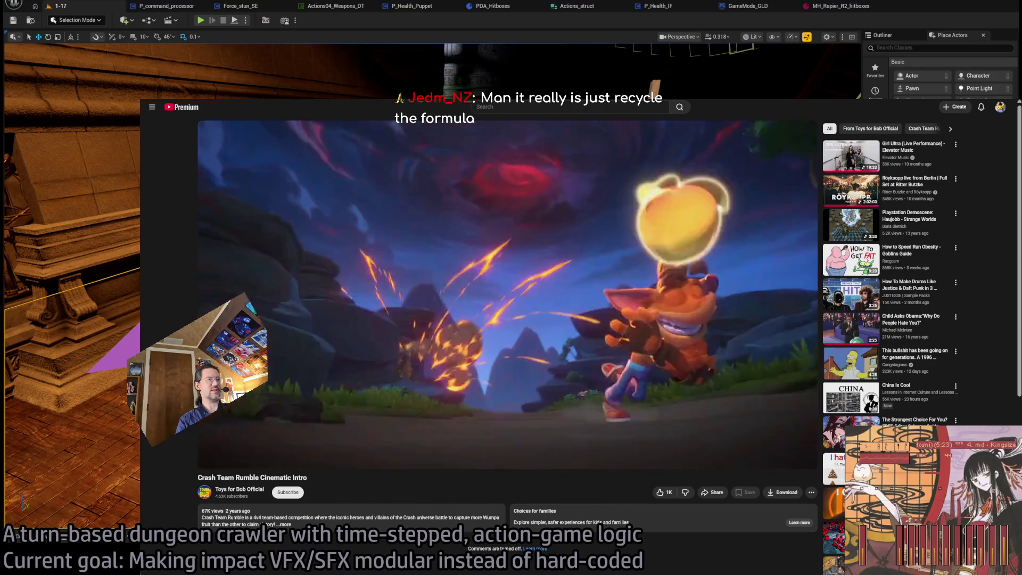
{"action": "key", "text": "ctrl+Tab"}
{"action": "scroll", "coordinate": [578, 336], "scroll_direction": "down", "scroll_amount": 1}
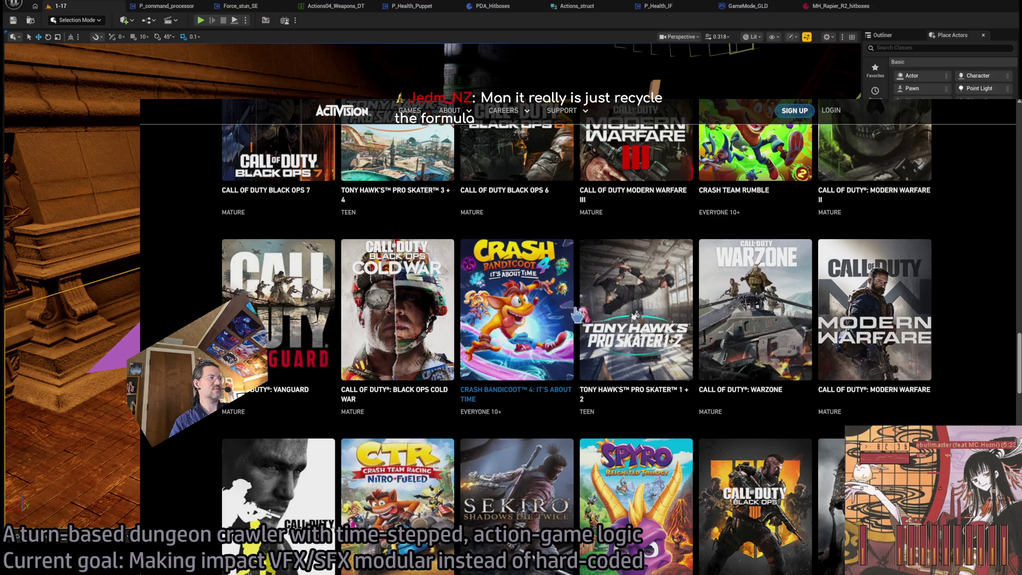
Step: Scroll the games grid and open the King's Quest: The Complete Collection tile
{"action": "scroll", "coordinate": [734, 325], "scroll_direction": "down", "scroll_amount": 1}
{"action": "scroll", "coordinate": [734, 325], "scroll_direction": "up", "scroll_amount": 1}
{"action": "scroll", "coordinate": [298, 362], "scroll_direction": "down", "scroll_amount": 1}
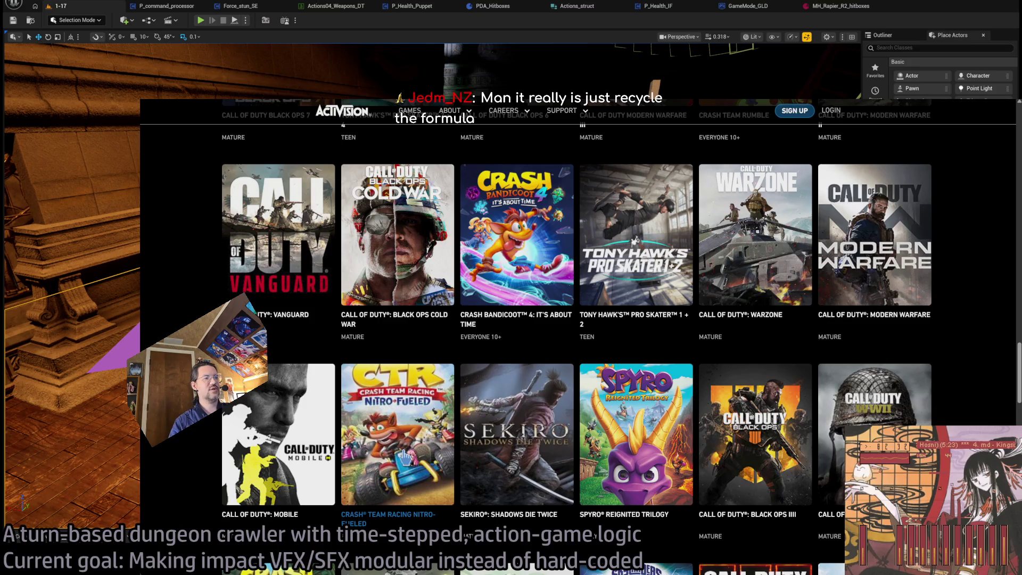
{"action": "scroll", "coordinate": [402, 396], "scroll_direction": "down", "scroll_amount": 2}
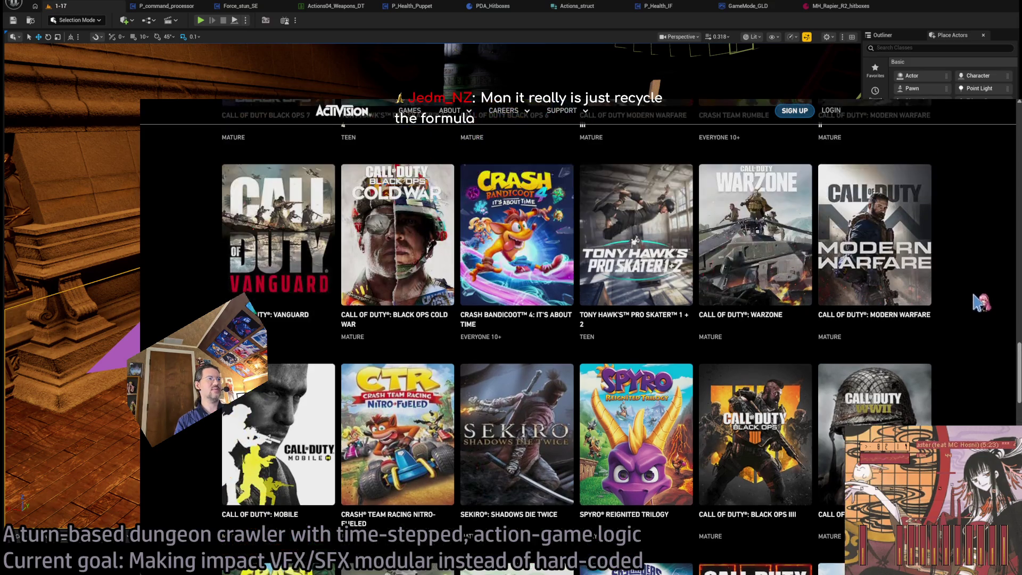
{"action": "scroll", "coordinate": [979, 300], "scroll_direction": "down", "scroll_amount": 3}
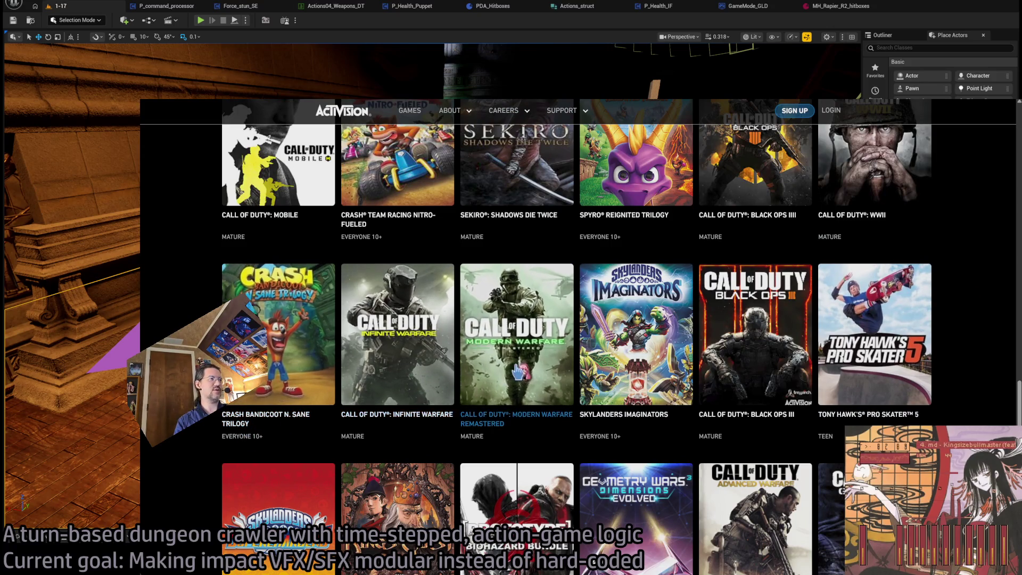
{"action": "scroll", "coordinate": [961, 376], "scroll_direction": "down", "scroll_amount": 2}
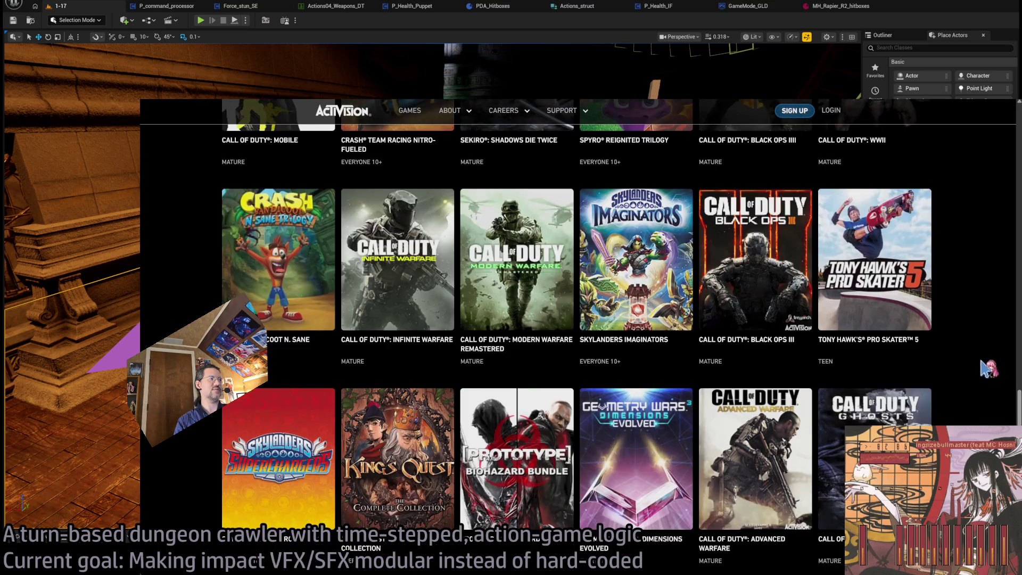
{"action": "scroll", "coordinate": [988, 368], "scroll_direction": "down", "scroll_amount": 3}
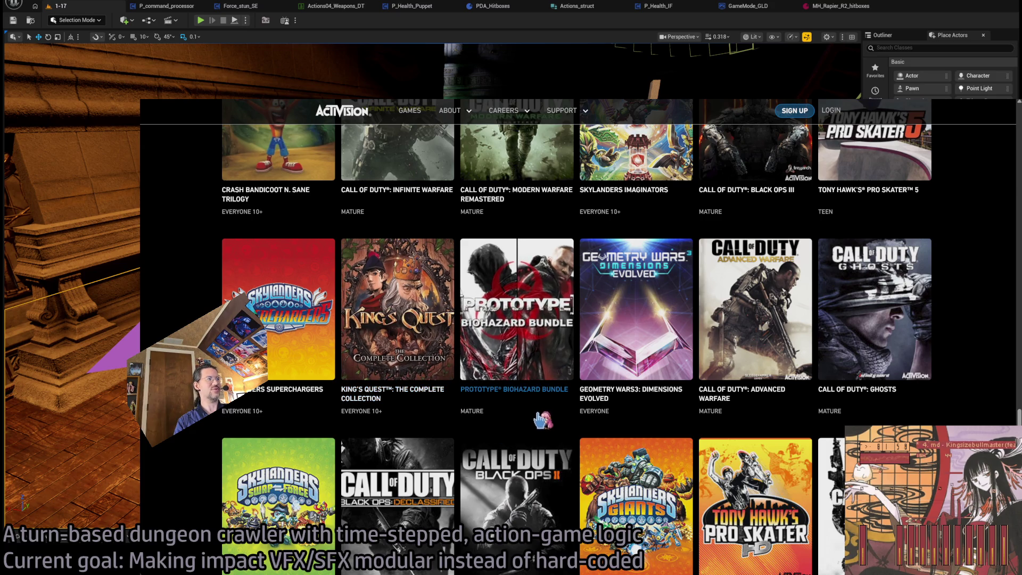
{"action": "left_click", "coordinate": [367, 341]}
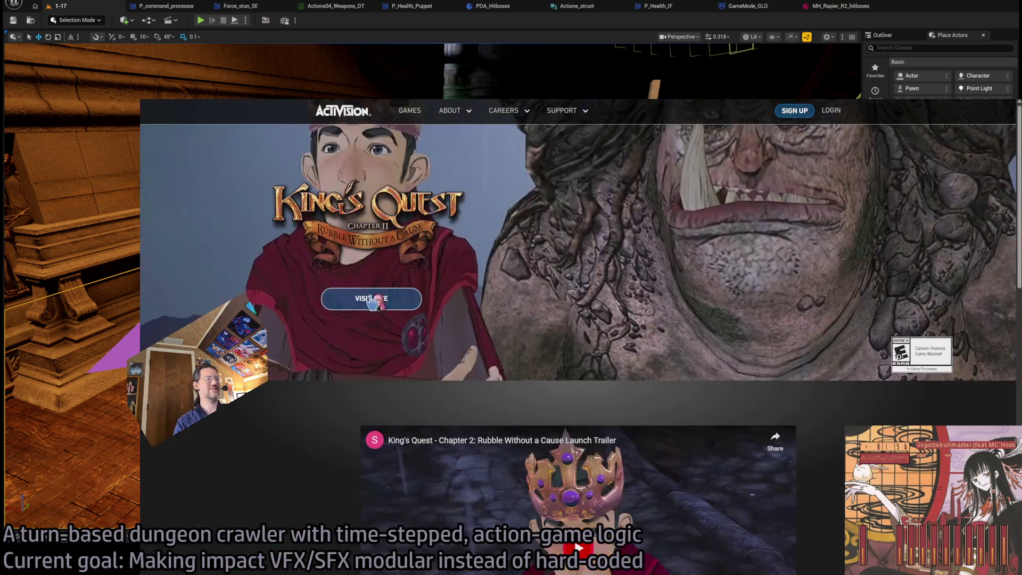
Step: Watch the King's Quest Chapter II trailer on YouTube, return to the catalogue, and open a new tab
{"action": "scroll", "coordinate": [320, 352], "scroll_direction": "down", "scroll_amount": 3}
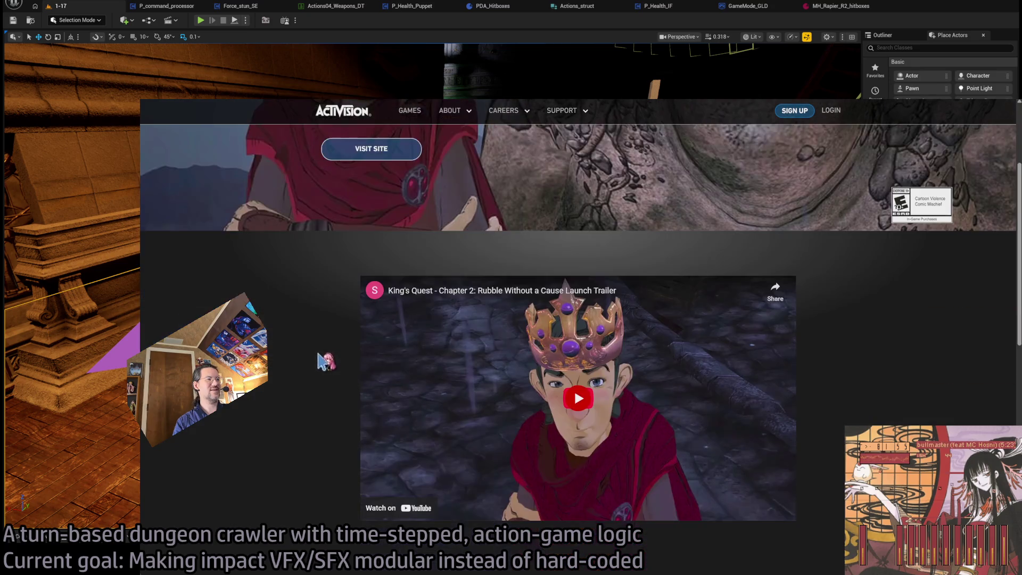
{"action": "left_click", "coordinate": [442, 301]}
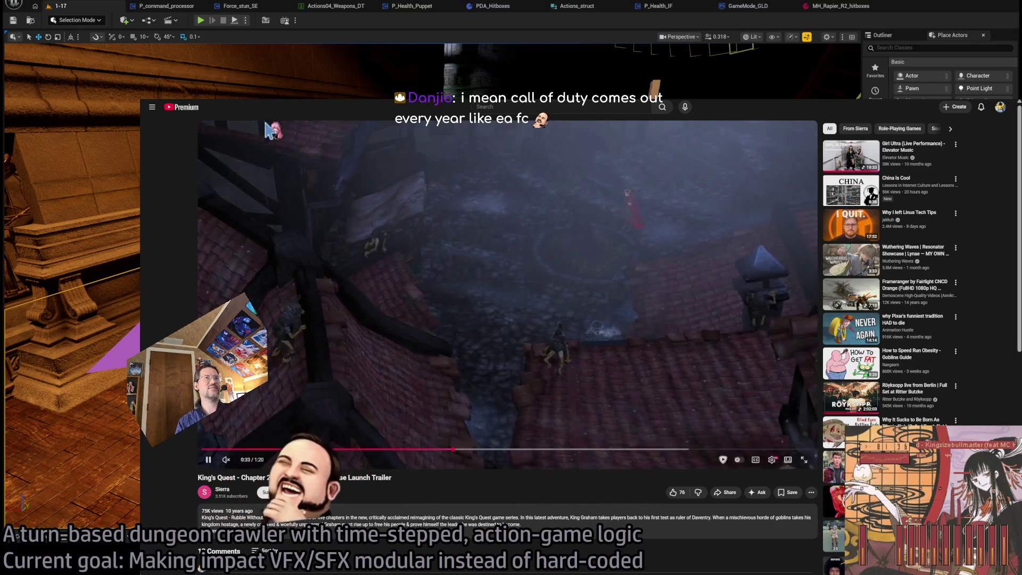
{"action": "key", "text": "ctrl+Tab"}
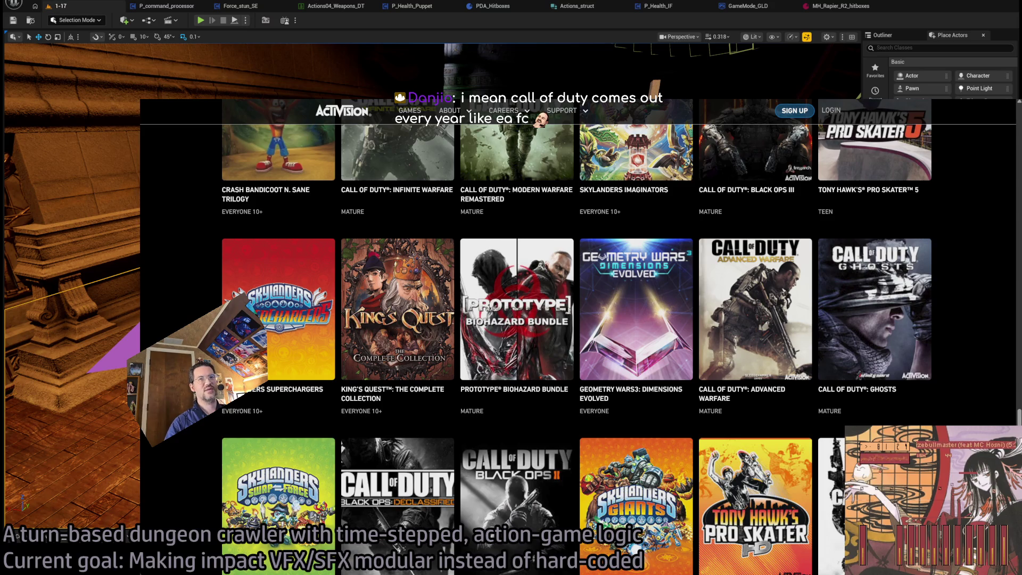
{"action": "key", "text": "ctrl+t"}
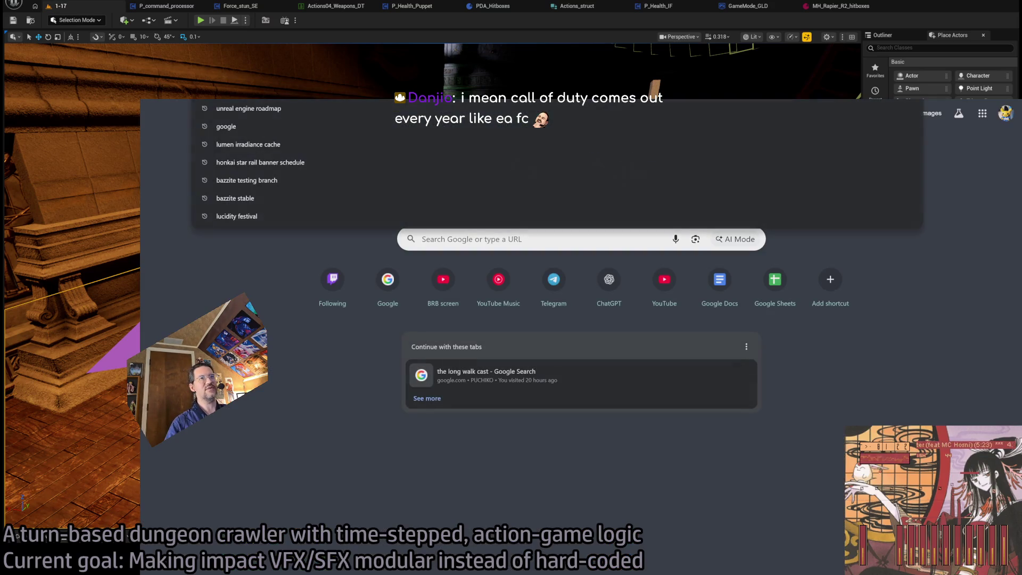
Step: Search Google for 'ea fc' and scroll through the results
{"action": "type", "text": "ea fc"}
{"action": "key", "text": "Return"}
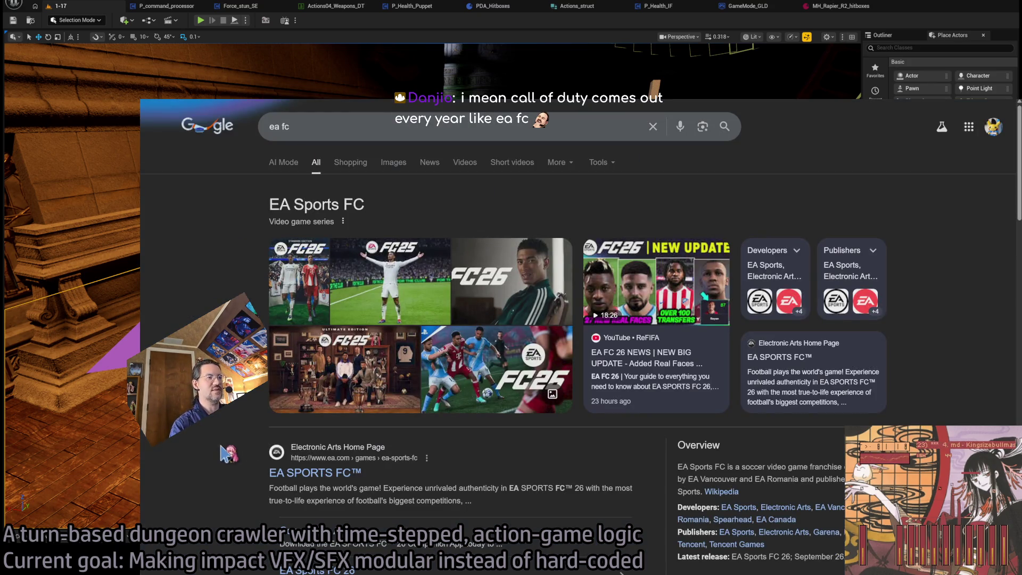
{"action": "scroll", "coordinate": [345, 463], "scroll_direction": "down", "scroll_amount": 3}
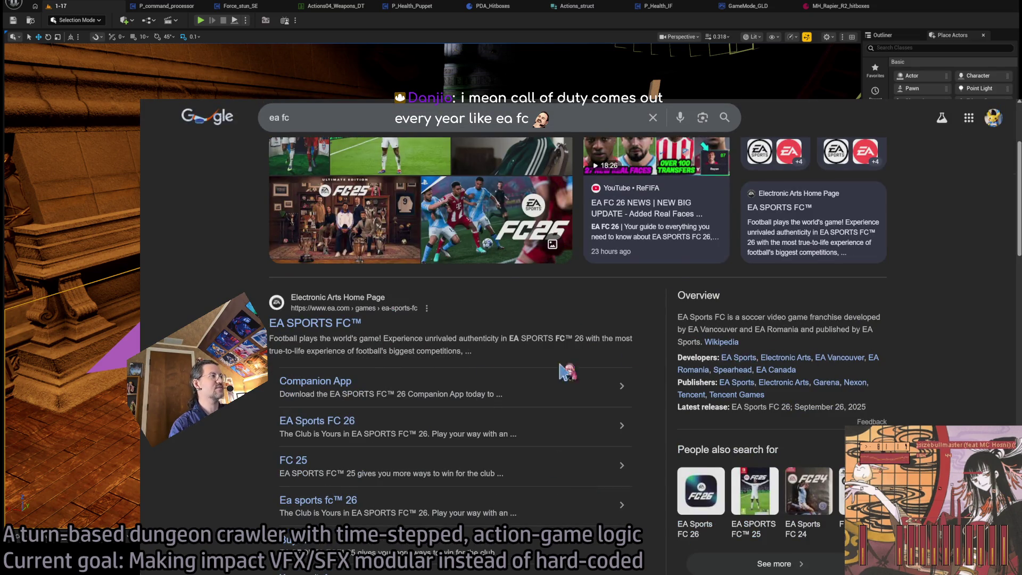
{"action": "scroll", "coordinate": [375, 409], "scroll_direction": "down", "scroll_amount": 2}
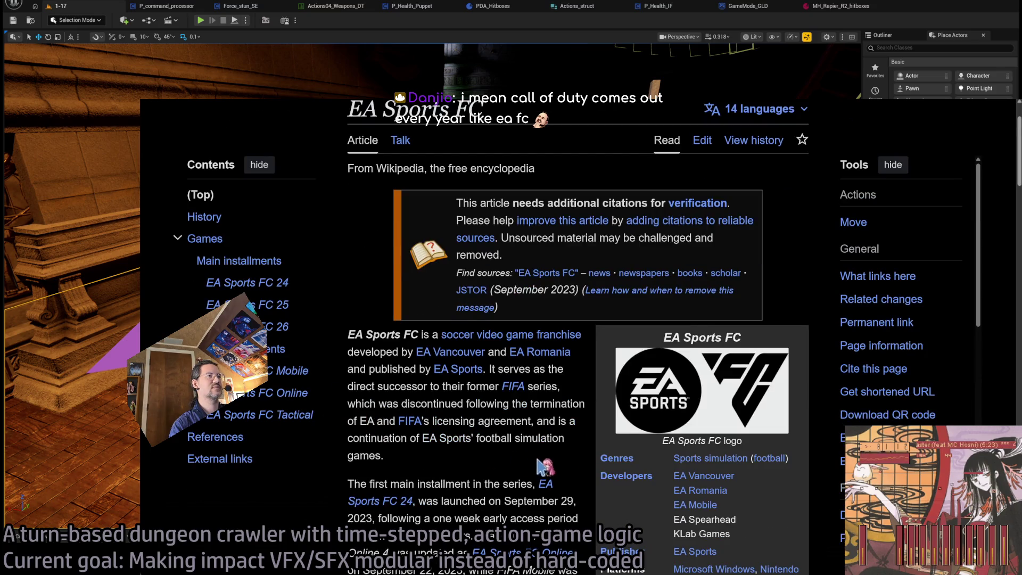
{"action": "scroll", "coordinate": [490, 465], "scroll_direction": "down", "scroll_amount": 2}
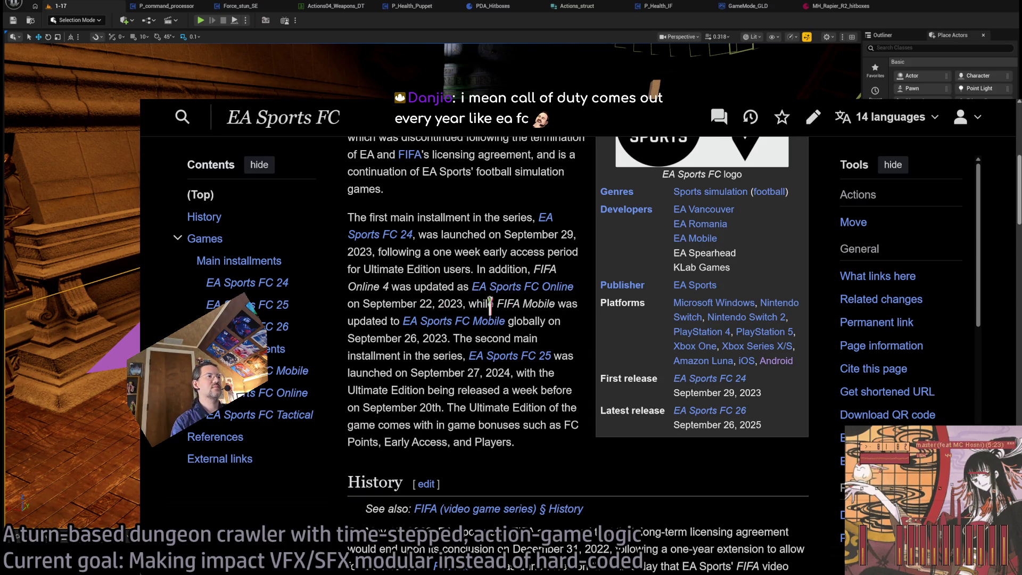
{"action": "scroll", "coordinate": [490, 322], "scroll_direction": "down", "scroll_amount": 3}
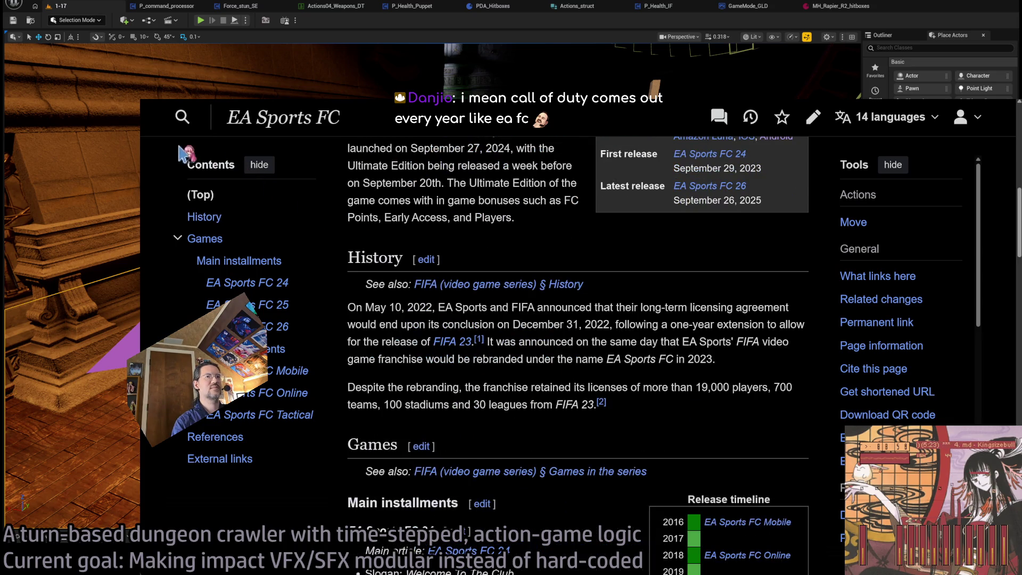
{"action": "key", "text": "alt+Left"}
Step: Search 'What does FC stand for in the video game title, EA Sports FC?' and return to Activision
{"action": "left_click", "coordinate": [315, 118]}
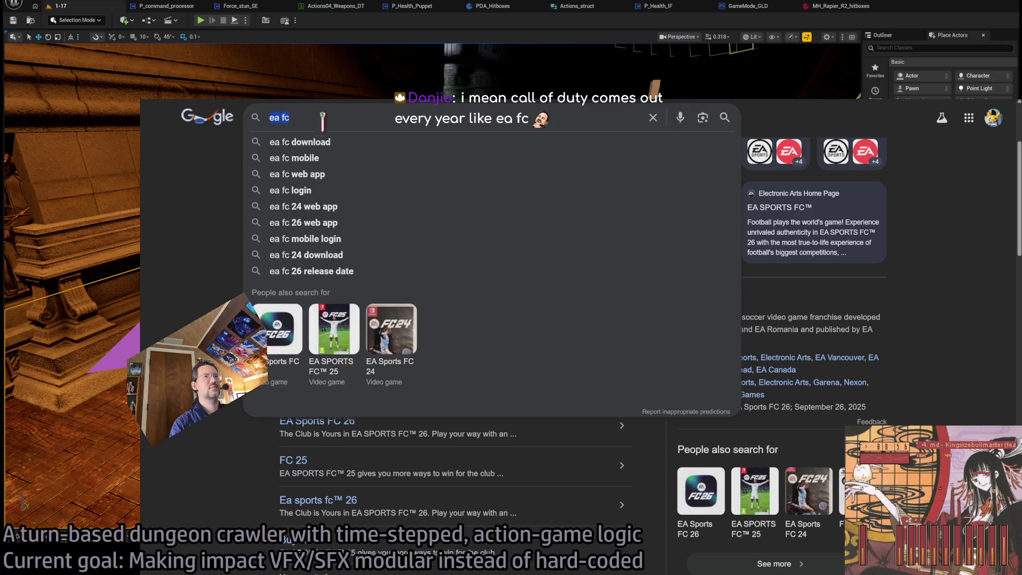
{"action": "key", "text": "ctrl+a"}
{"action": "type", "text": "What does"}
{"action": "type", "text": " FC stand for "}
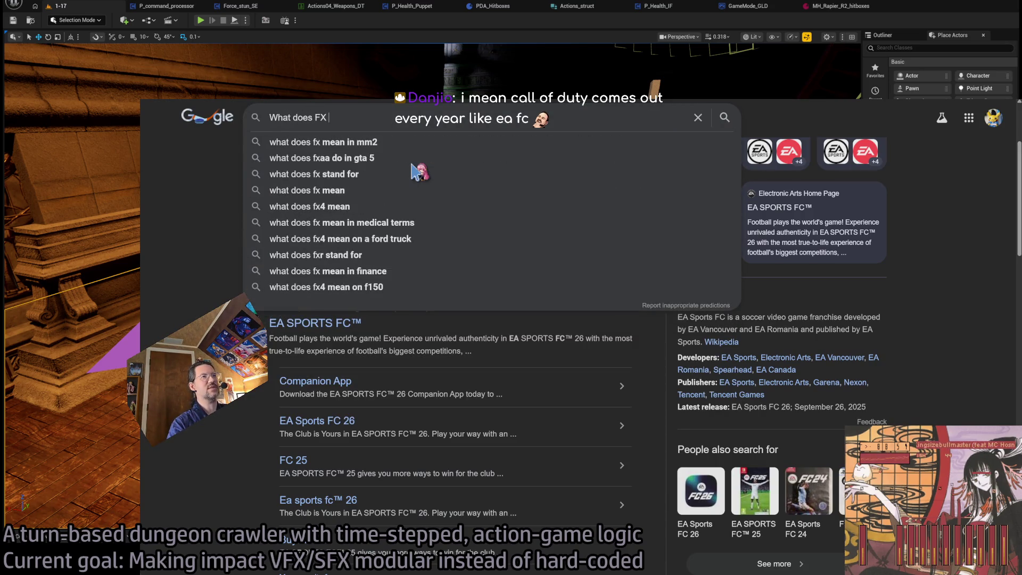
{"action": "type", "text": "in the v"}
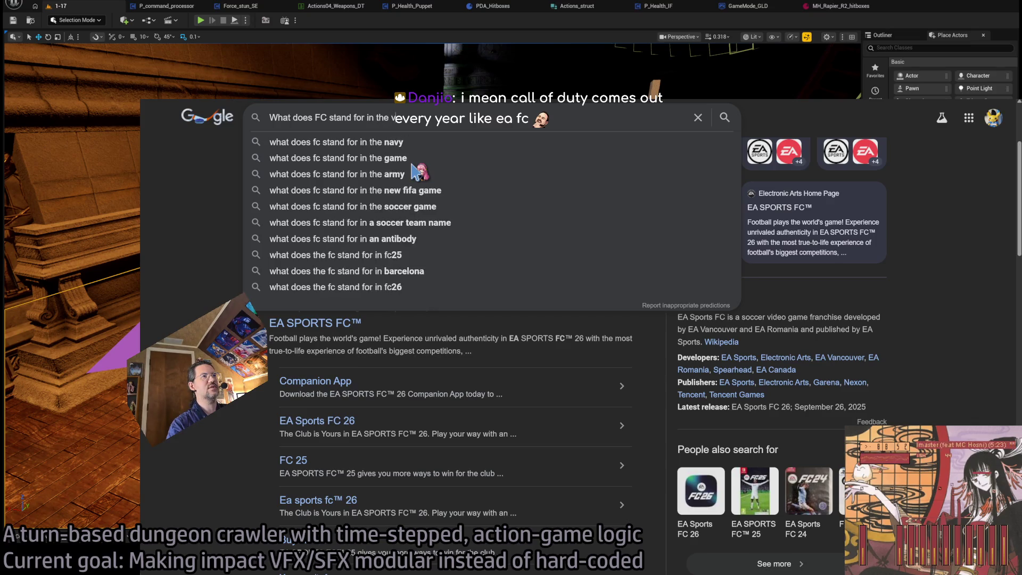
{"action": "type", "text": "ideo game title, EA S"}
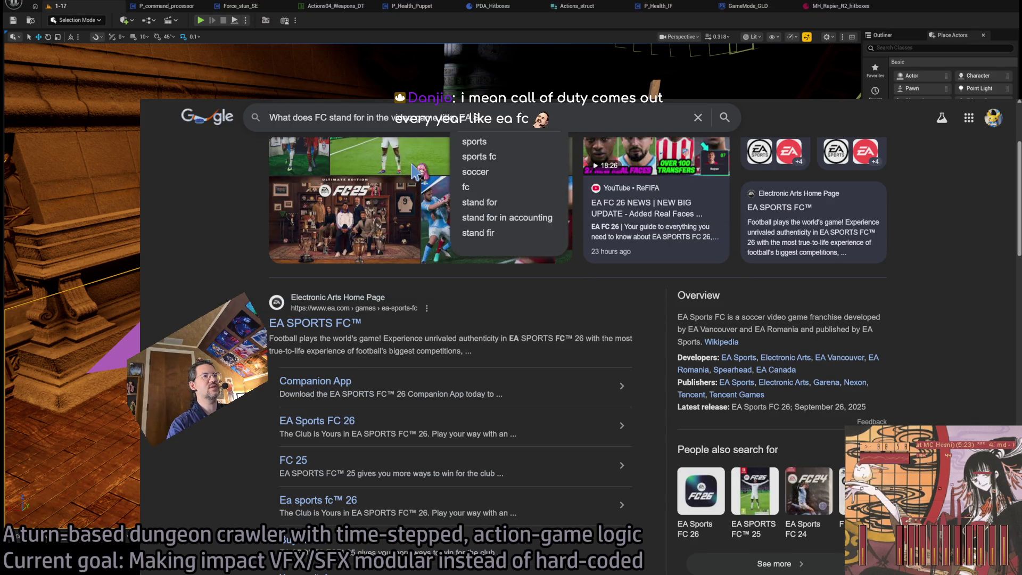
{"action": "type", "text": "ports FC?"}
{"action": "key", "text": "Return"}
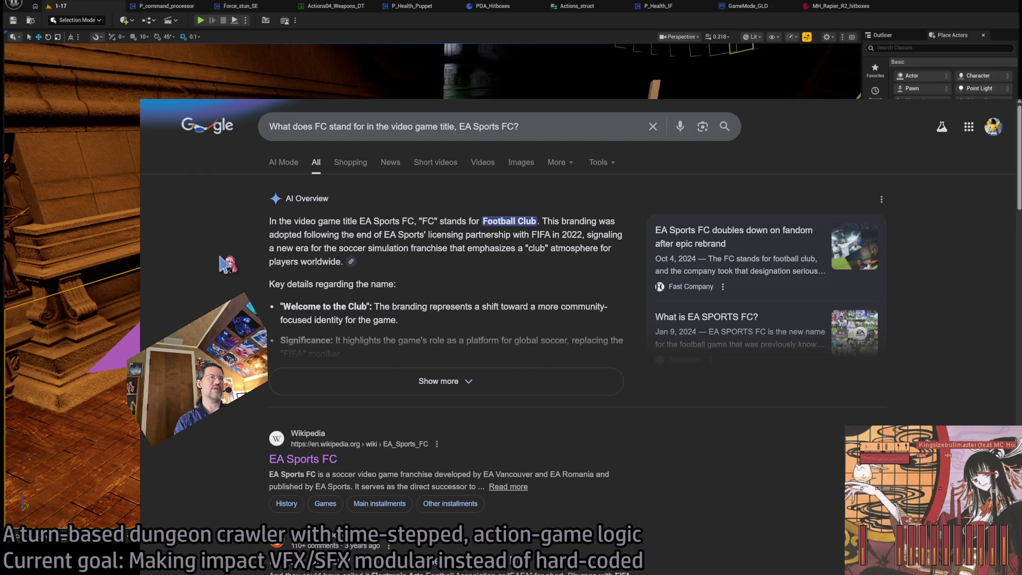
{"action": "key", "text": "ctrl+Tab"}
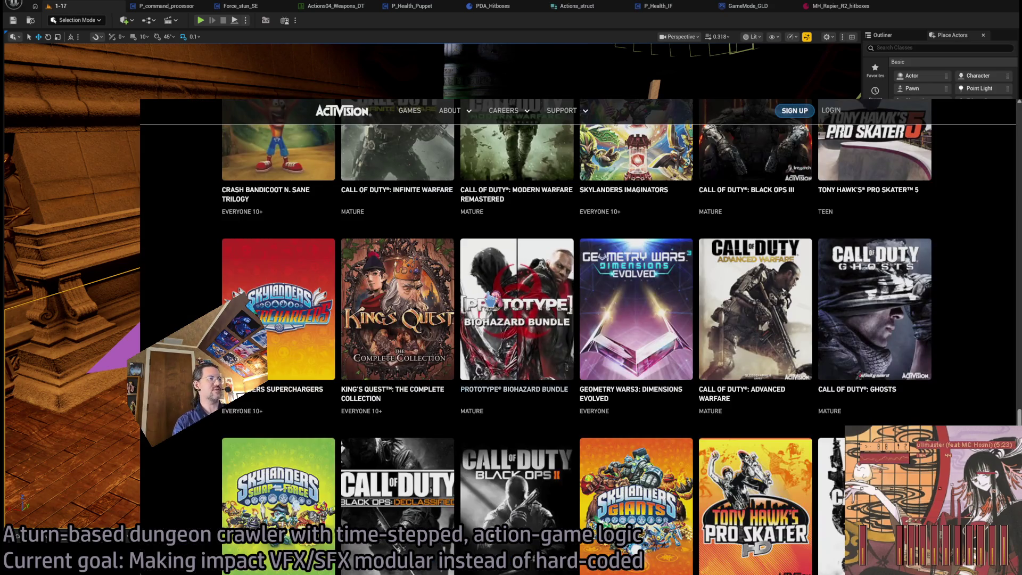
Step: Open the r/xboxone Reddit thread on the EA Sports FC rename and read its comments
{"action": "scroll", "coordinate": [963, 404], "scroll_direction": "down", "scroll_amount": 2}
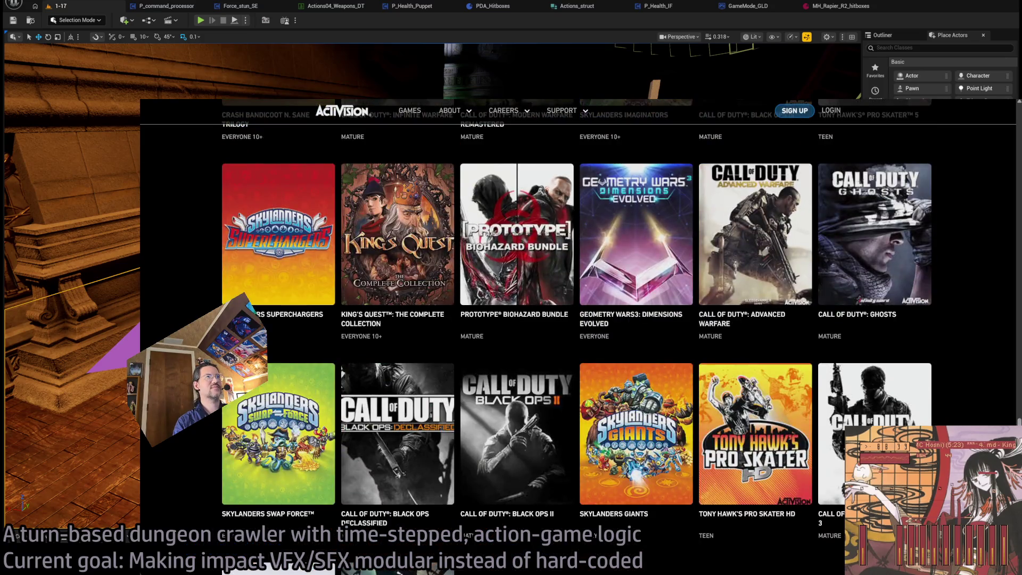
{"action": "key", "text": "ctrl+shift+Tab"}
{"action": "scroll", "coordinate": [306, 308], "scroll_direction": "down", "scroll_amount": 3}
{"action": "scroll", "coordinate": [341, 313], "scroll_direction": "up", "scroll_amount": 3}
{"action": "scroll", "coordinate": [492, 324], "scroll_direction": "down", "scroll_amount": 1}
{"action": "left_click", "coordinate": [407, 486]}
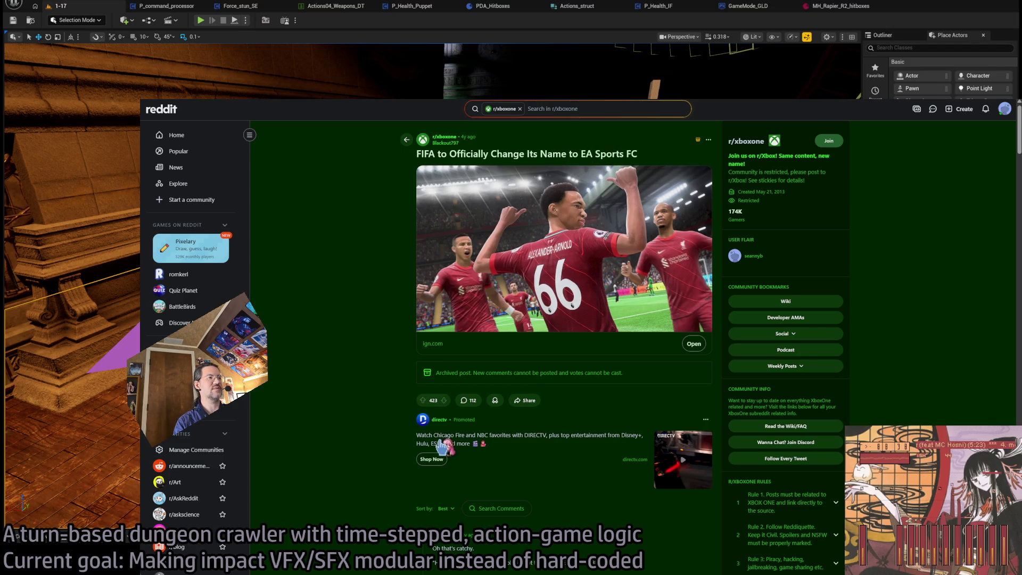
{"action": "scroll", "coordinate": [442, 447], "scroll_direction": "down", "scroll_amount": 5}
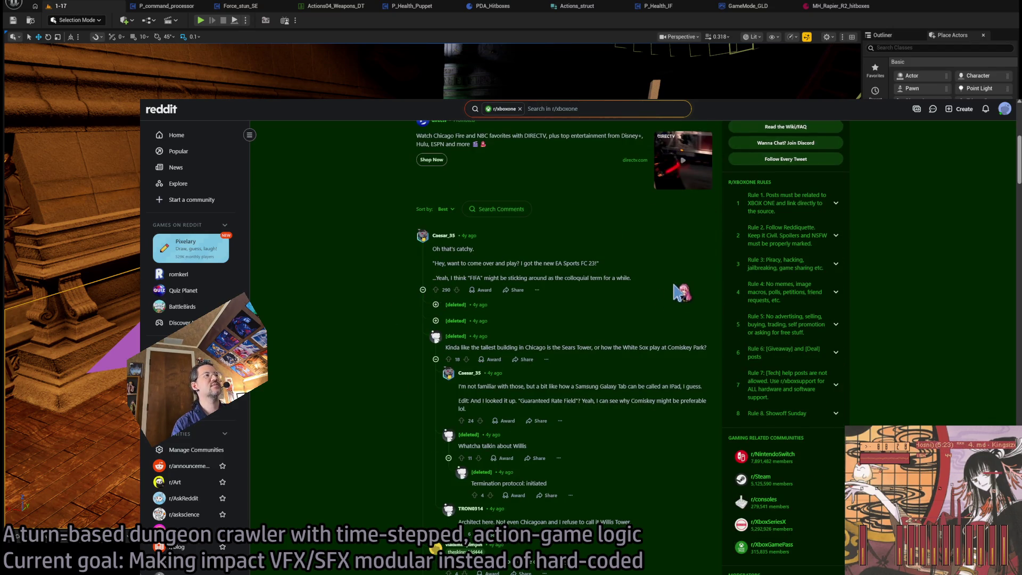
{"action": "scroll", "coordinate": [365, 411], "scroll_direction": "down", "scroll_amount": 6}
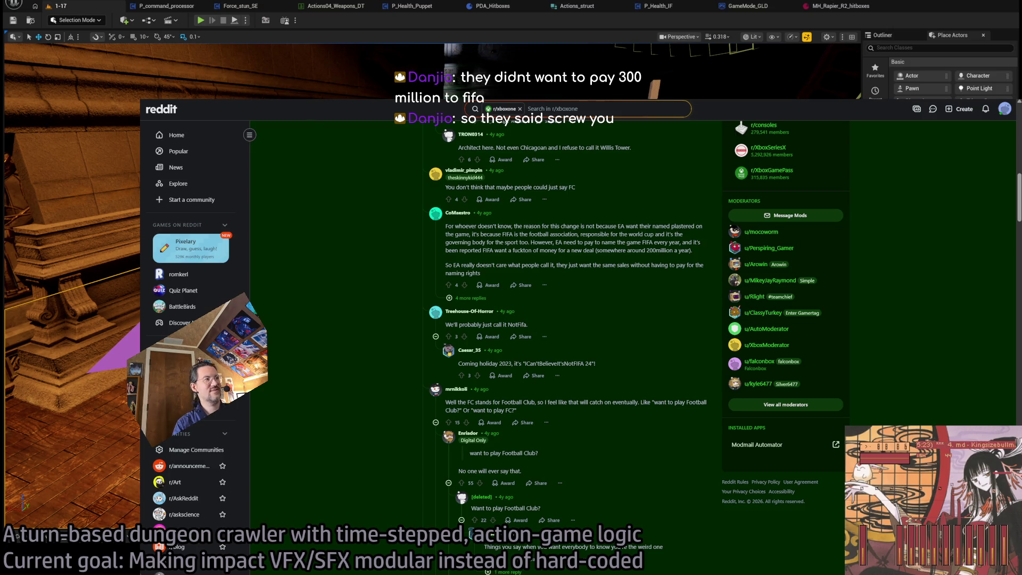
{"action": "key", "text": "ctrl+Tab"}
Step: Scroll over the Featured Games section of the Activision page
{"action": "scroll", "coordinate": [263, 465], "scroll_direction": "down", "scroll_amount": 3}
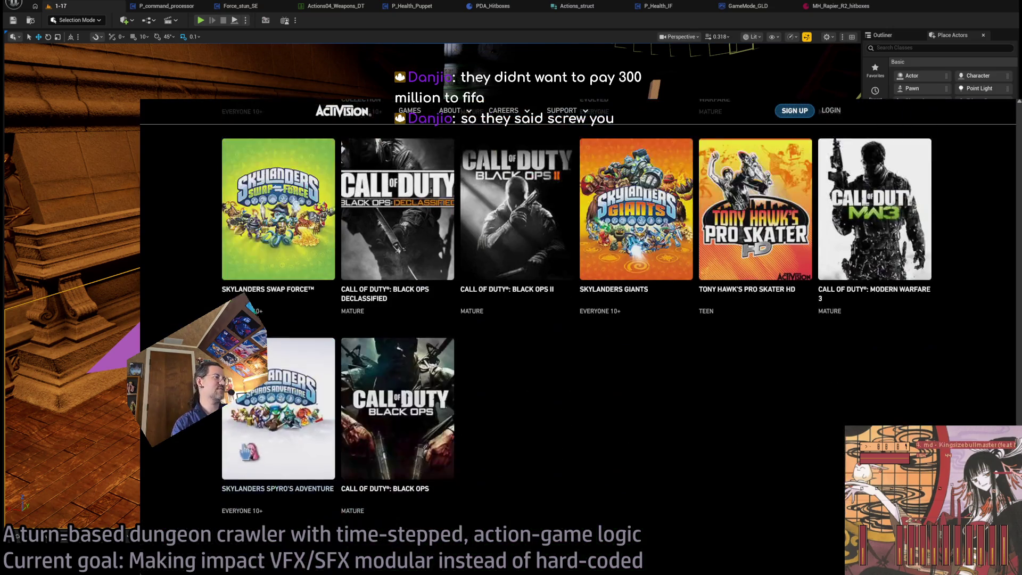
{"action": "scroll", "coordinate": [262, 465], "scroll_direction": "up", "scroll_amount": 15}
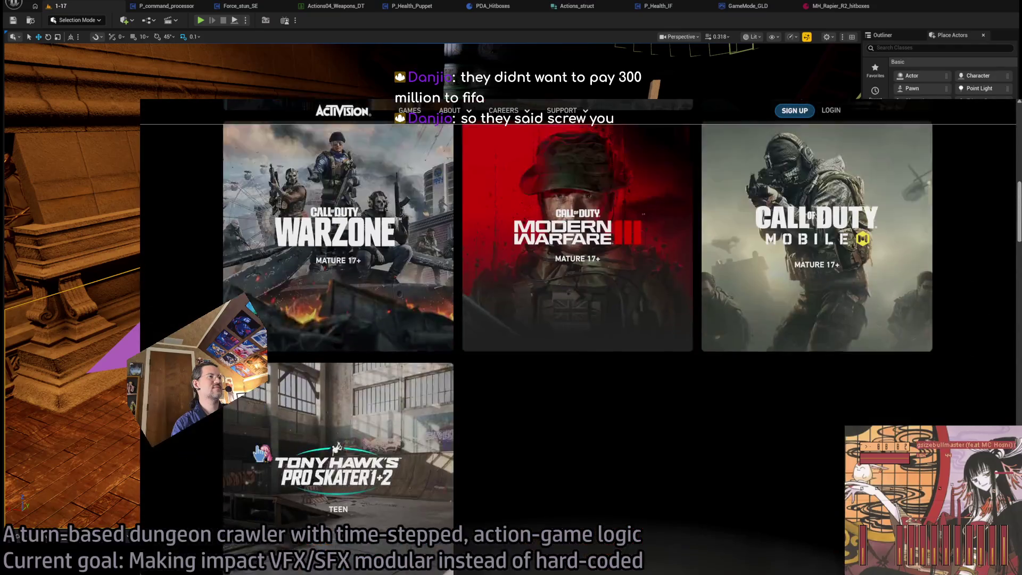
{"action": "scroll", "coordinate": [260, 453], "scroll_direction": "up", "scroll_amount": 5}
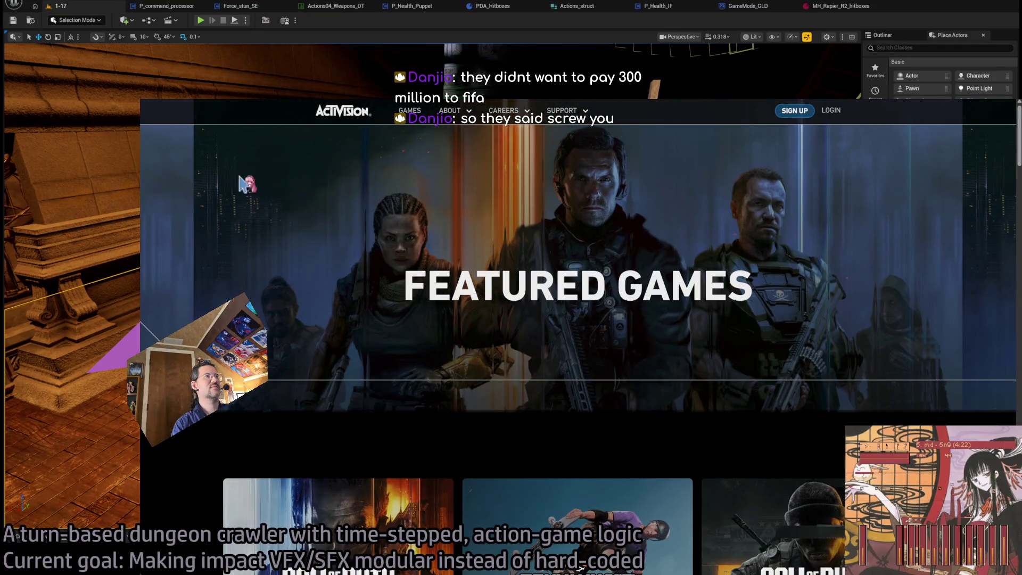
Step: Search Google for 'john madden estate', accepting the corrected spelling
{"action": "key", "text": "ctrl+Tab"}
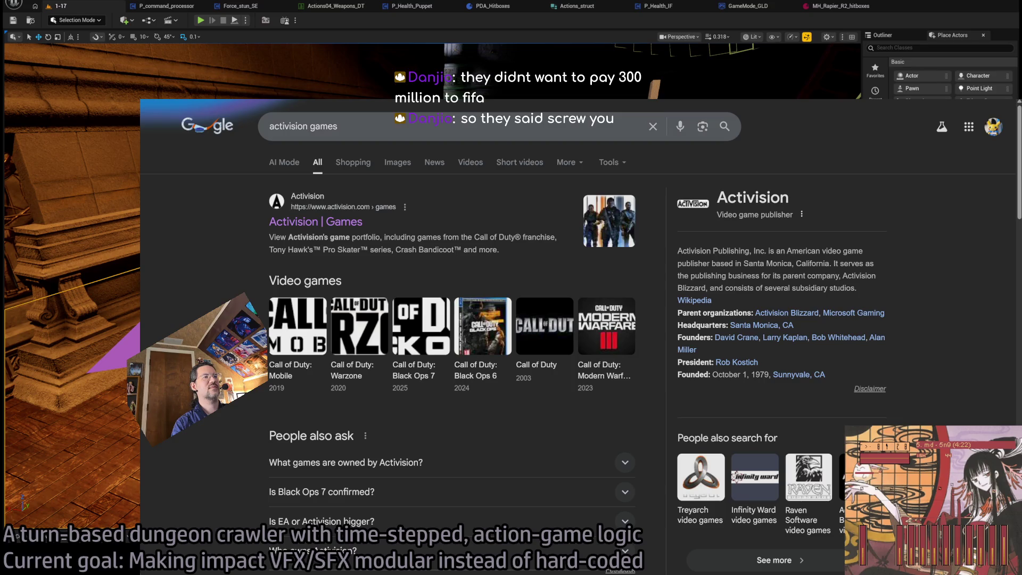
{"action": "key", "text": "ctrl+l"}
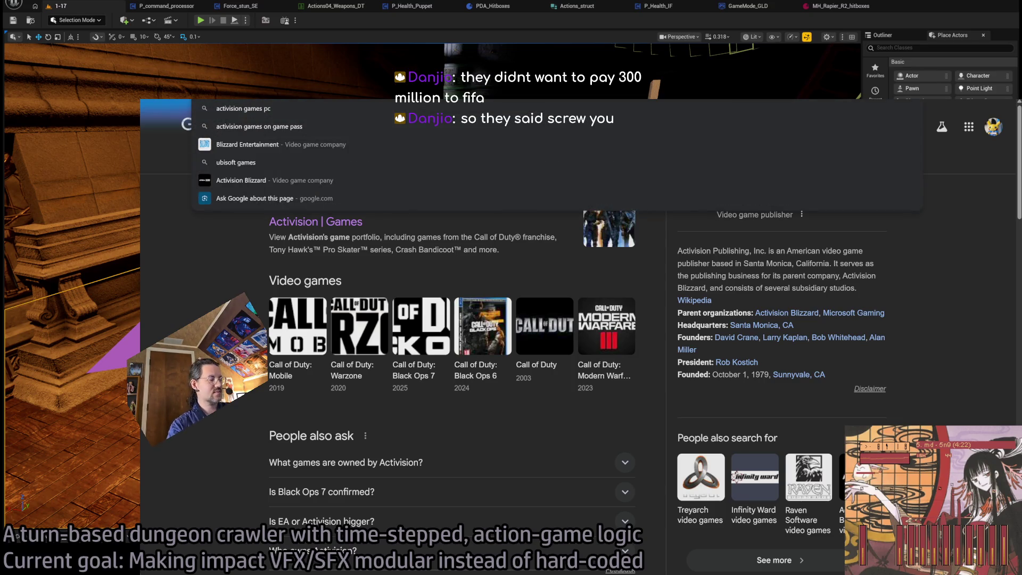
{"action": "key", "text": "BackSpace"}
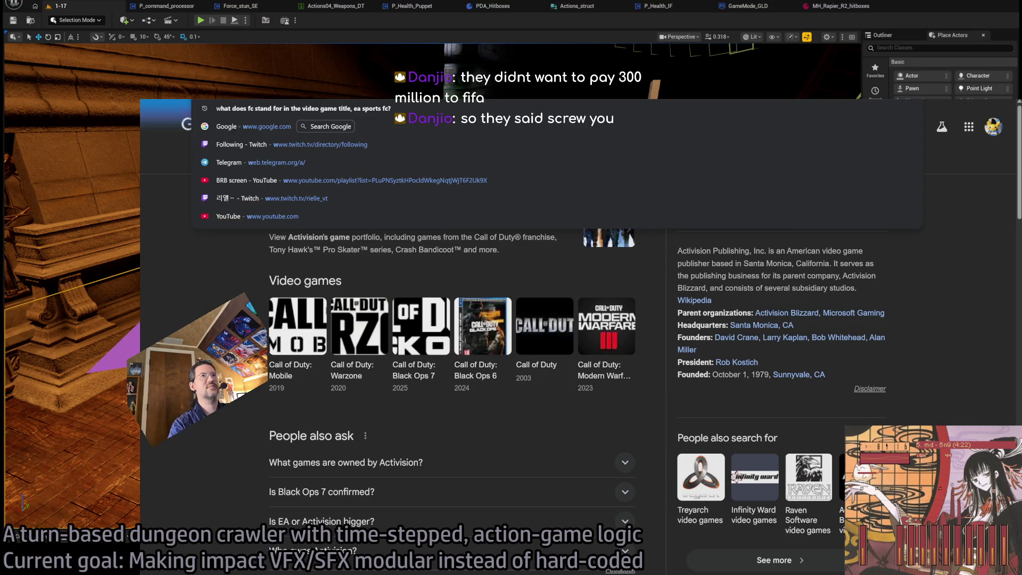
{"action": "type", "text": "john"}
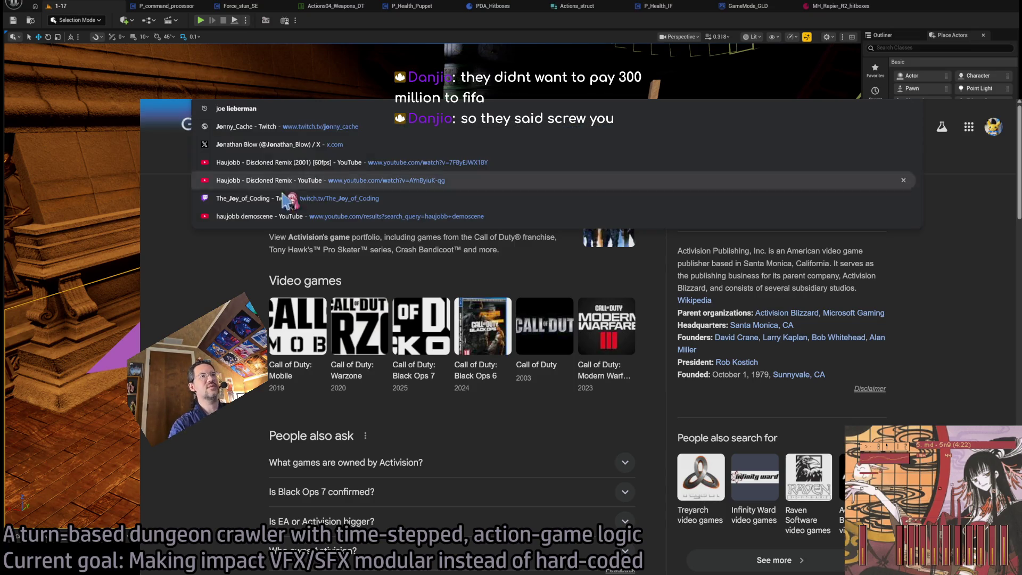
{"action": "key", "text": "Escape"}
{"action": "key", "text": "slash"}
{"action": "type", "text": "jon madd"}
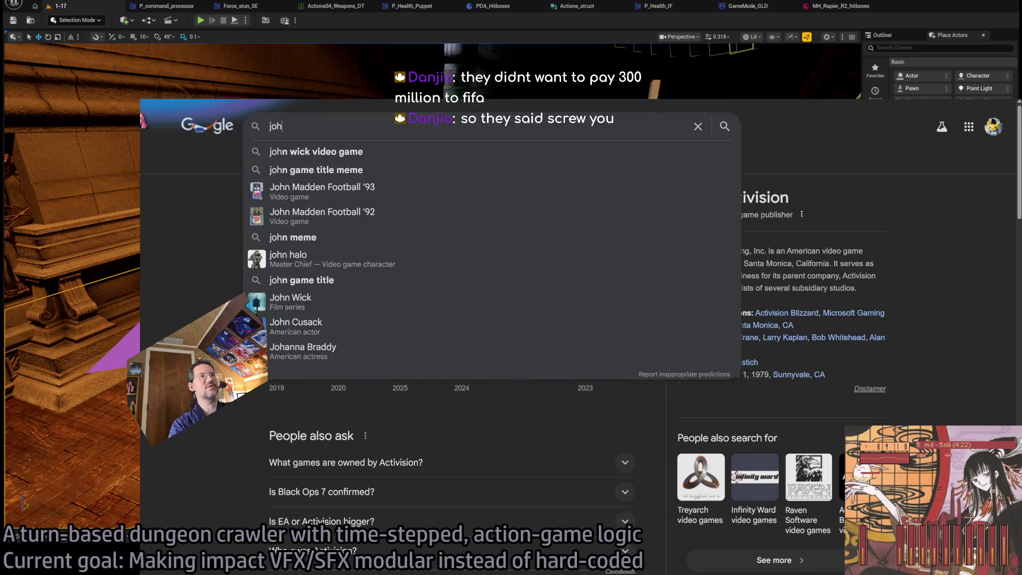
{"action": "type", "text": "en estate"}
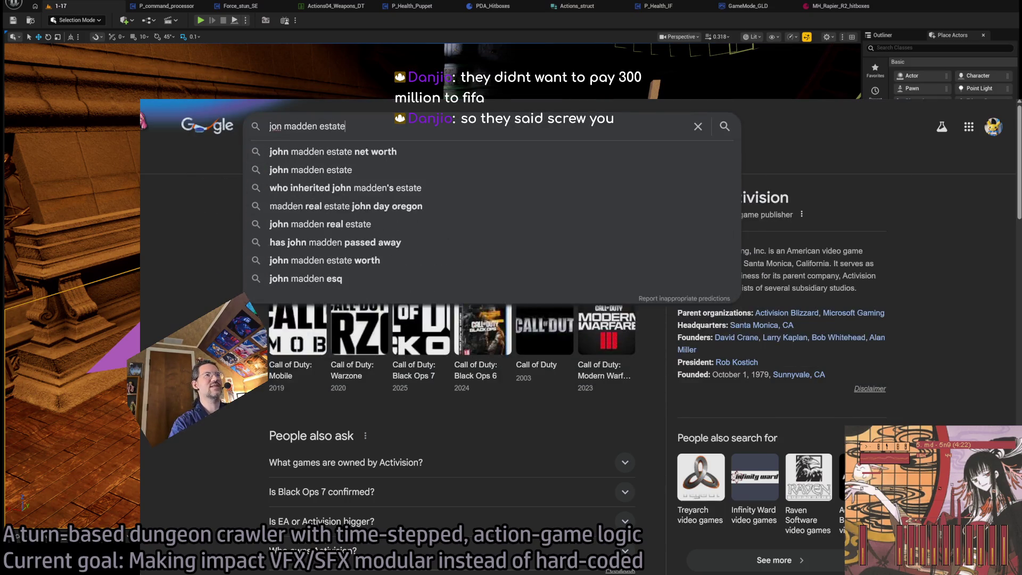
{"action": "key", "text": "Return"}
{"action": "left_click", "coordinate": [418, 197]}
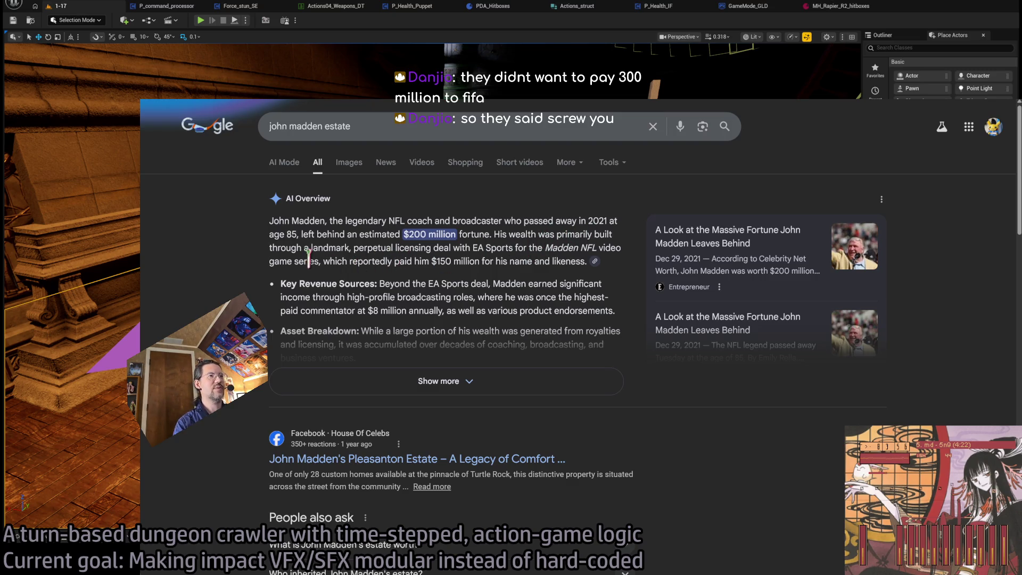
Step: Highlight the licensing-deal sentence and expand the full AI Overview on Madden's estate
{"action": "mouse_move", "coordinate": [318, 246]}
{"action": "left_mouse_down"}
{"action": "mouse_move", "coordinate": [431, 234]}
{"action": "mouse_move", "coordinate": [482, 248]}
{"action": "mouse_move", "coordinate": [553, 246]}
{"action": "left_mouse_up"}
{"action": "left_click", "coordinate": [276, 284]}
{"action": "left_click", "coordinate": [434, 380]}
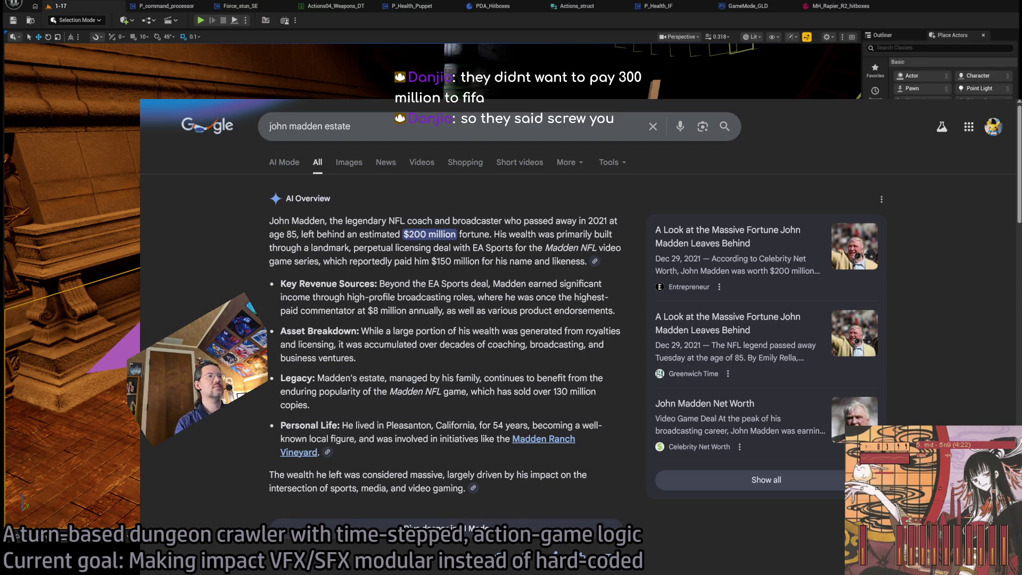
{"action": "scroll", "coordinate": [571, 329], "scroll_direction": "down", "scroll_amount": 8}
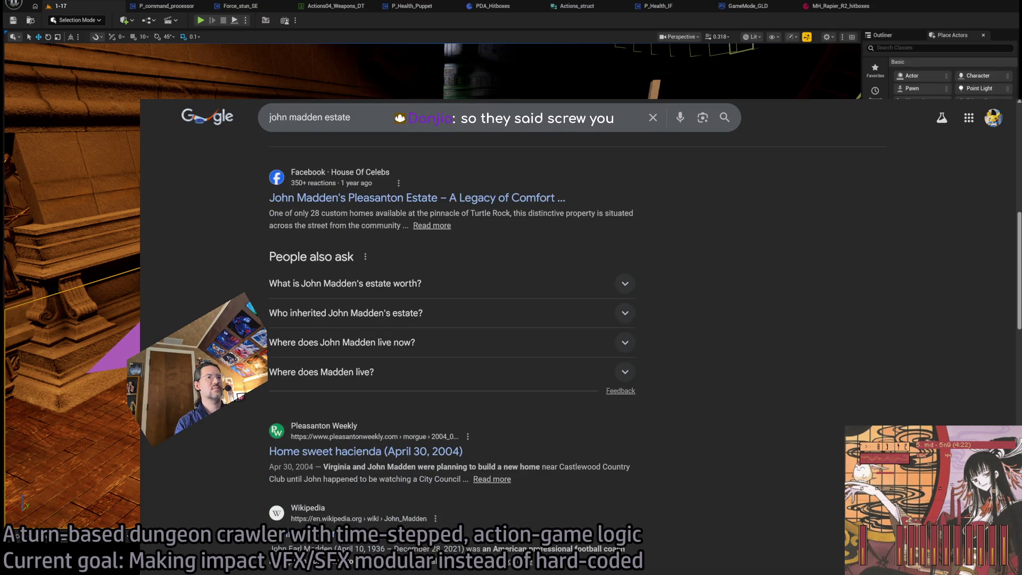
{"action": "scroll", "coordinate": [571, 329], "scroll_direction": "down", "scroll_amount": 5}
{"action": "scroll", "coordinate": [447, 320], "scroll_direction": "up", "scroll_amount": 5}
{"action": "left_click_drag", "start_coordinate": [240, 119], "coordinate": [323, 118]}
Step: Search Google for the Tom Clancy estate and read through the expanded AI Overview
{"action": "type", "text": "tom clancy"}
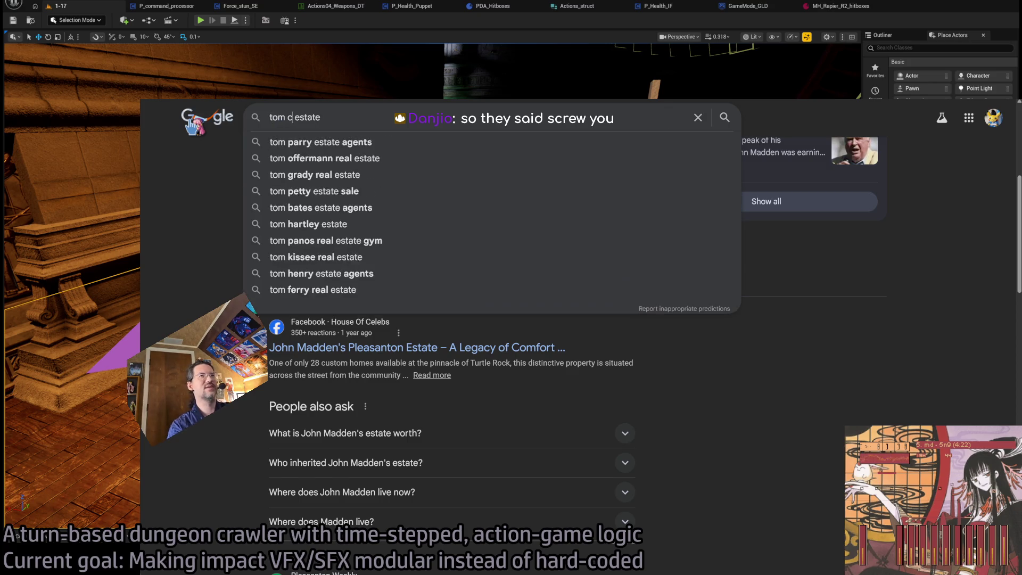
{"action": "key", "text": "Return"}
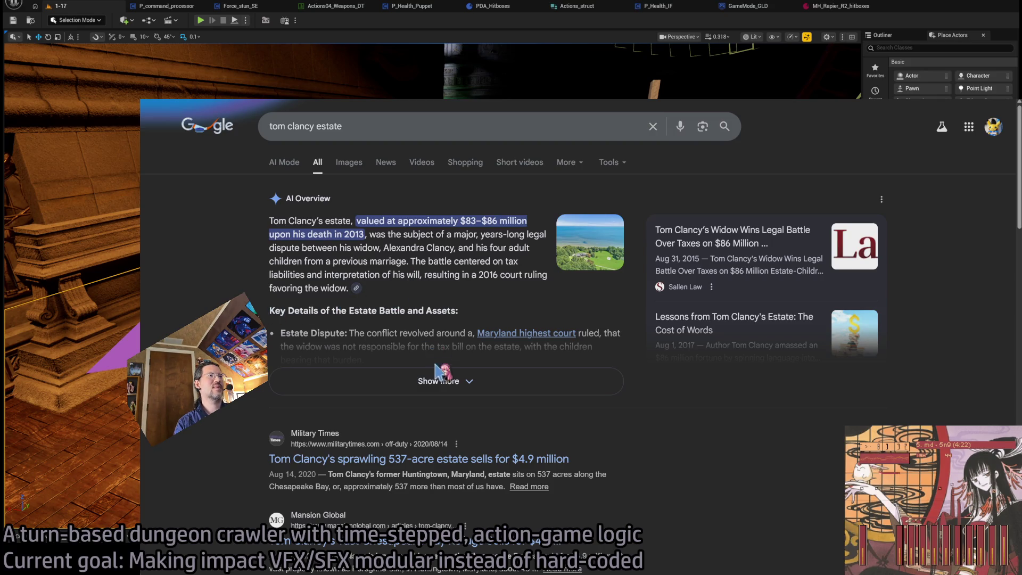
{"action": "left_click", "coordinate": [443, 382]}
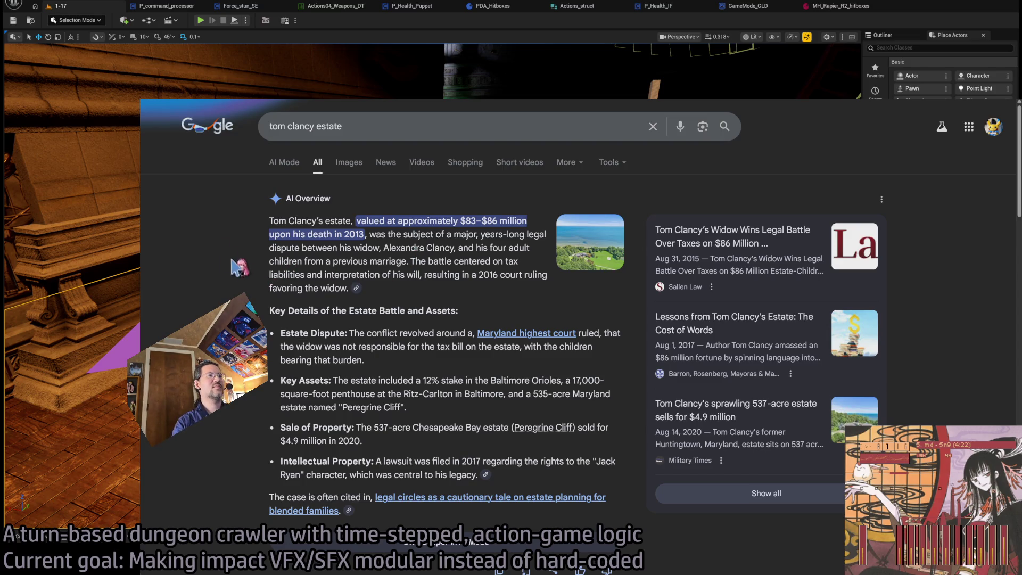
{"action": "scroll", "coordinate": [212, 250], "scroll_direction": "down", "scroll_amount": 2}
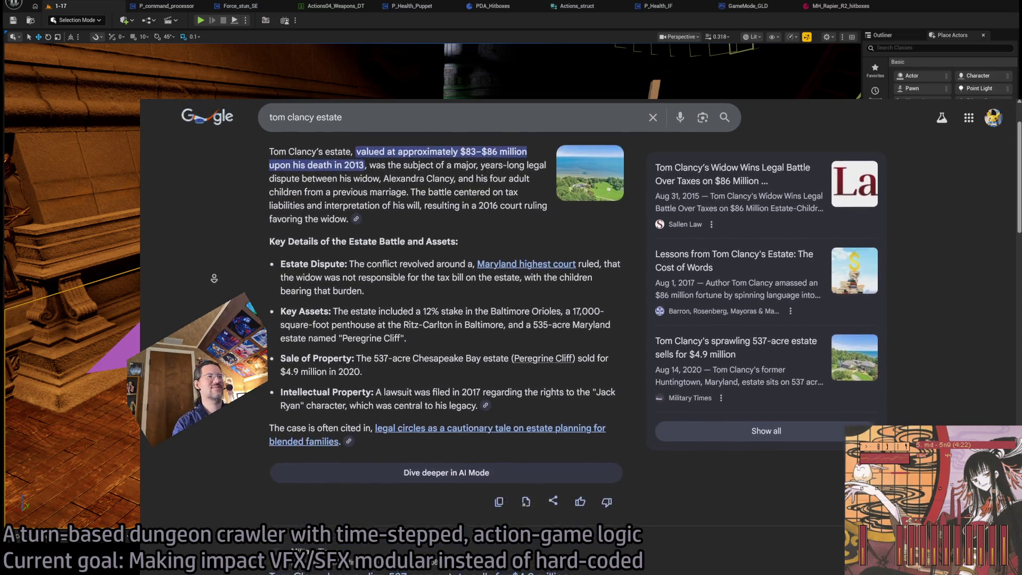
{"action": "scroll", "coordinate": [214, 279], "scroll_direction": "down", "scroll_amount": 1}
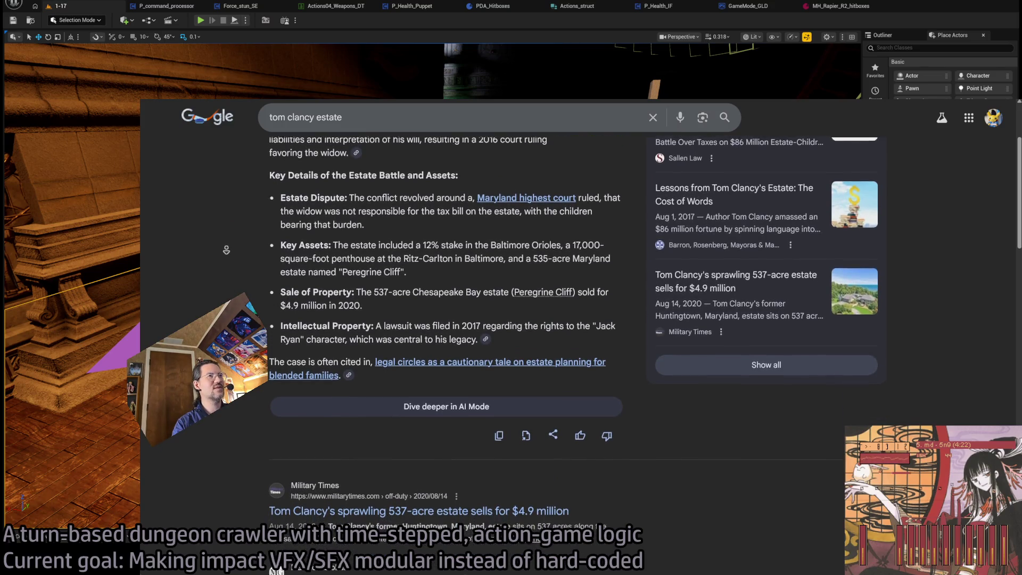
{"action": "scroll", "coordinate": [227, 251], "scroll_direction": "down", "scroll_amount": 1}
{"action": "scroll", "coordinate": [224, 256], "scroll_direction": "down", "scroll_amount": 1}
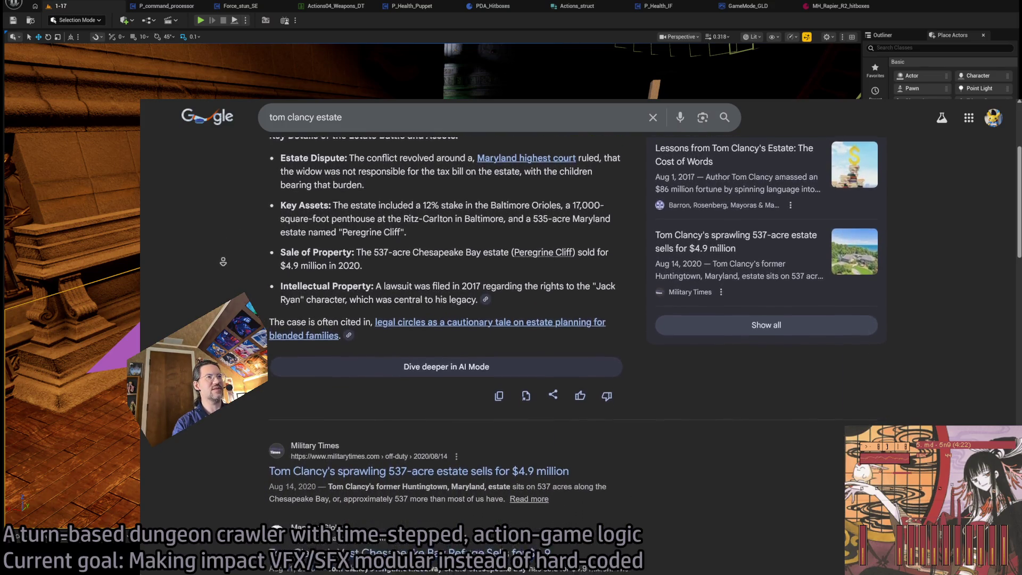
{"action": "scroll", "coordinate": [223, 262], "scroll_direction": "down", "scroll_amount": 4}
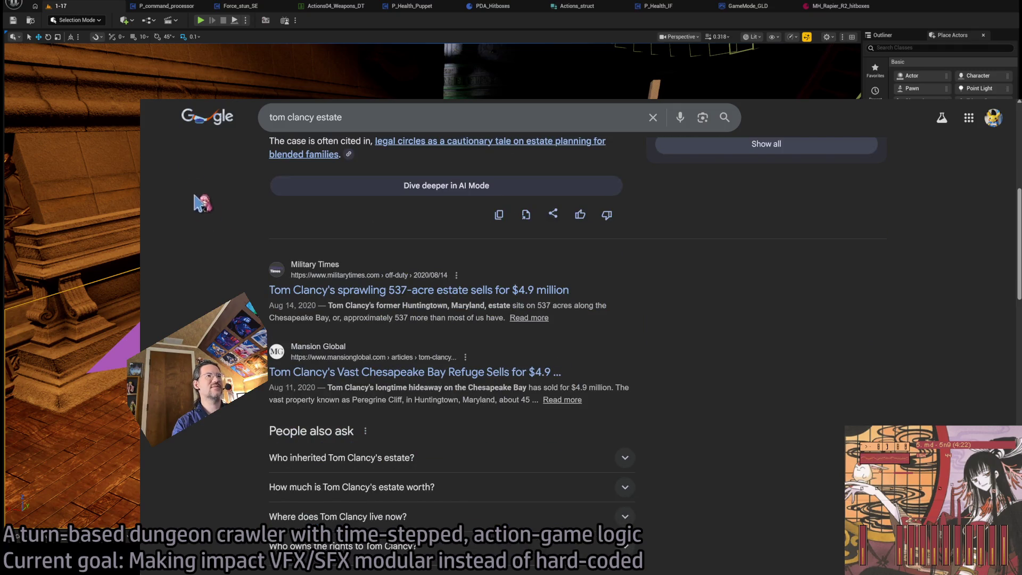
{"action": "scroll", "coordinate": [197, 182], "scroll_direction": "down", "scroll_amount": 2}
Step: Return to the John Madden estate results and switch back to the Unreal Editor
{"action": "key", "text": "alt+Left"}
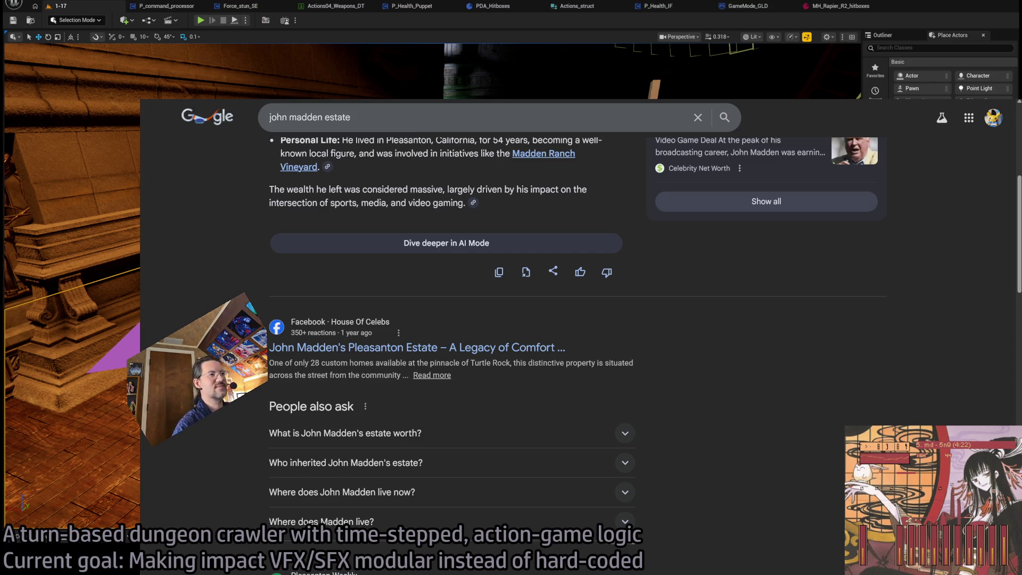
{"action": "scroll", "coordinate": [211, 187], "scroll_direction": "up", "scroll_amount": 5}
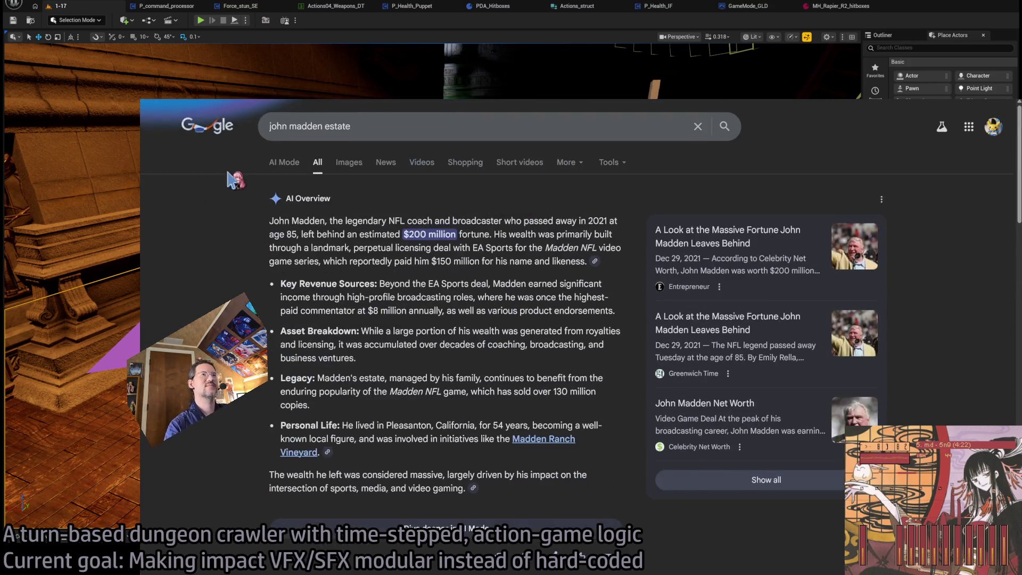
{"action": "key", "text": "alt+Tab"}
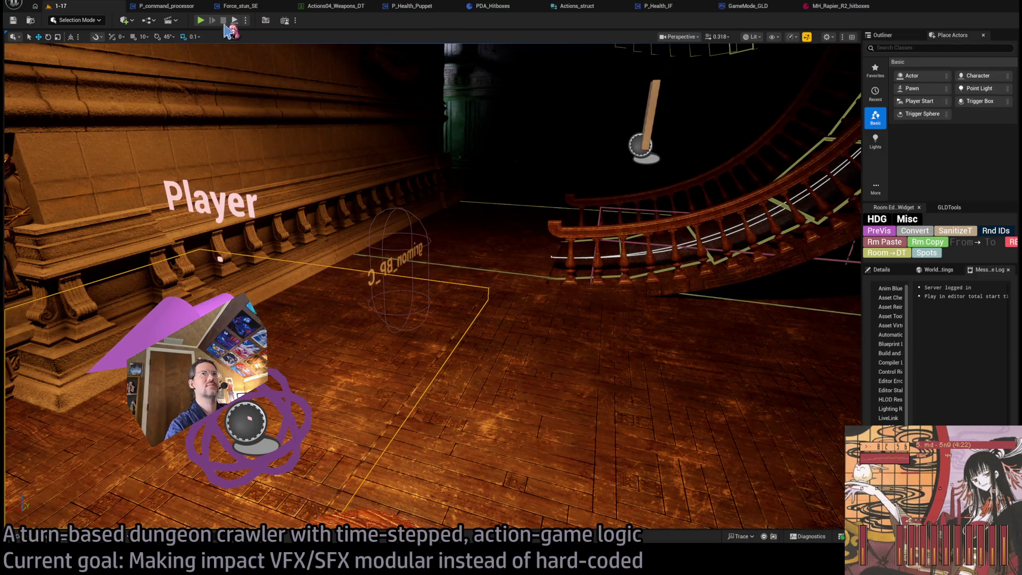
Step: Play-test a half-second step forward and lunge, then open Actions_struct and P_command_processor
{"action": "left_click", "coordinate": [202, 22]}
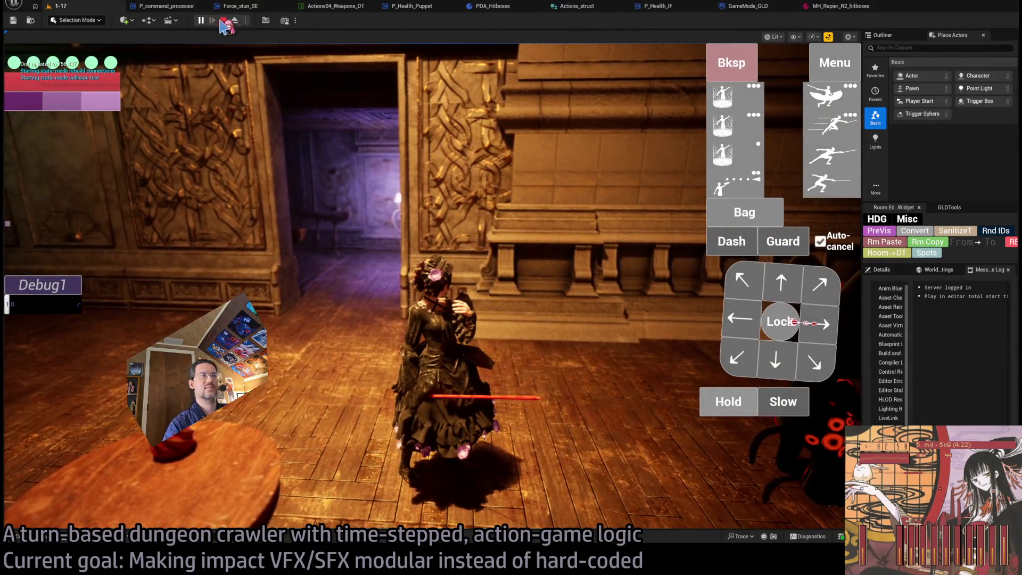
{"action": "left_click", "coordinate": [782, 282]}
{"action": "left_click", "coordinate": [825, 132]}
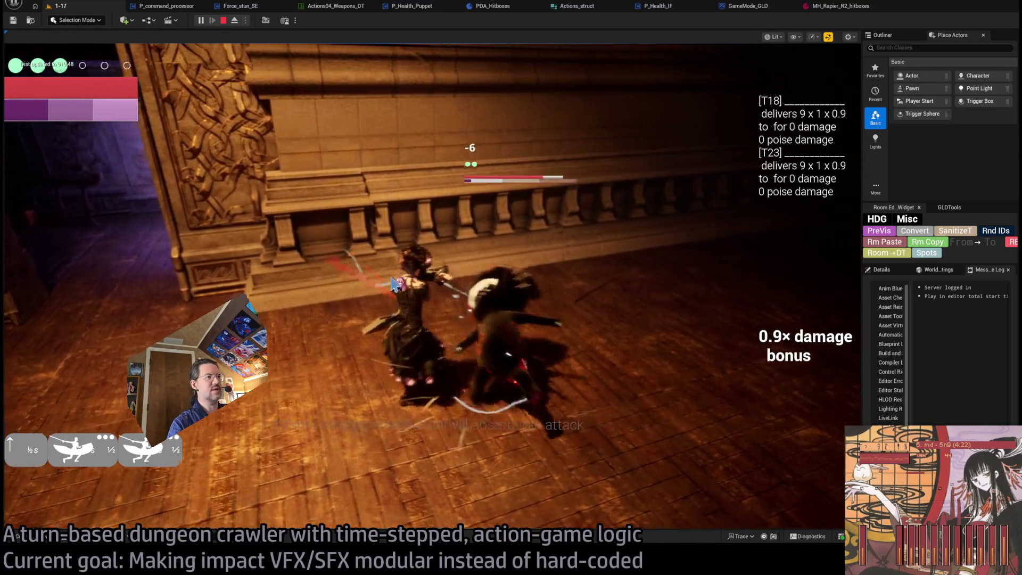
{"action": "left_click", "coordinate": [224, 20]}
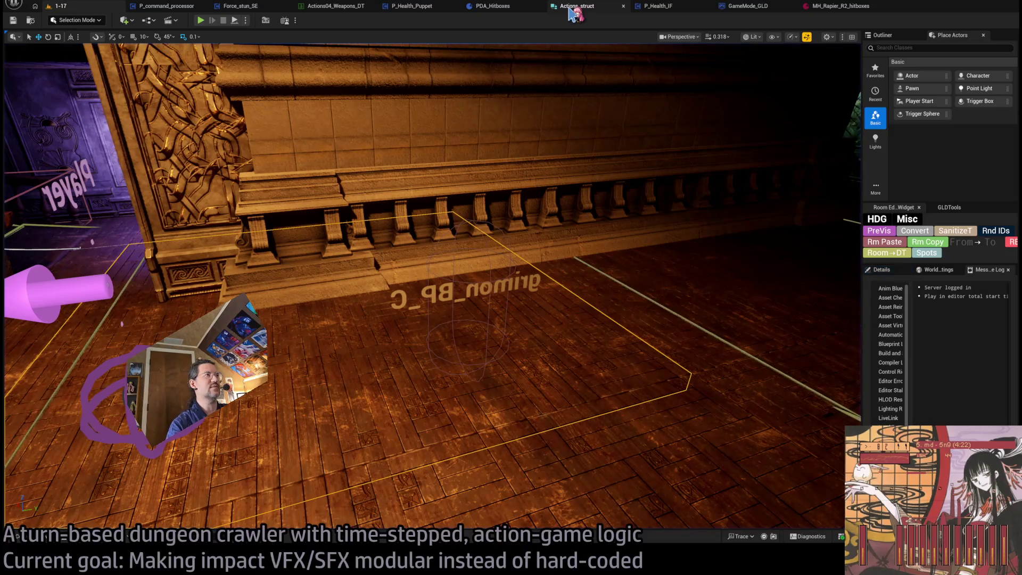
{"action": "left_click", "coordinate": [573, 11]}
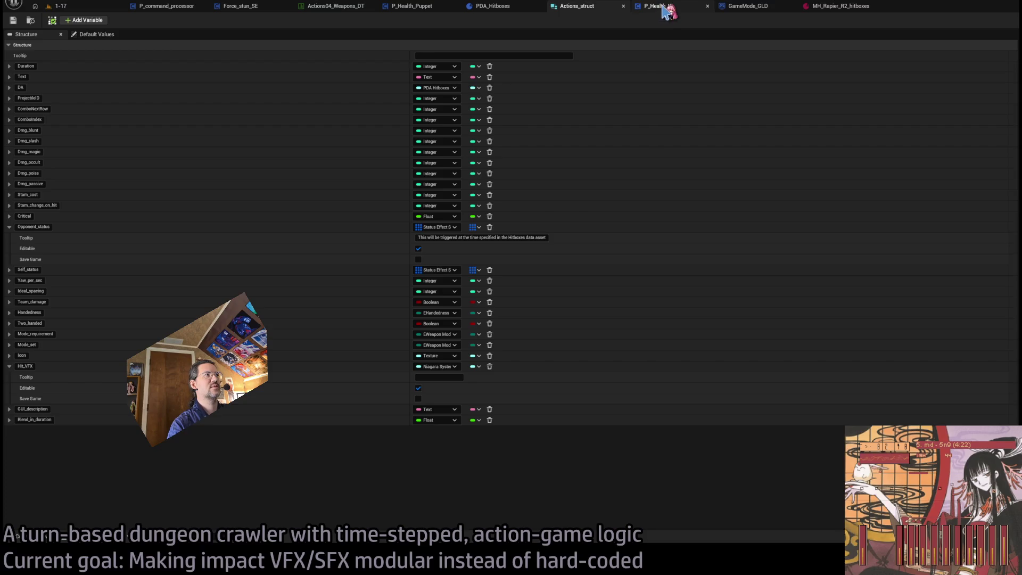
{"action": "left_click", "coordinate": [163, 8]}
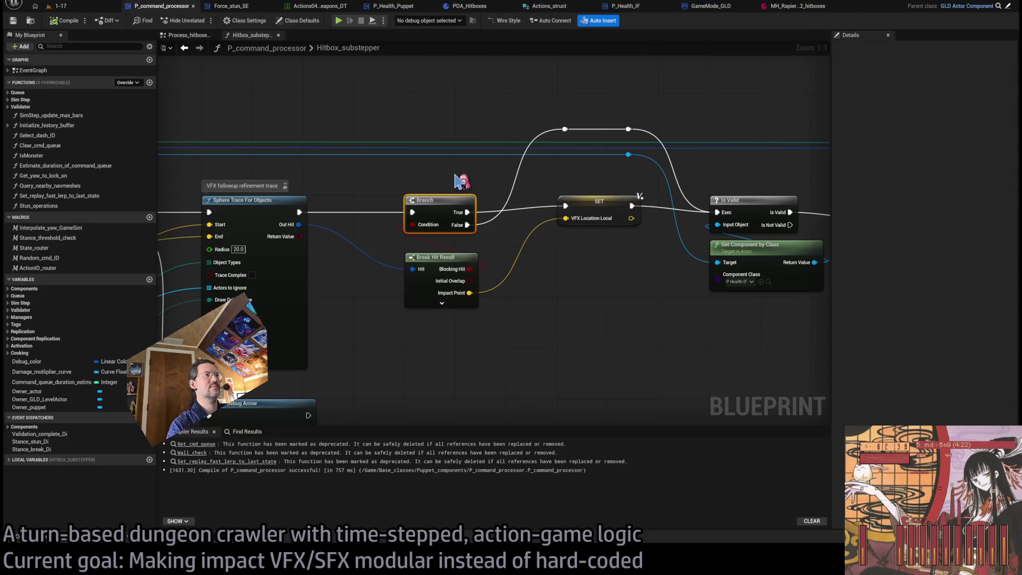
Step: Box-select the stray History Buffer and Owner Puppet nodes in the Hitbox_substepper graph
{"action": "scroll", "coordinate": [456, 178], "scroll_direction": "down", "scroll_amount": 10}
{"action": "scroll", "coordinate": [563, 281], "scroll_direction": "up", "scroll_amount": 8}
{"action": "scroll", "coordinate": [478, 156], "scroll_direction": "down", "scroll_amount": 5}
{"action": "scroll", "coordinate": [481, 237], "scroll_direction": "up", "scroll_amount": 3}
{"action": "left_click_drag", "start_coordinate": [487, 254], "coordinate": [548, 294]}
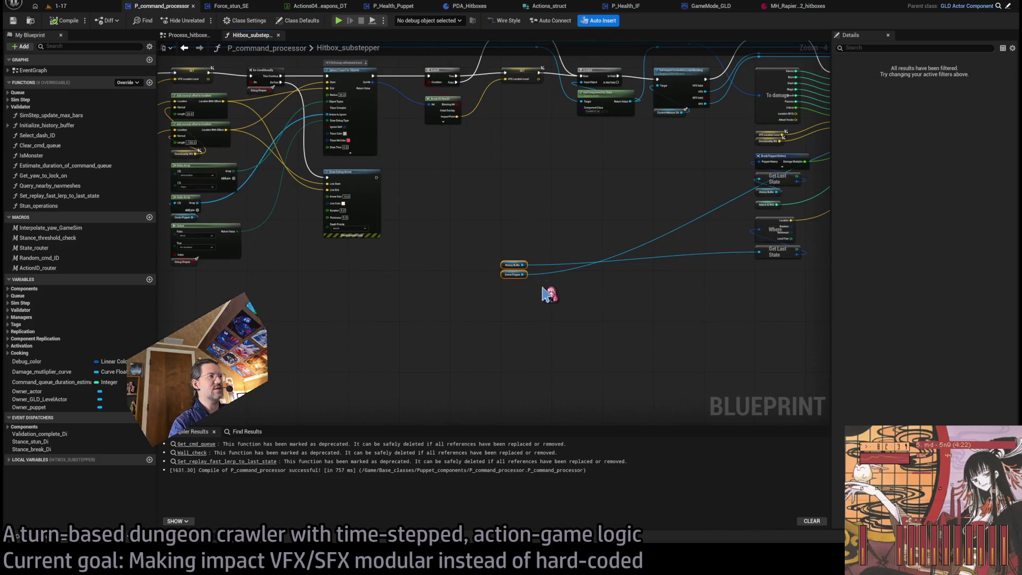
{"action": "scroll", "coordinate": [548, 294], "scroll_direction": "down", "scroll_amount": 8}
{"action": "mouse_move", "coordinate": [315, 151]}
{"action": "left_mouse_down"}
{"action": "mouse_move", "coordinate": [800, 296]}
{"action": "mouse_move", "coordinate": [855, 296]}
{"action": "mouse_move", "coordinate": [794, 297]}
{"action": "mouse_move", "coordinate": [810, 297]}
{"action": "left_mouse_up"}
{"action": "mouse_move", "coordinate": [293, 172]}
{"action": "left_mouse_down"}
{"action": "mouse_move", "coordinate": [482, 247]}
{"action": "mouse_move", "coordinate": [755, 299]}
{"action": "mouse_move", "coordinate": [811, 294]}
{"action": "left_mouse_up"}
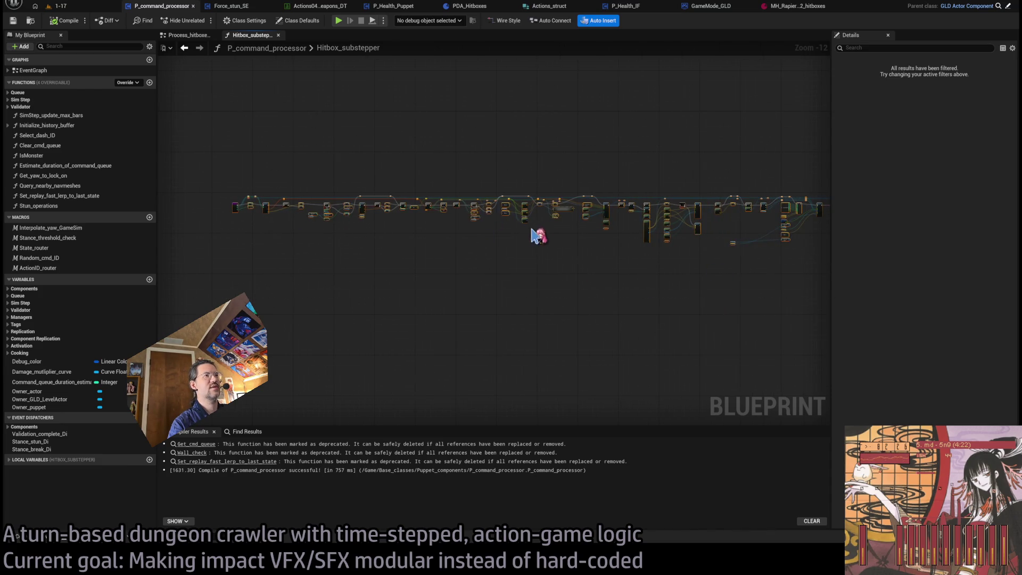
{"action": "scroll", "coordinate": [534, 236], "scroll_direction": "up", "scroll_amount": 6}
{"action": "scroll", "coordinate": [656, 286], "scroll_direction": "up", "scroll_amount": 1}
Step: Pan past the sphere trace, Break Hit Result and debug arrow nodes to Get Last State
{"action": "mouse_move", "coordinate": [626, 322]}
{"action": "left_mouse_down"}
{"action": "mouse_move", "coordinate": [426, 304]}
{"action": "mouse_move", "coordinate": [424, 266]}
{"action": "left_mouse_up"}
{"action": "mouse_move", "coordinate": [418, 142]}
{"action": "left_mouse_down"}
{"action": "mouse_move", "coordinate": [441, 132]}
{"action": "mouse_move", "coordinate": [433, 164]}
{"action": "left_mouse_up"}
{"action": "left_click_drag", "start_coordinate": [558, 173], "coordinate": [468, 165]}
{"action": "scroll", "coordinate": [381, 231], "scroll_direction": "up", "scroll_amount": 1}
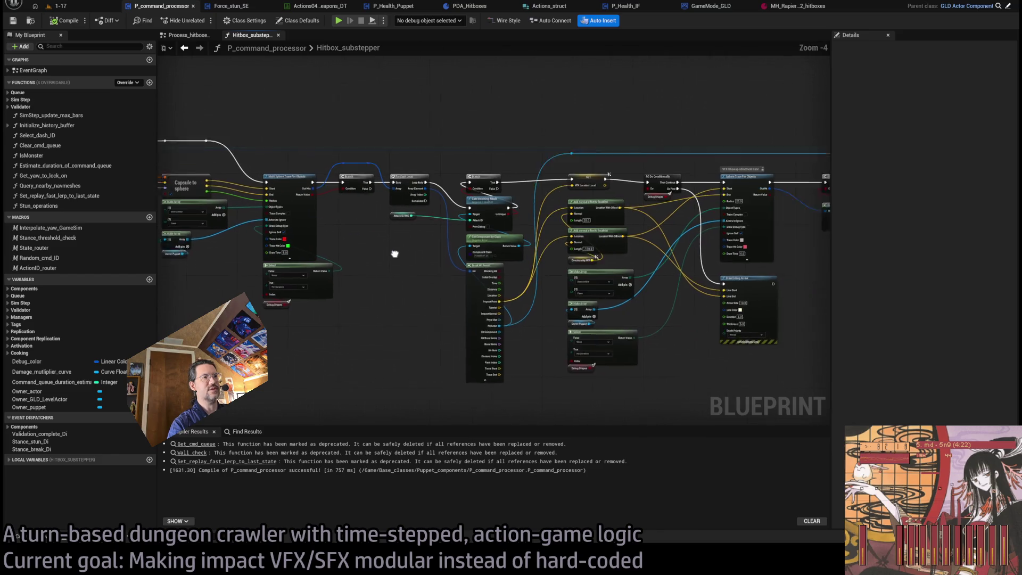
{"action": "left_click_drag", "start_coordinate": [409, 260], "coordinate": [330, 215]}
{"action": "left_click_drag", "start_coordinate": [504, 136], "coordinate": [357, 130]}
{"action": "left_click_drag", "start_coordinate": [656, 222], "coordinate": [529, 256]}
{"action": "scroll", "coordinate": [422, 230], "scroll_direction": "down", "scroll_amount": 2}
{"action": "scroll", "coordinate": [491, 299], "scroll_direction": "up", "scroll_amount": 3}
{"action": "left_click_drag", "start_coordinate": [491, 299], "coordinate": [383, 255]}
{"action": "scroll", "coordinate": [383, 254], "scroll_direction": "down", "scroll_amount": 1}
{"action": "scroll", "coordinate": [377, 315], "scroll_direction": "up", "scroll_amount": 1}
Step: Place History Buffer under Get Last State and Owner Puppet under Take Damage
{"action": "mouse_move", "coordinate": [315, 284]}
{"action": "left_mouse_down"}
{"action": "mouse_move", "coordinate": [737, 218]}
{"action": "mouse_move", "coordinate": [679, 290]}
{"action": "mouse_move", "coordinate": [669, 284]}
{"action": "mouse_move", "coordinate": [554, 318]}
{"action": "left_mouse_up"}
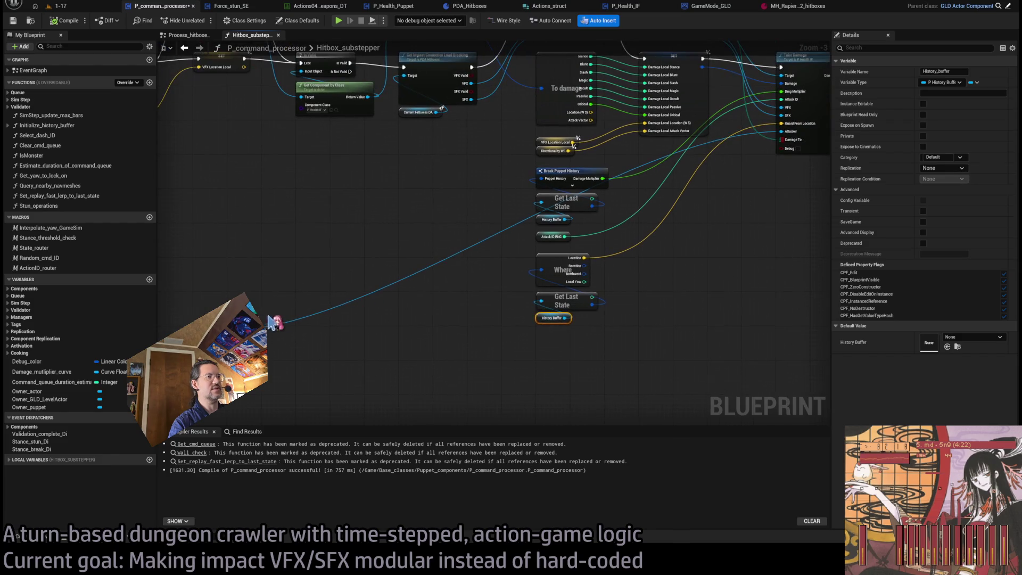
{"action": "mouse_move", "coordinate": [29, 408]}
{"action": "left_mouse_down"}
{"action": "mouse_move", "coordinate": [372, 281]}
{"action": "mouse_move", "coordinate": [781, 160]}
{"action": "left_mouse_up"}
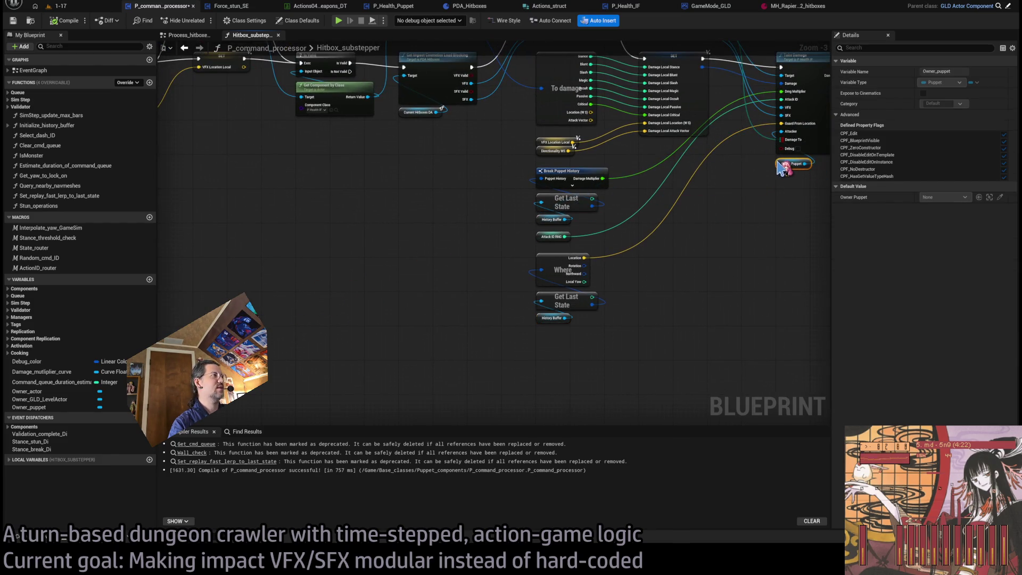
{"action": "left_click_drag", "start_coordinate": [750, 256], "coordinate": [697, 329]}
Step: Locate the Get Impact Cosmetics Load Blocking node and select it for the breakpoint
{"action": "left_click_drag", "start_coordinate": [422, 242], "coordinate": [426, 293]}
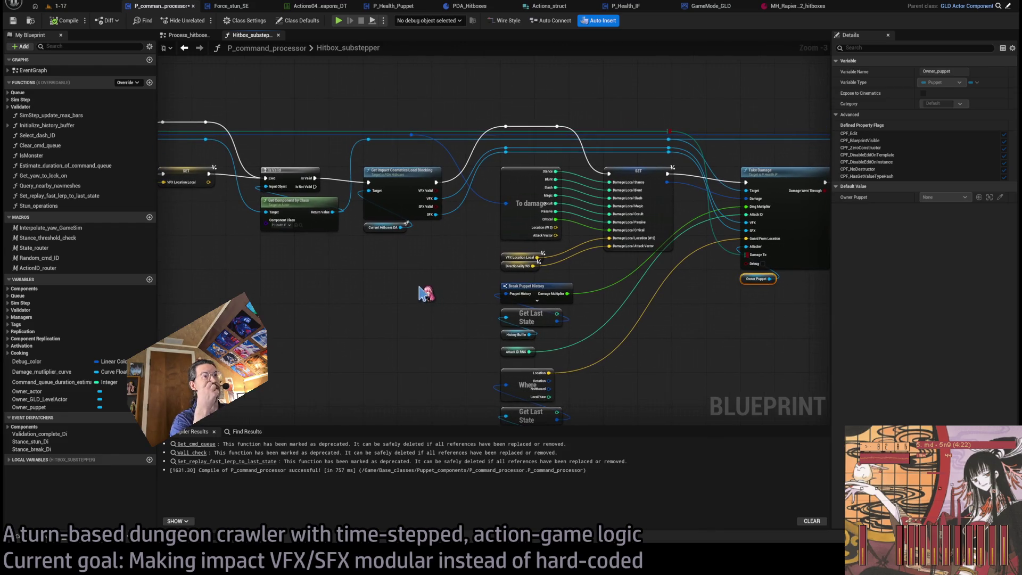
{"action": "left_click_drag", "start_coordinate": [418, 237], "coordinate": [591, 280]}
{"action": "mouse_move", "coordinate": [711, 262]}
{"action": "left_mouse_down"}
{"action": "mouse_move", "coordinate": [514, 293]}
{"action": "mouse_move", "coordinate": [654, 311]}
{"action": "left_mouse_up"}
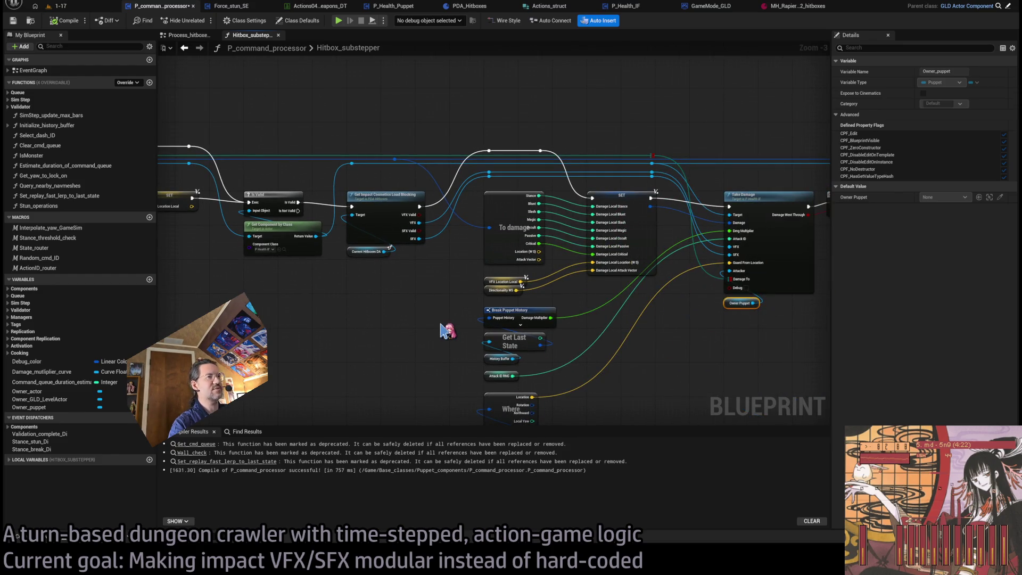
{"action": "mouse_move", "coordinate": [364, 316]}
{"action": "left_mouse_down"}
{"action": "mouse_move", "coordinate": [609, 276]}
{"action": "mouse_move", "coordinate": [825, 271]}
{"action": "left_mouse_up"}
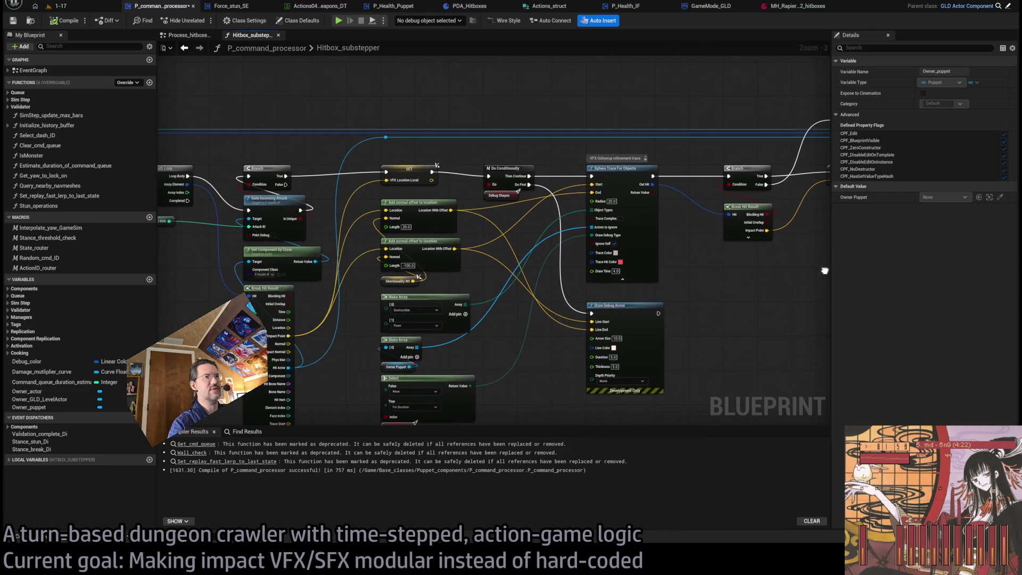
{"action": "scroll", "coordinate": [548, 304], "scroll_direction": "down", "scroll_amount": 2}
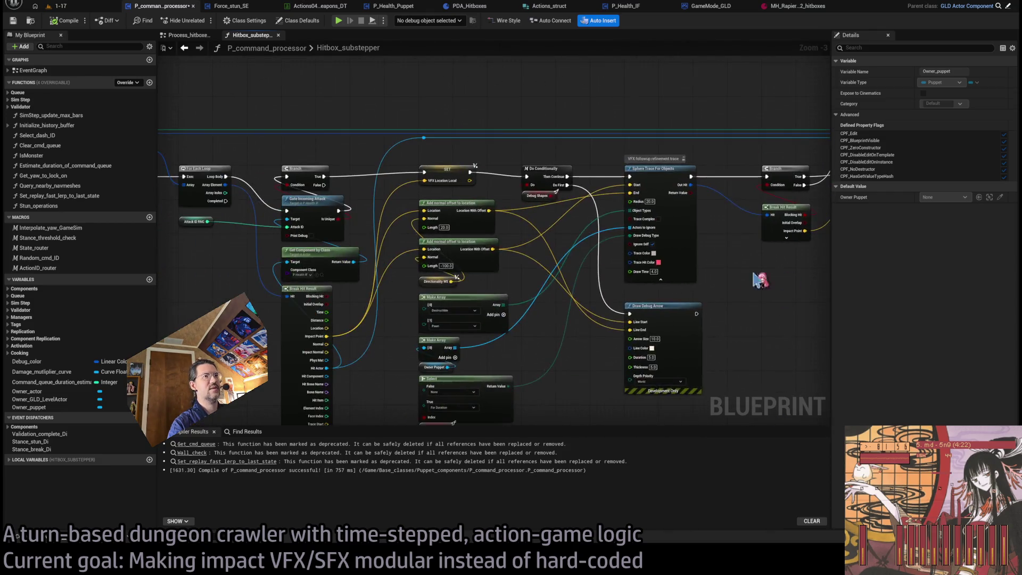
{"action": "scroll", "coordinate": [530, 280], "scroll_direction": "up", "scroll_amount": 4}
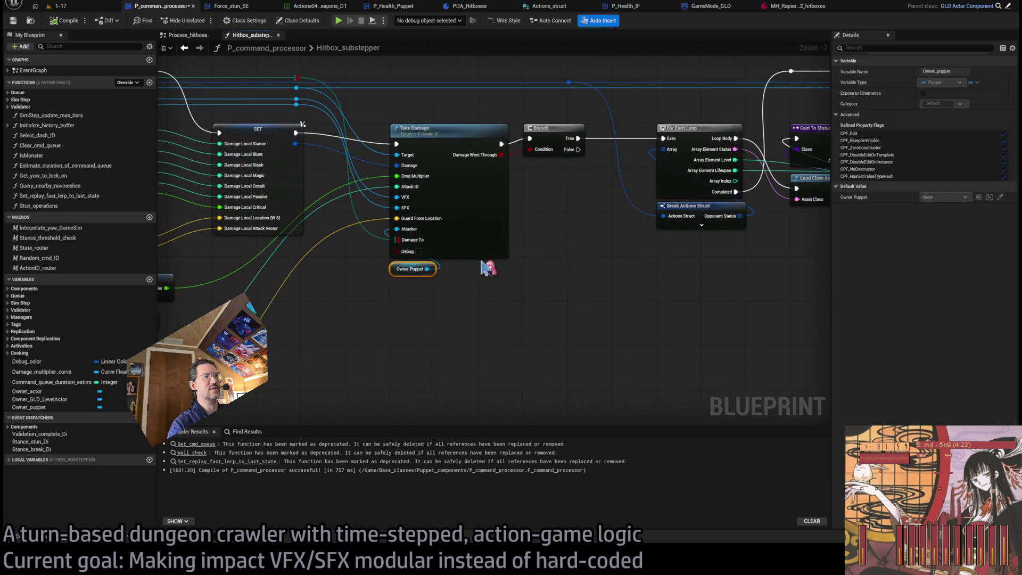
{"action": "left_click", "coordinate": [445, 206]}
{"action": "left_click_drag", "start_coordinate": [546, 277], "coordinate": [628, 302]}
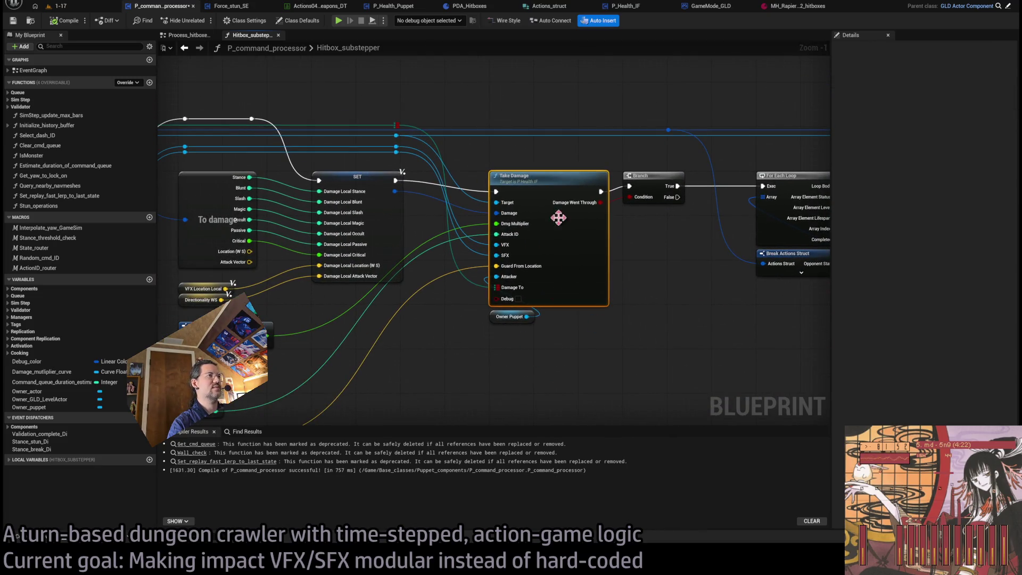
{"action": "left_click_drag", "start_coordinate": [506, 154], "coordinate": [583, 170]}
{"action": "scroll", "coordinate": [583, 170], "scroll_direction": "up", "scroll_amount": 1}
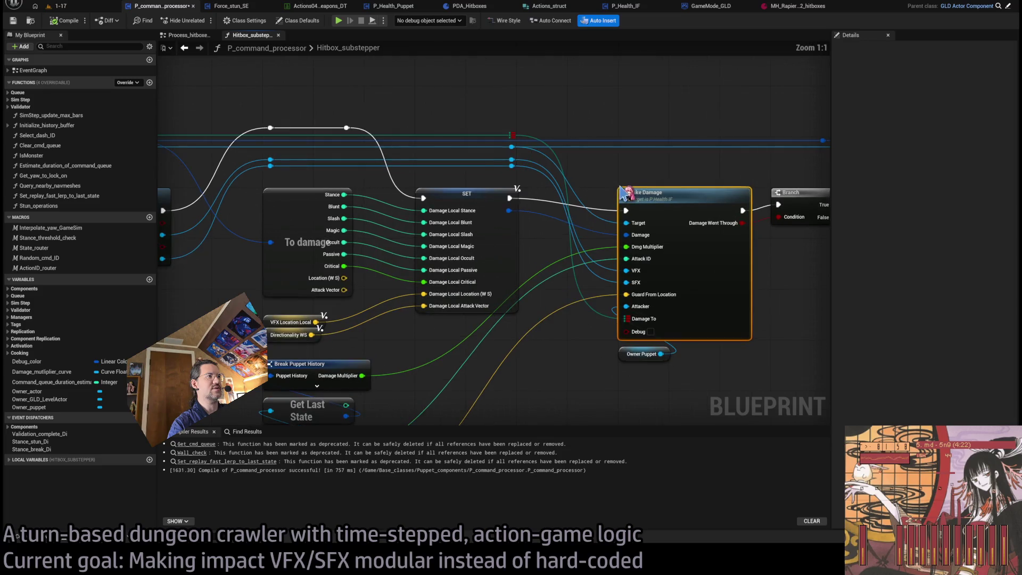
{"action": "mouse_move", "coordinate": [201, 273]}
{"action": "left_mouse_down"}
{"action": "mouse_move", "coordinate": [327, 252]}
{"action": "mouse_move", "coordinate": [682, 236]}
{"action": "mouse_move", "coordinate": [551, 252]}
{"action": "mouse_move", "coordinate": [560, 284]}
{"action": "mouse_move", "coordinate": [568, 281]}
{"action": "left_mouse_up"}
{"action": "left_click", "coordinate": [456, 210]}
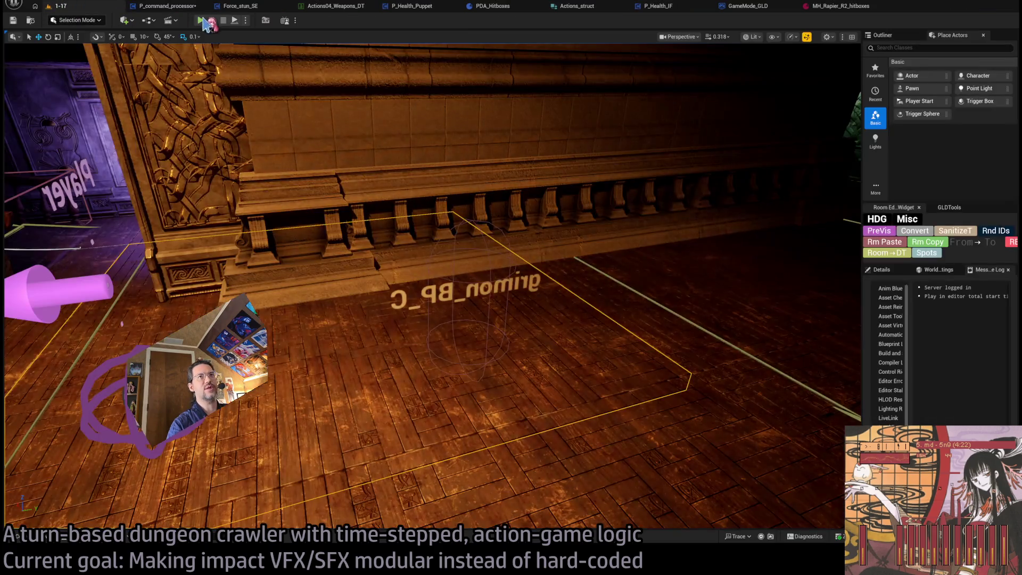
Step: Play in Editor from the 1-17 level and trigger a move so execution pauses at the breakpoint
{"action": "left_click", "coordinate": [59, 6]}
{"action": "key", "text": "alt+p"}
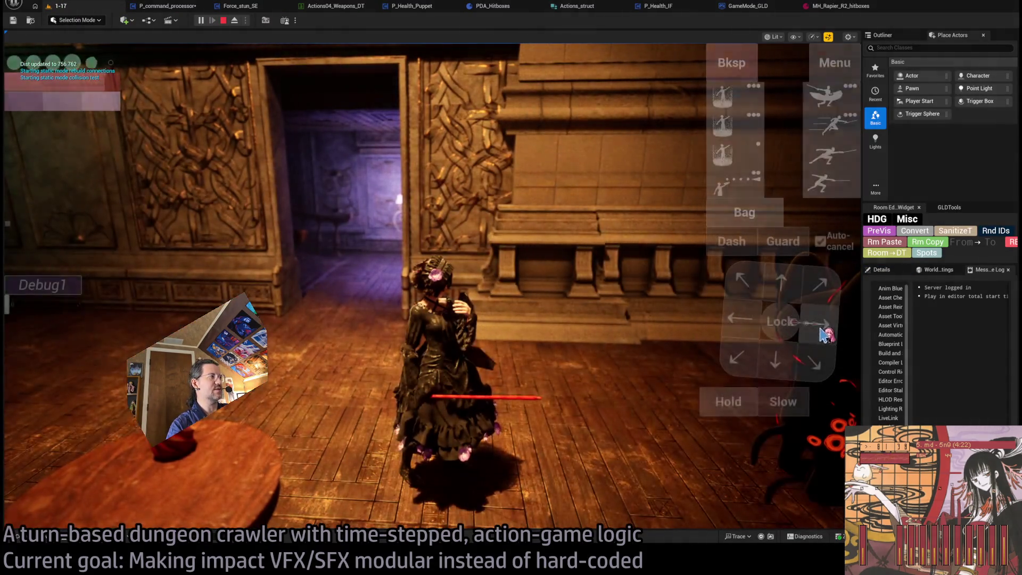
{"action": "left_click", "coordinate": [61, 373]}
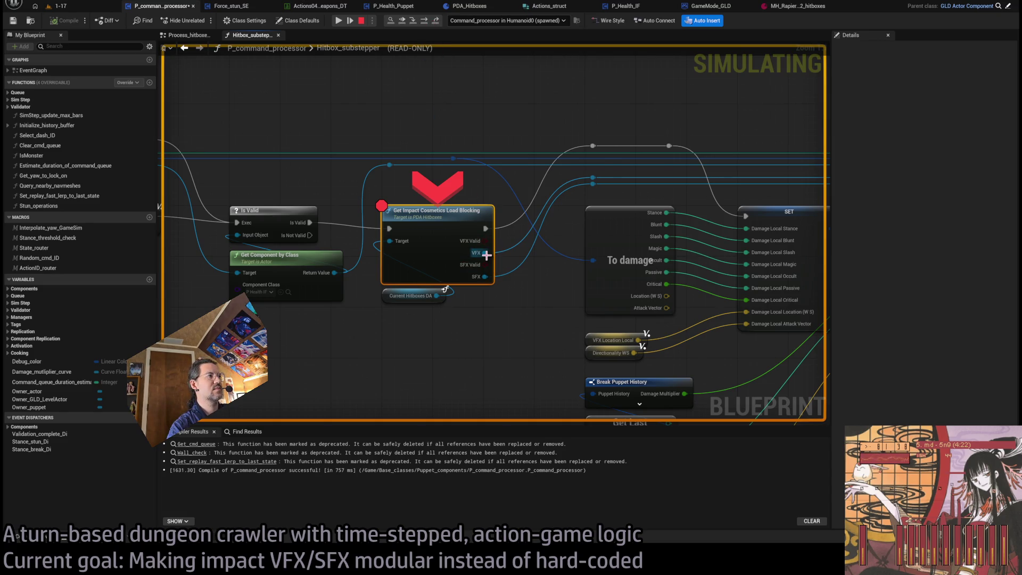
{"action": "left_click_drag", "start_coordinate": [503, 339], "coordinate": [432, 334]}
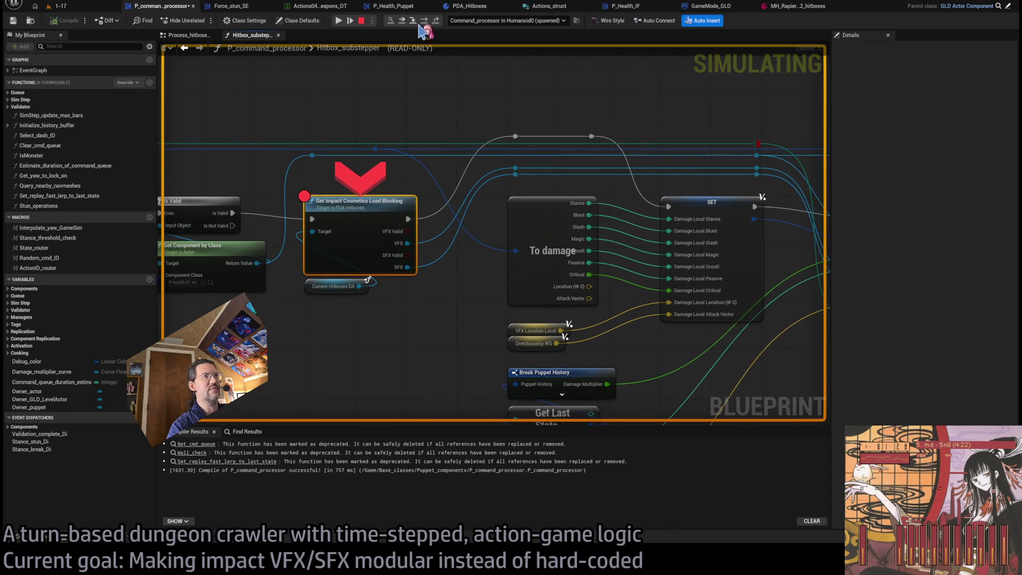